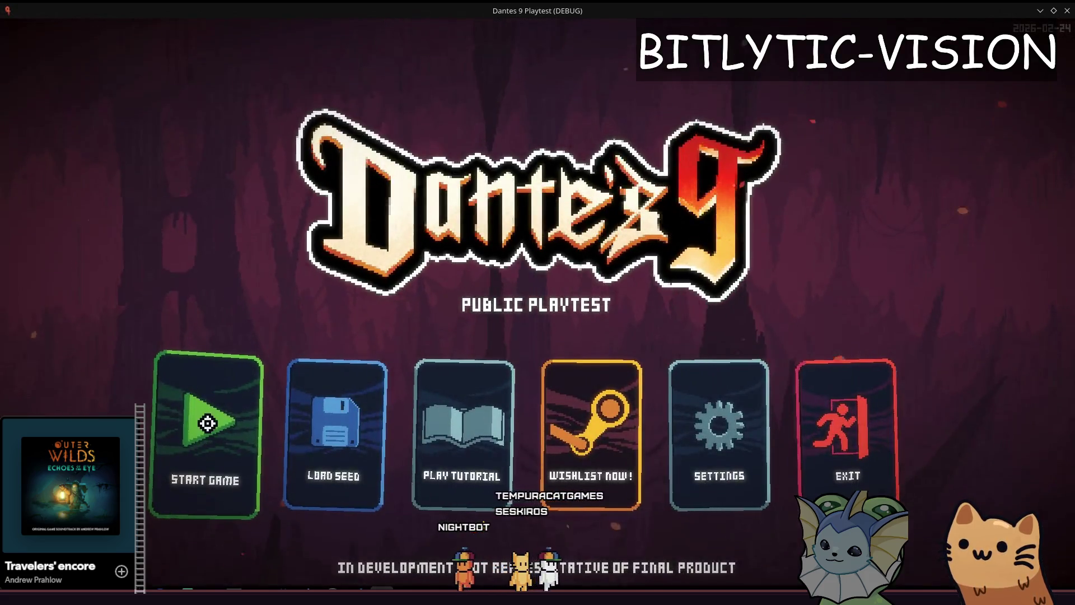
# Start a new game from the main menu, then close the game window to get back to the editor
pyautogui.click(204, 425)
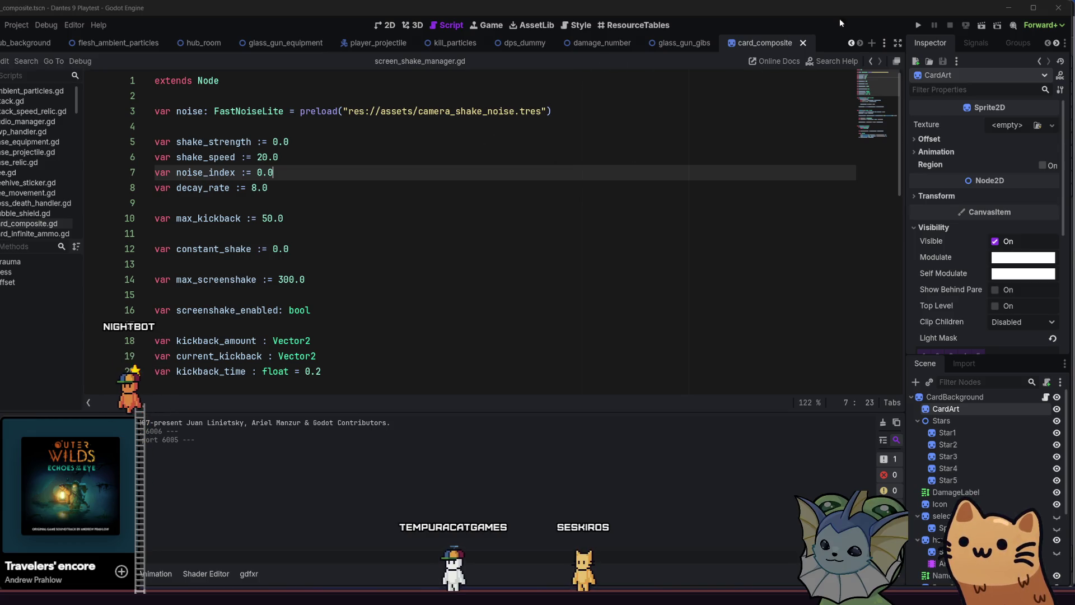
pyautogui.click(1071, 3)
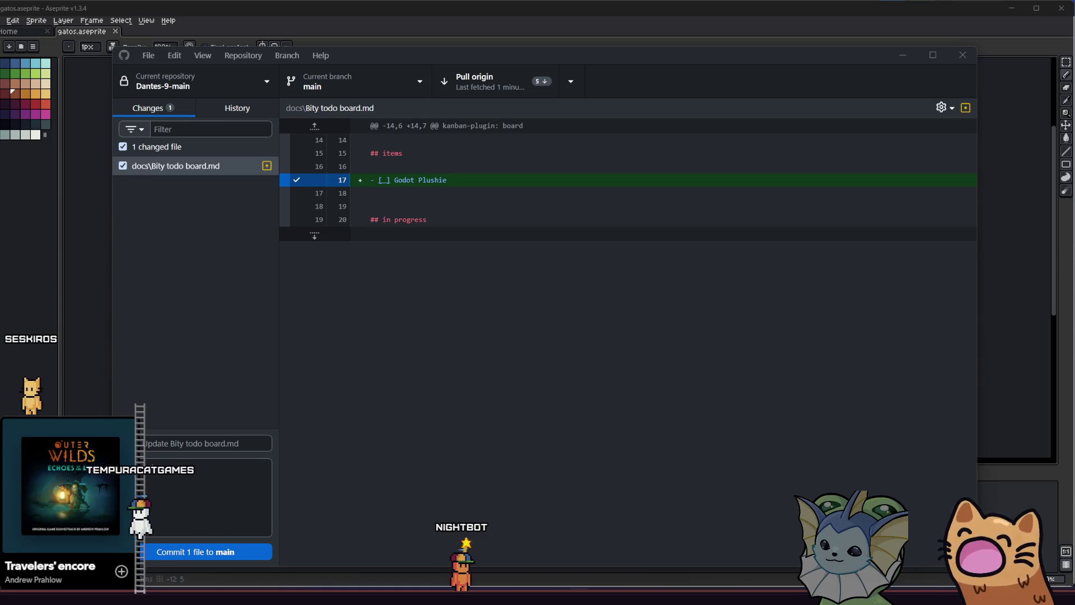
# Switch to the running game, capture a region screenshot, then select a second region around the gun
pyautogui.hotkey('alt', 'Tab')
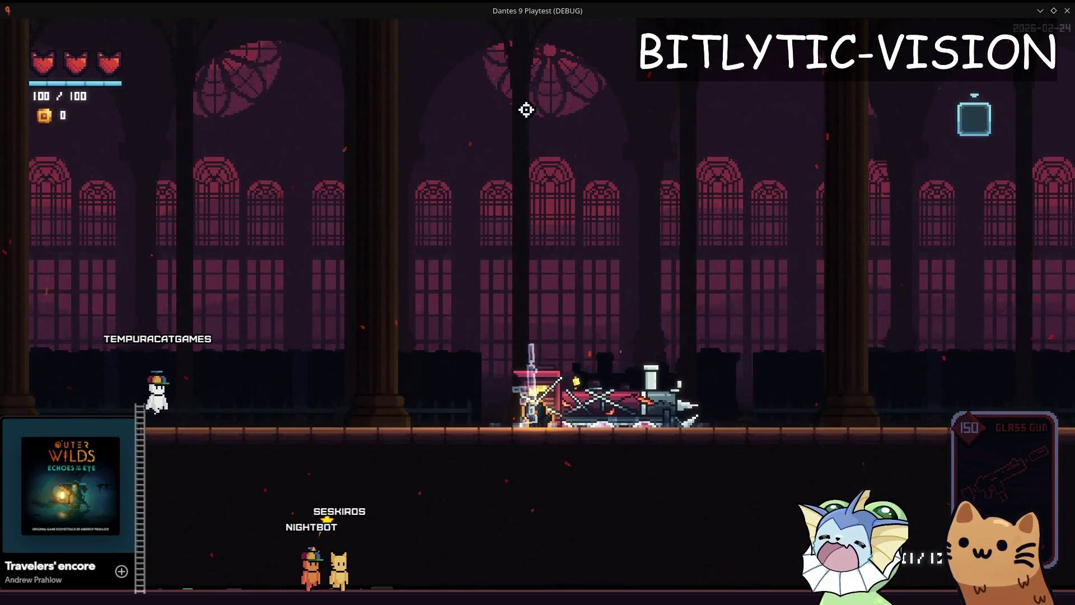
pyautogui.press('Print')
pyautogui.moveTo(319, 52)
pyautogui.mouseDown()
pyautogui.moveTo(691, 432)
pyautogui.moveTo(733, 523)
pyautogui.mouseUp()
pyautogui.press('Return')
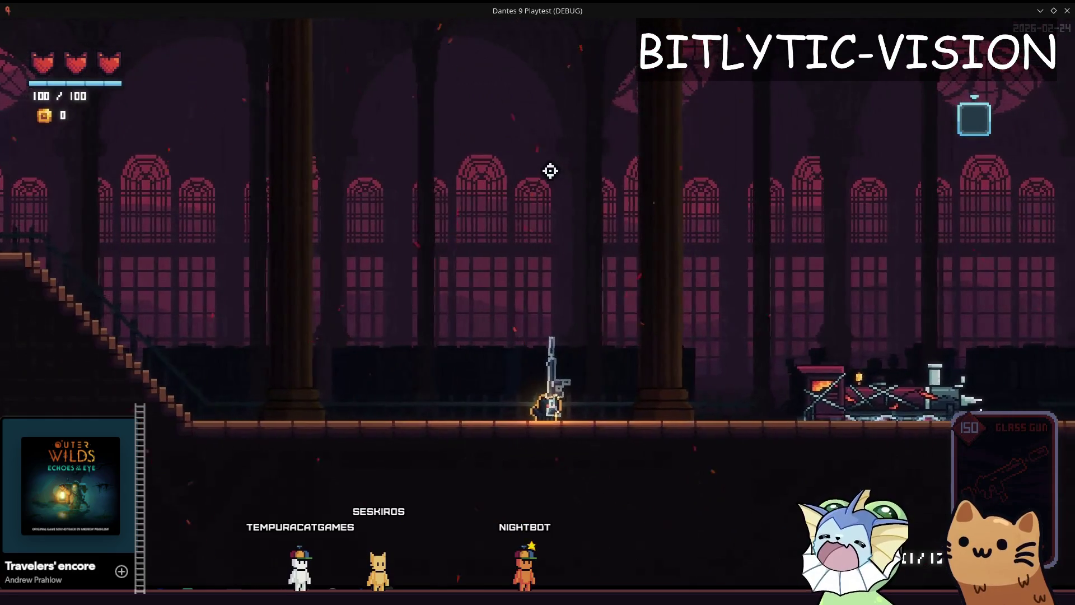
pyautogui.press('Print')
pyautogui.moveTo(393, 102)
pyautogui.mouseDown()
pyautogui.moveTo(698, 470)
pyautogui.moveTo(671, 502)
pyautogui.mouseUp()
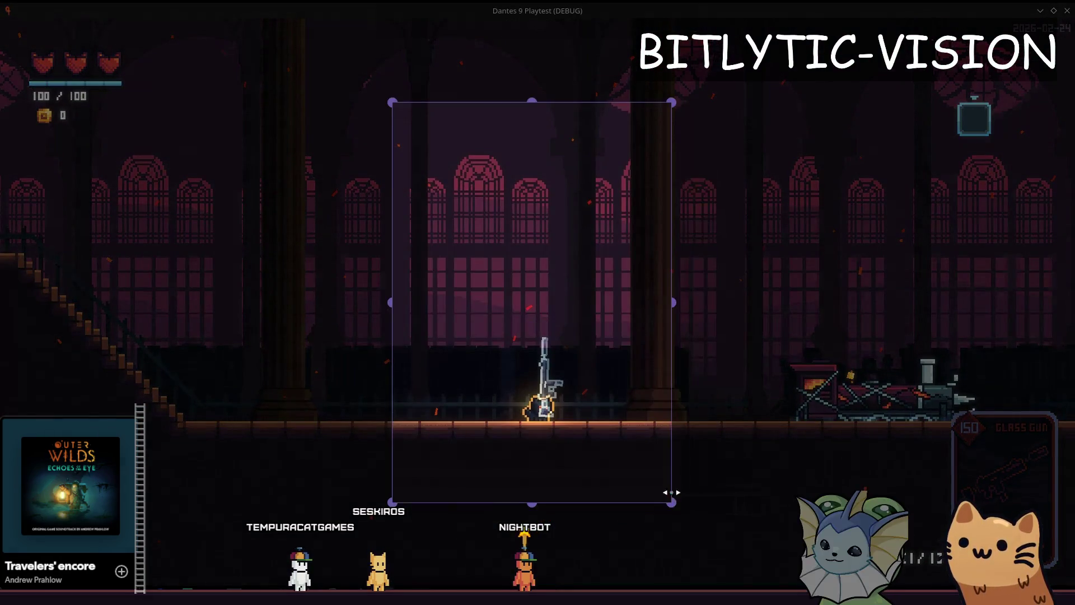
# Draw red freehand strokes above the gun showing an upward shot, then close the capture
pyautogui.click(478, 82)
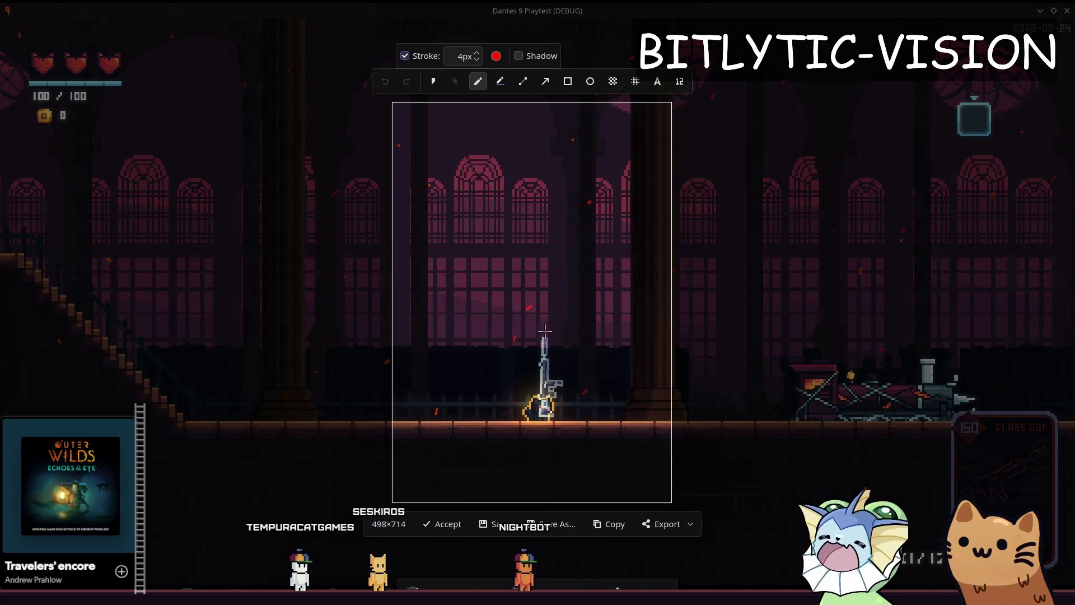
pyautogui.moveTo(550, 166); pyautogui.dragTo(552, 170)
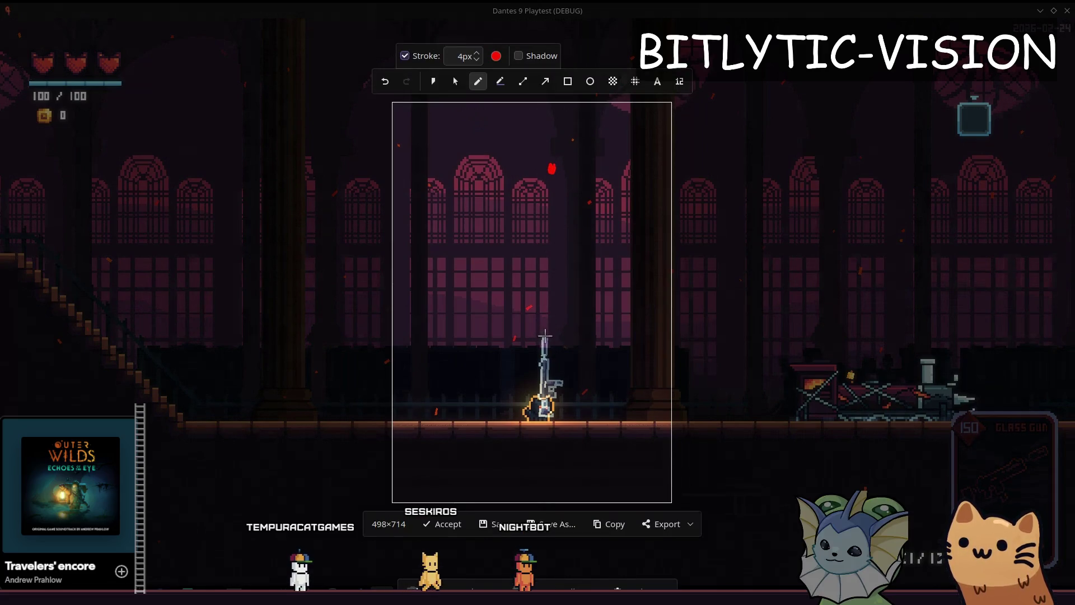
pyautogui.moveTo(545, 336); pyautogui.dragTo(568, 288)
pyautogui.moveTo(526, 259)
pyautogui.mouseDown()
pyautogui.moveTo(544, 338)
pyautogui.moveTo(552, 224)
pyautogui.moveTo(583, 204)
pyautogui.moveTo(546, 336)
pyautogui.moveTo(549, 316)
pyautogui.mouseUp()
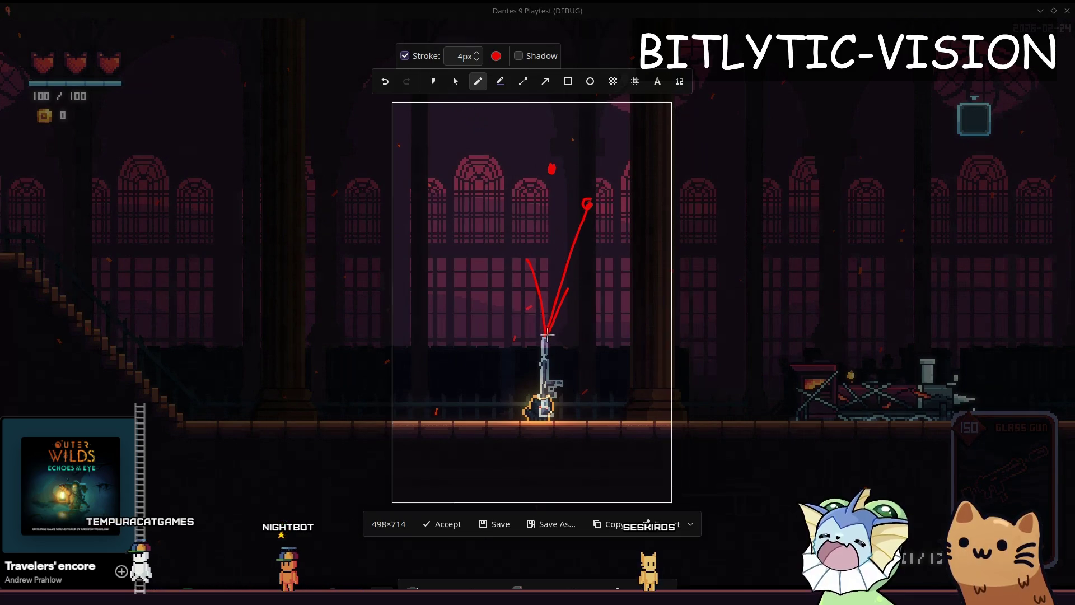
pyautogui.moveTo(548, 335); pyautogui.dragTo(586, 204)
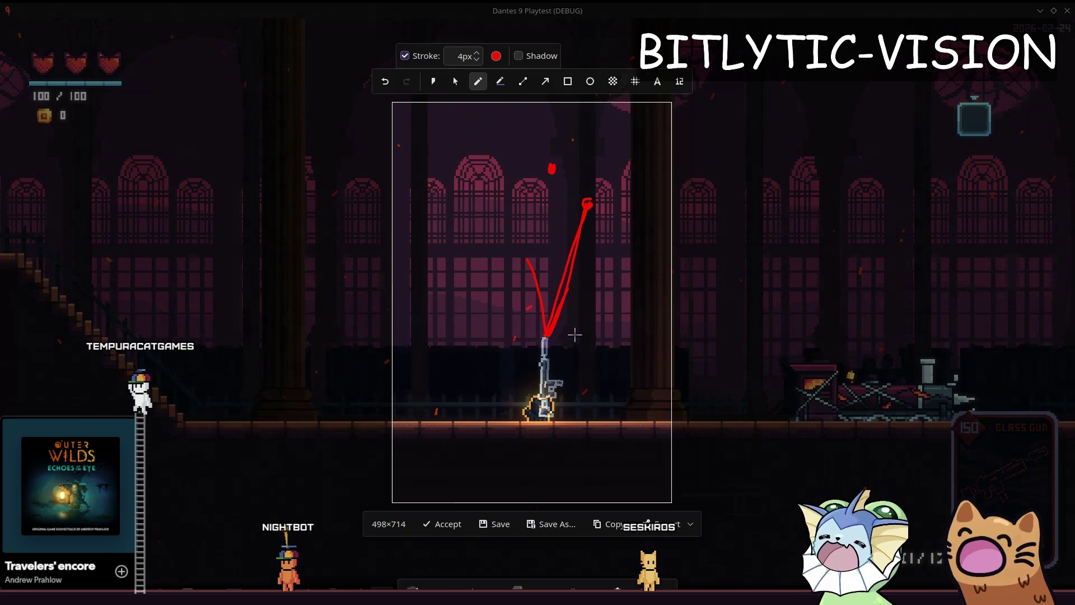
pyautogui.press('Escape')
pyautogui.click(538, 196)
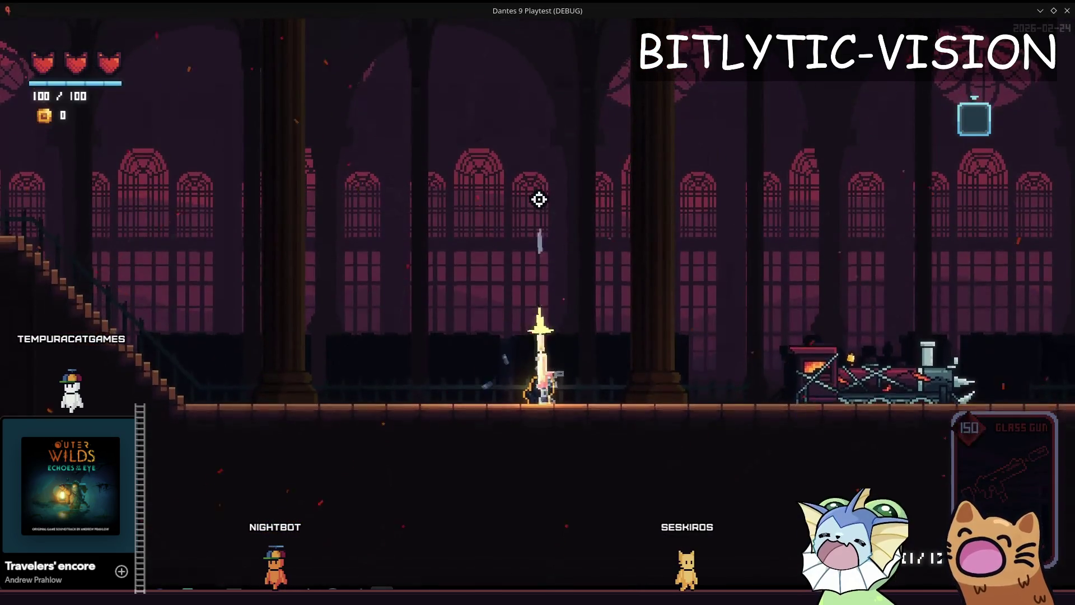
# Fire the Glass Gun straight up eight times
pyautogui.click(539, 198)
pyautogui.click(539, 199)
pyautogui.click(539, 199)
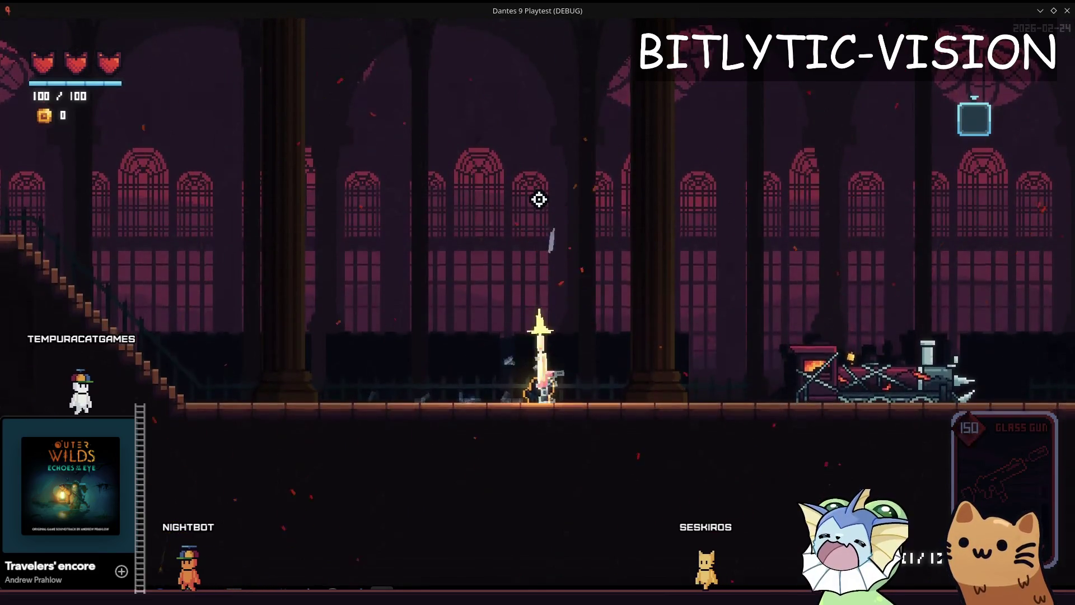
pyautogui.click(538, 198)
pyautogui.click(538, 199)
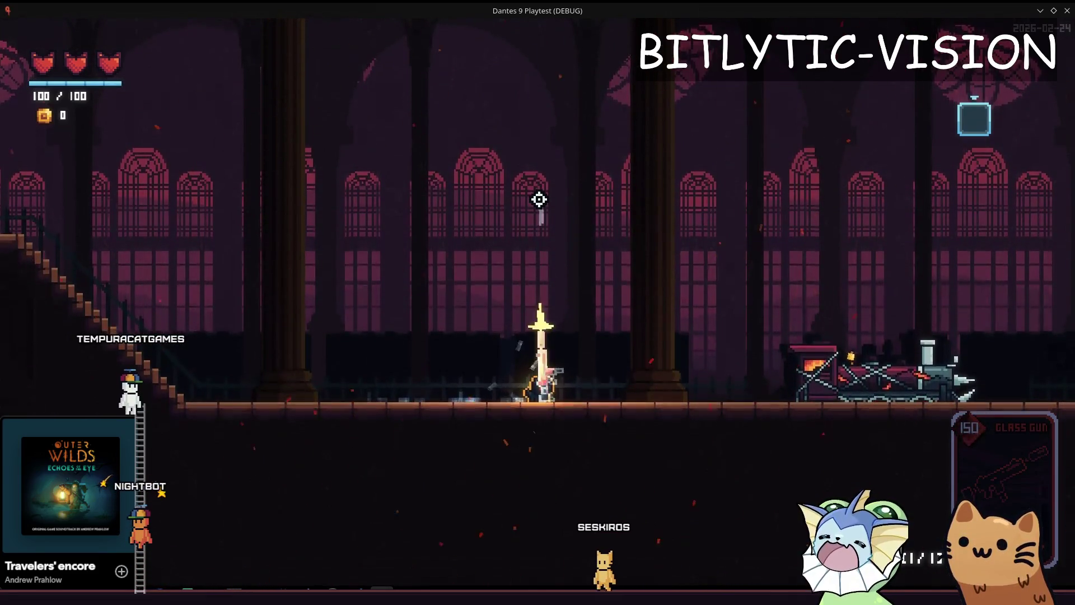
pyautogui.click(539, 199)
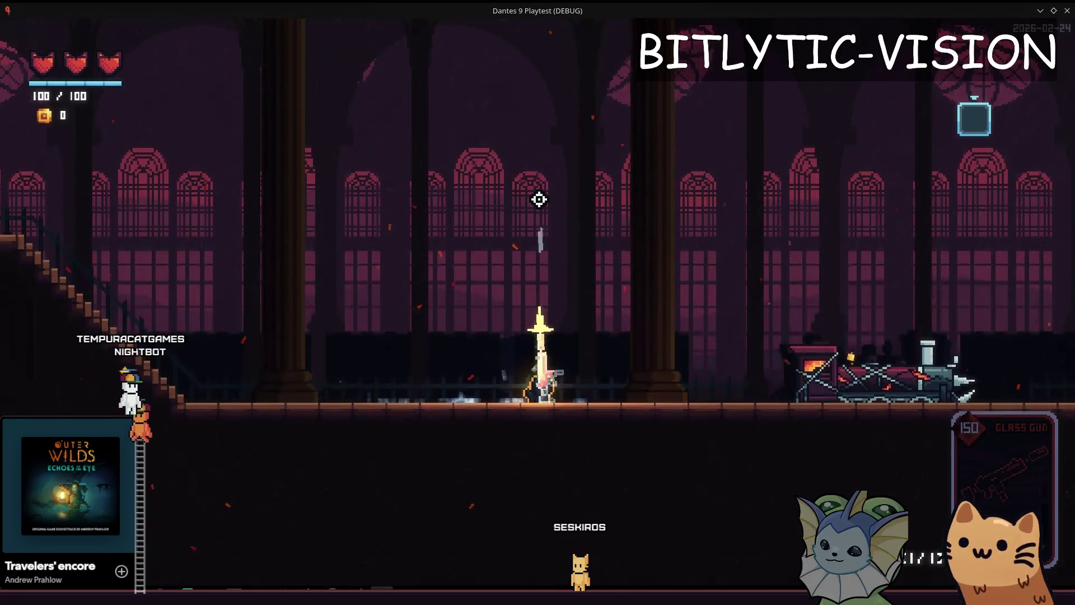
pyautogui.click(539, 199)
pyautogui.click(539, 199)
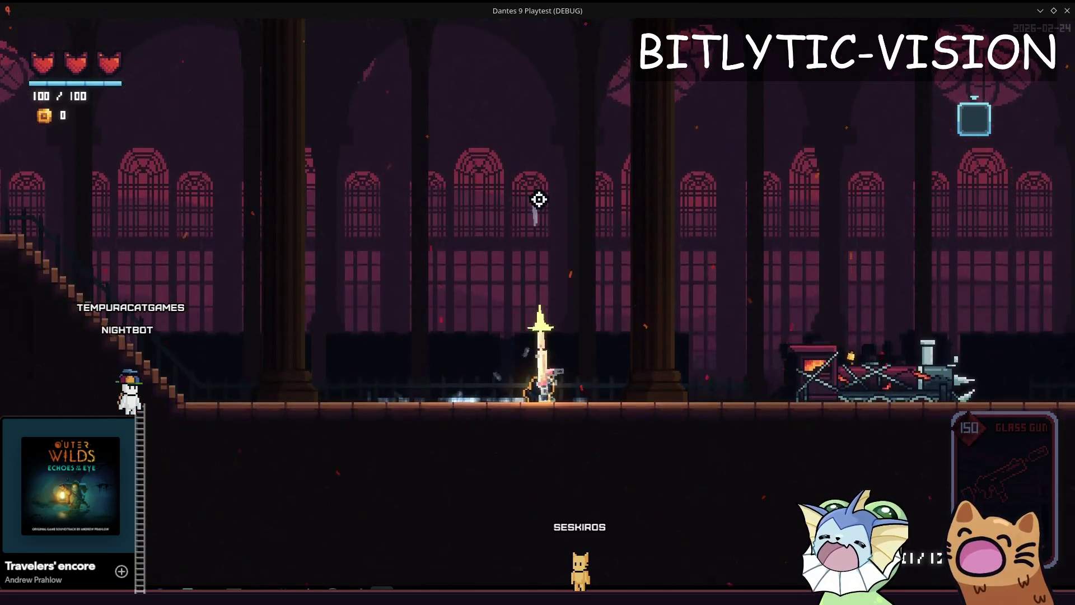
# Shoot the Glass Gun at the train, then stop the debug run with F8
pyautogui.click(749, 305)
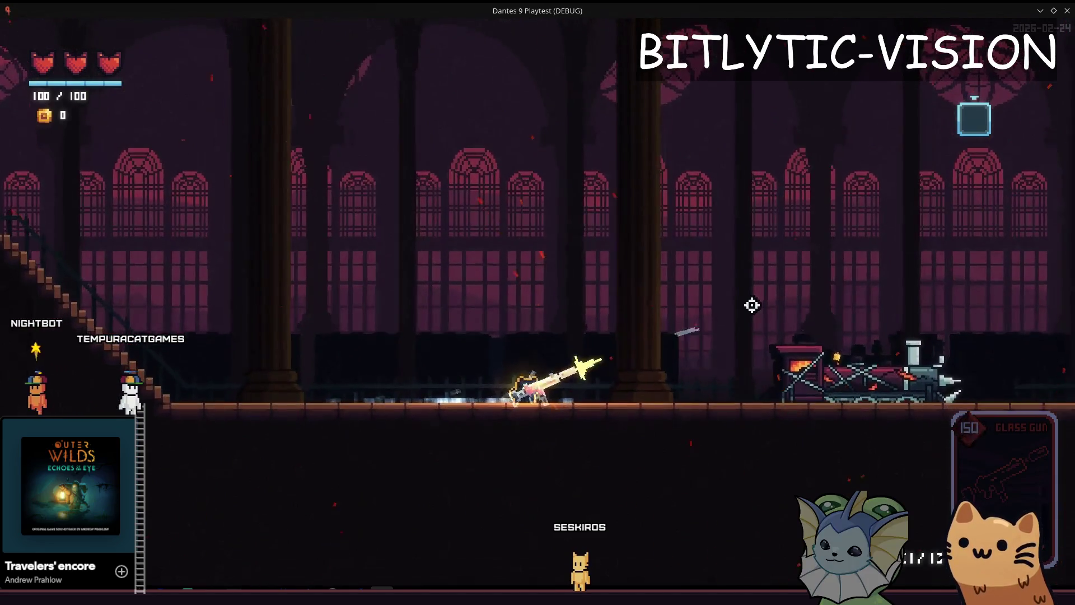
pyautogui.click(780, 361)
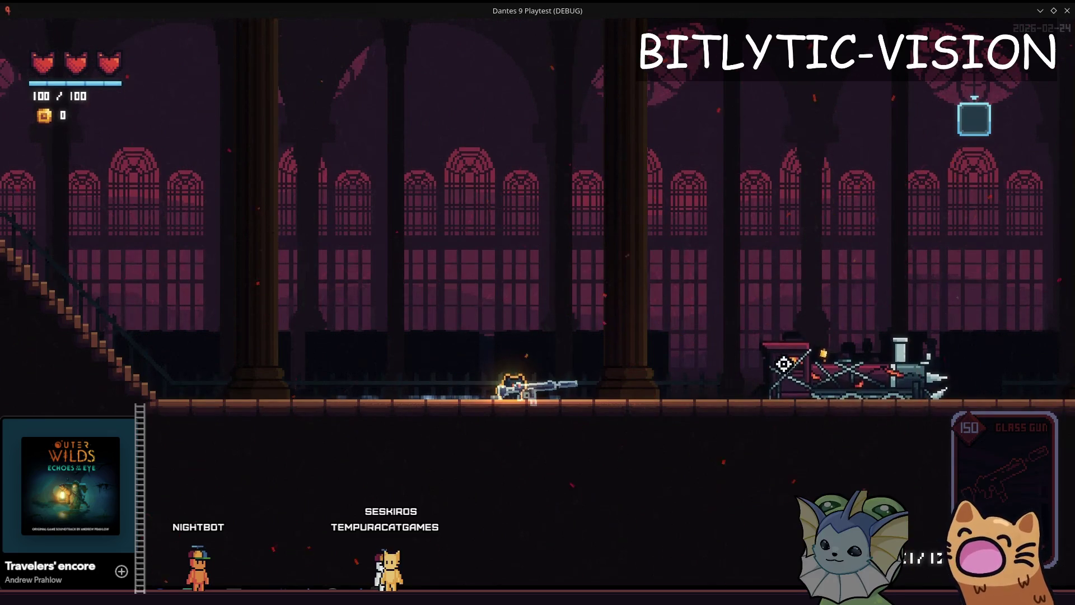
pyautogui.press('F8')
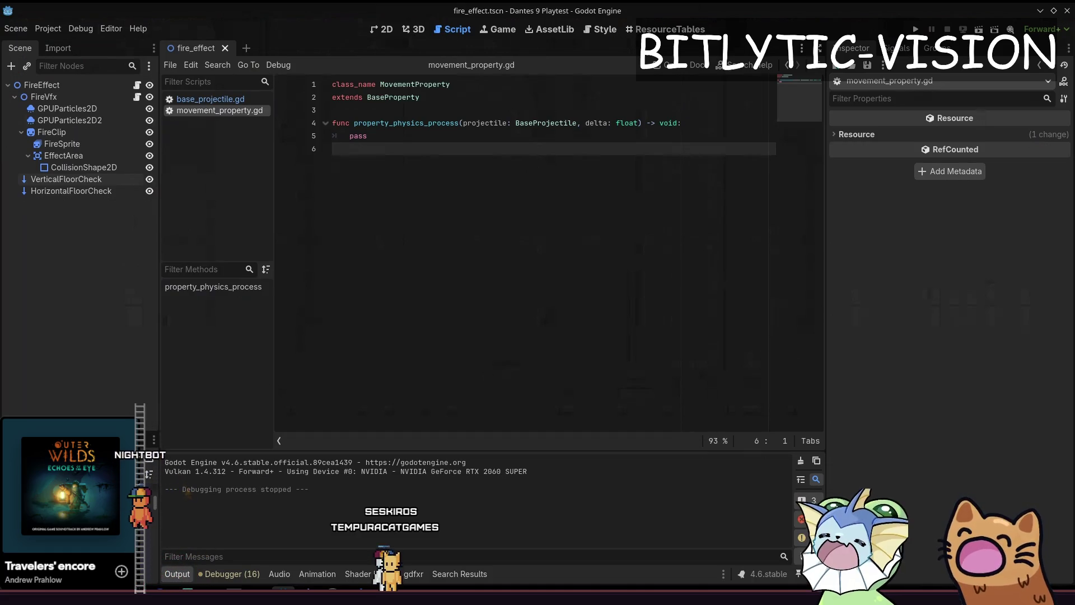
# Enlarge the file system panel, run the project, and locate the error on line 52
pyautogui.moveTo(84, 417); pyautogui.dragTo(84, 286)
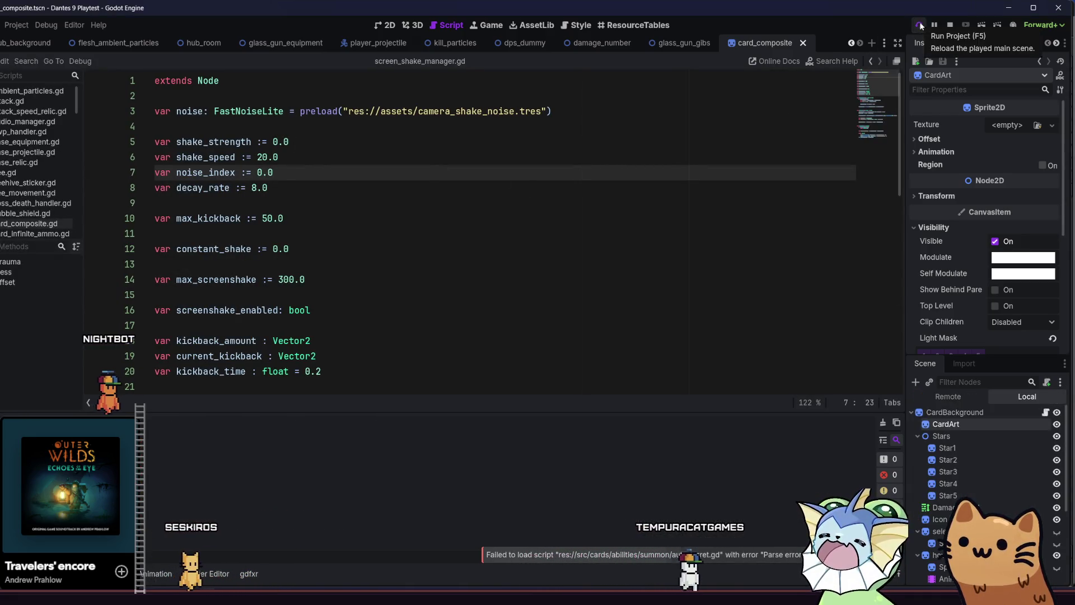
pyautogui.click(919, 26)
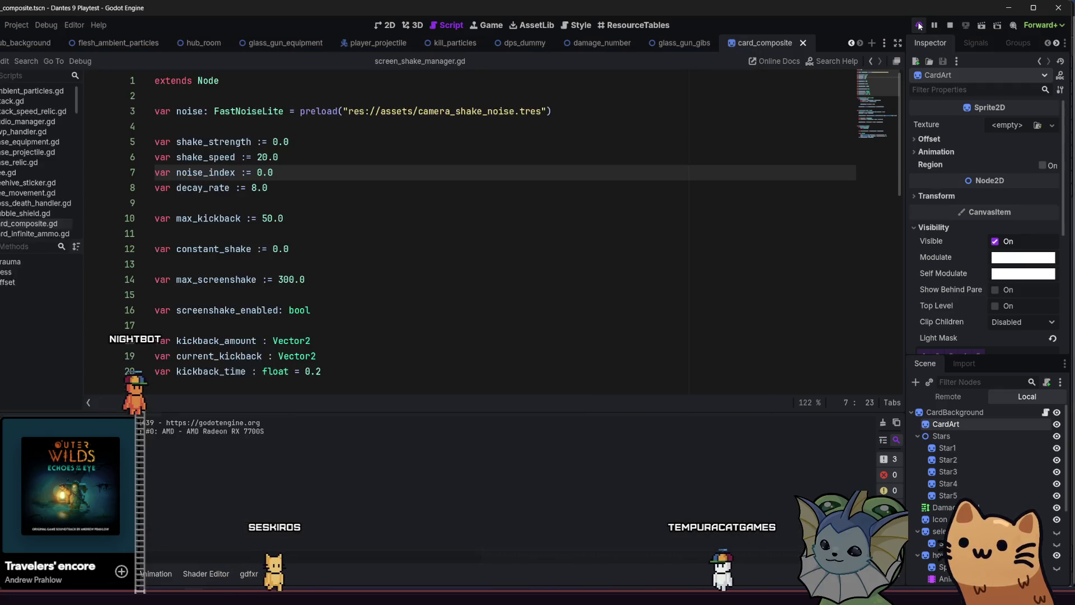
pyautogui.scroll(2, 469, 163)
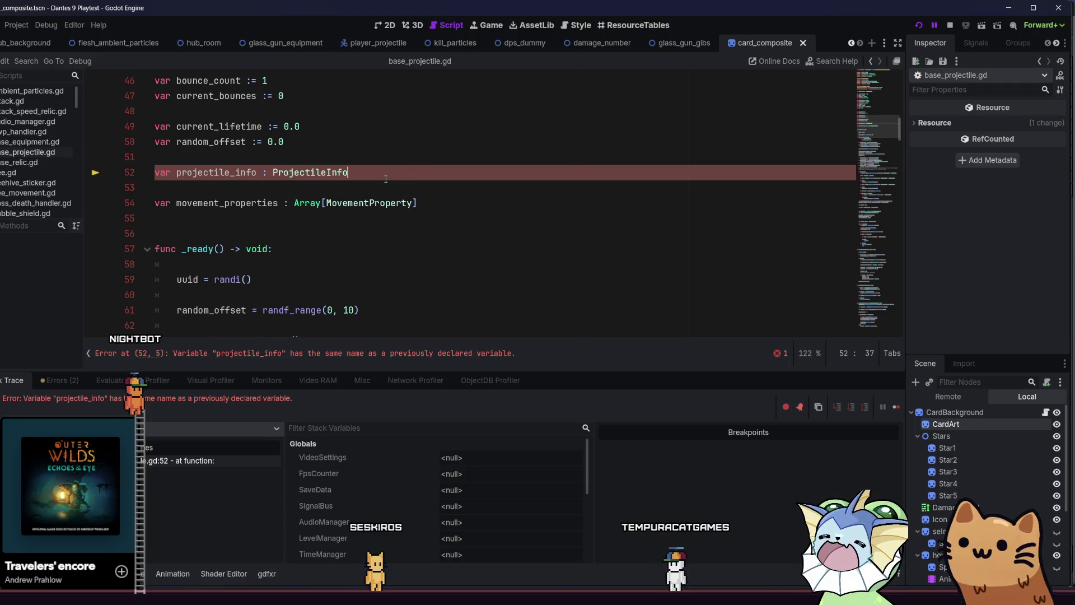
pyautogui.scroll(15, 392, 179)
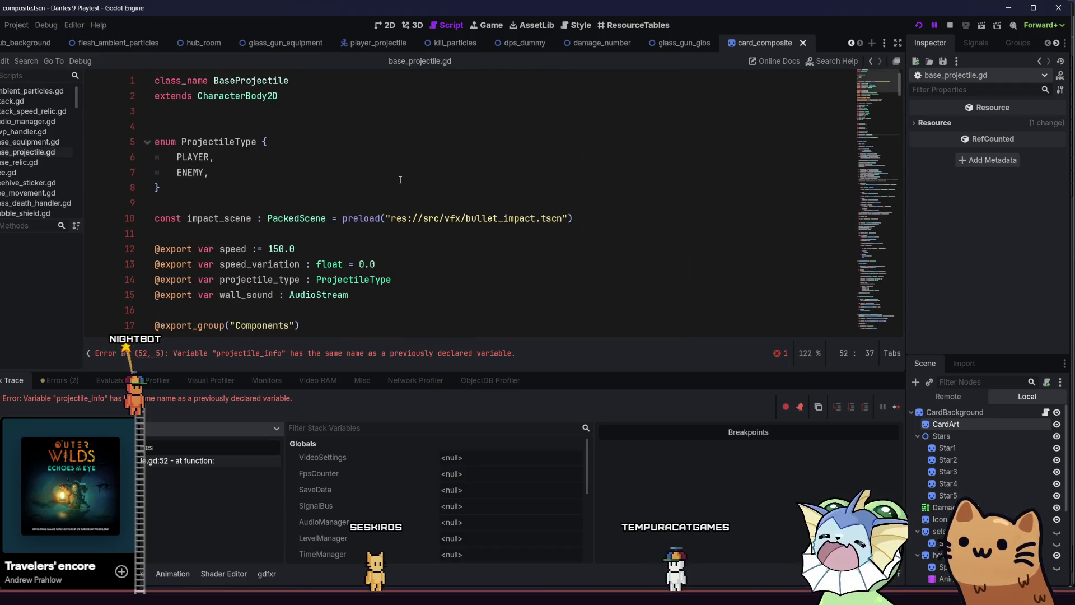
pyautogui.scroll(-14, 403, 182)
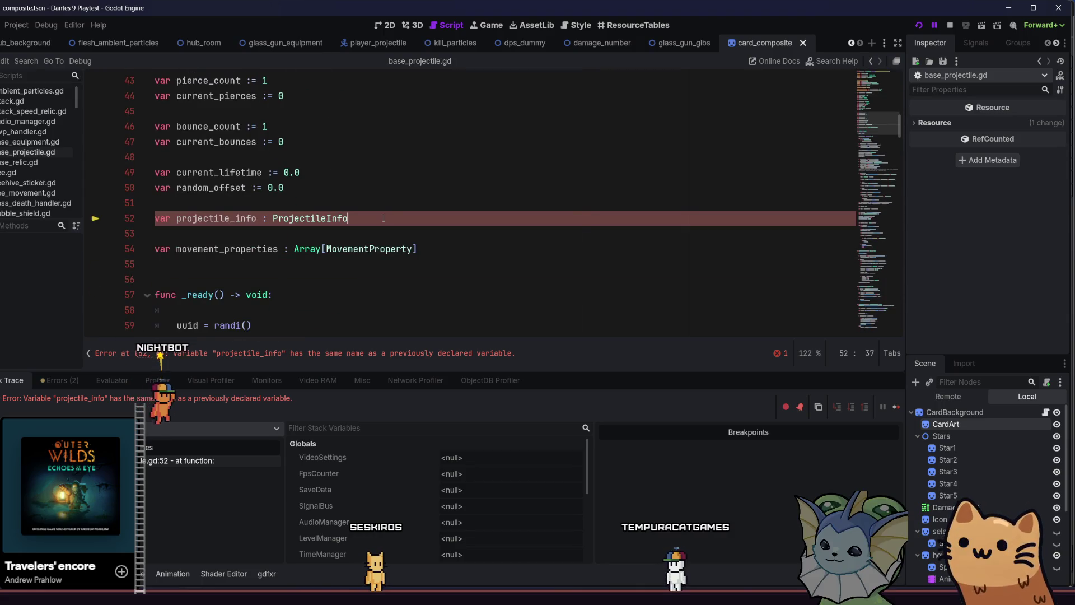
# Delete the duplicate projectile_info declaration on line 52, then stop and relaunch the game
pyautogui.moveTo(384, 218); pyautogui.dragTo(119, 223)
pyautogui.press('BackSpace')
pyautogui.press('BackSpace')
pyautogui.press('BackSpace')
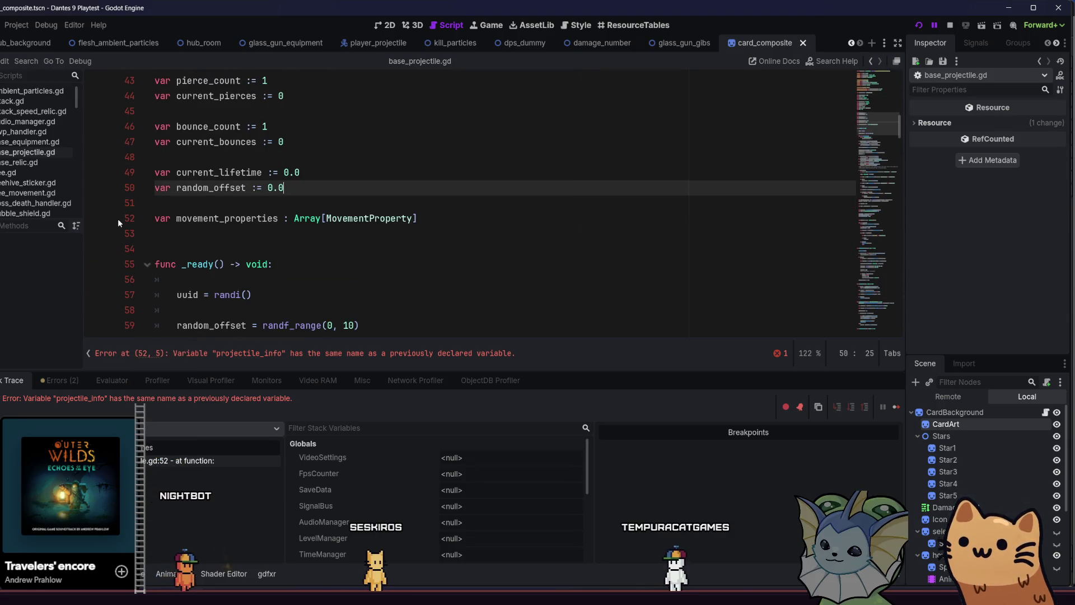
pyautogui.click(948, 27)
pyautogui.click(919, 27)
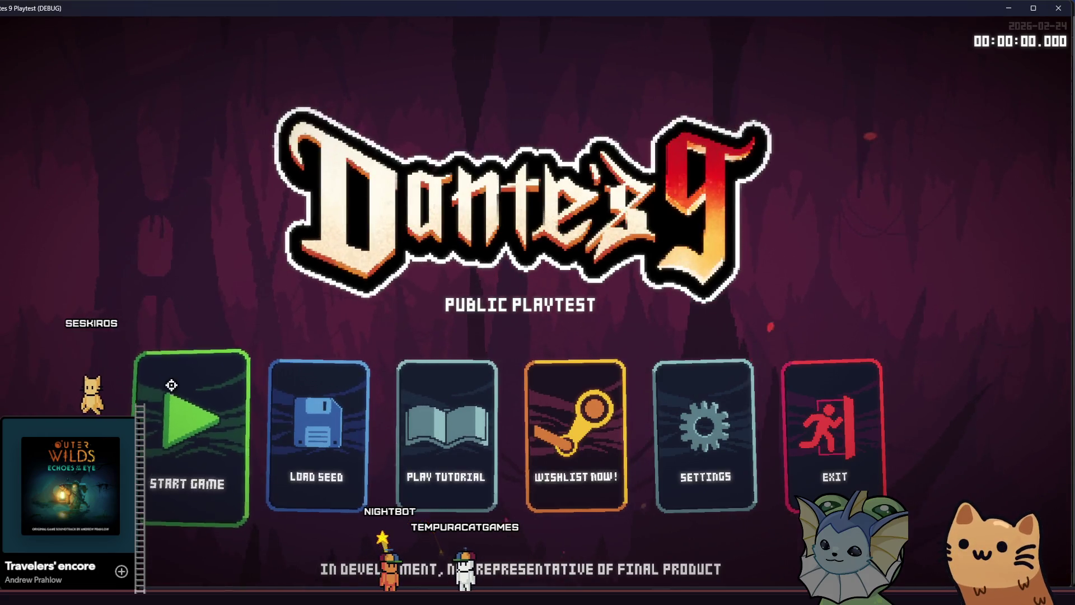
# Start a game and open the debug menu's Cards > Add Cards list
pyautogui.click(185, 381)
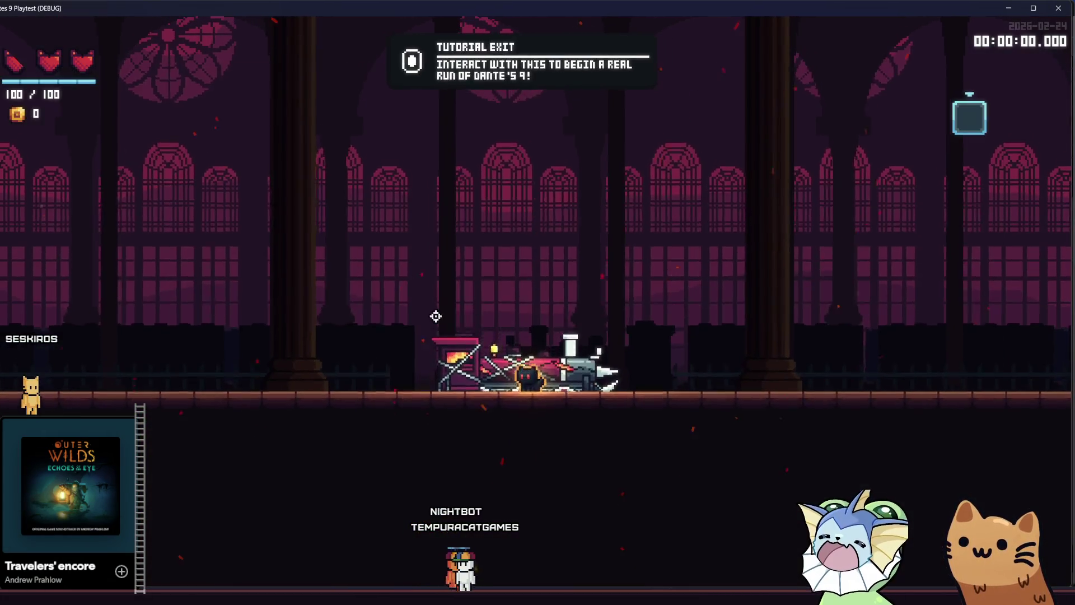
pyautogui.press('F1')
pyautogui.click(106, 146)
pyautogui.click(302, 91)
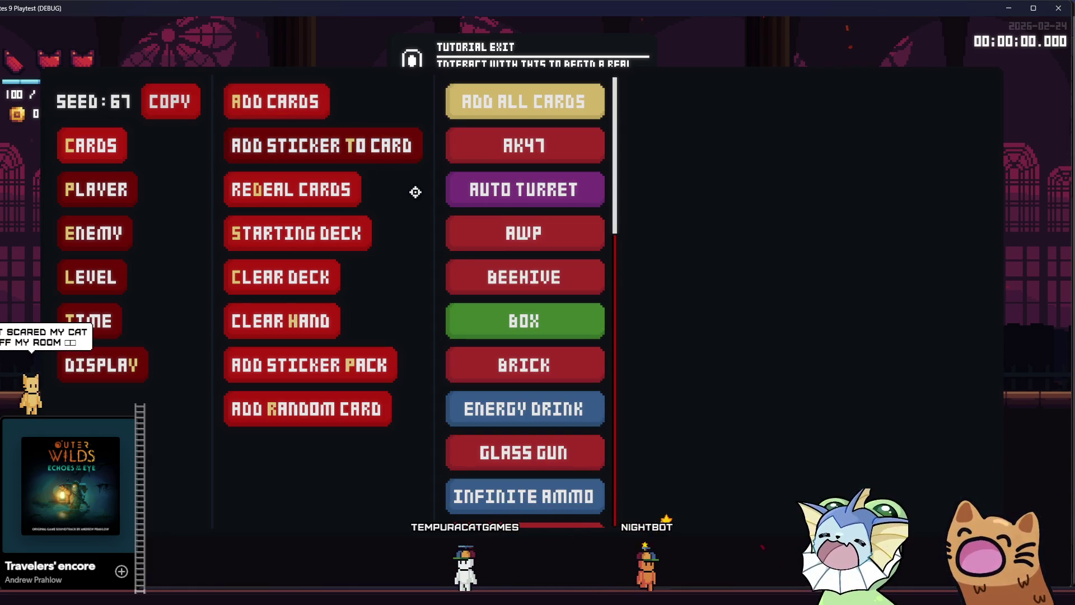
# Add two Glass Gun cards to the hand from the debug card list
pyautogui.scroll(-3, 455, 271)
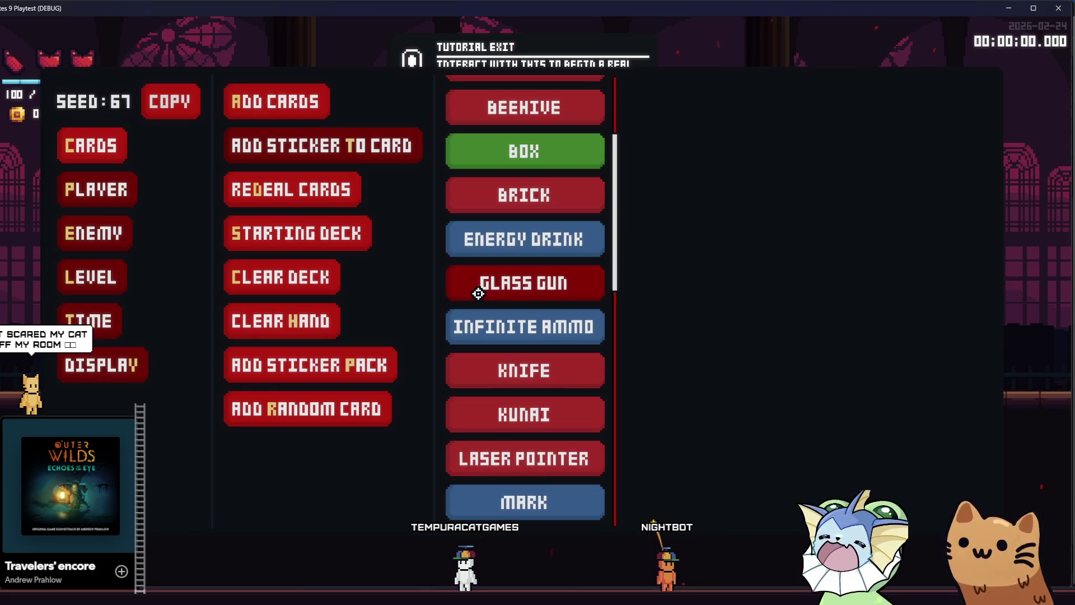
pyautogui.click(463, 282)
pyautogui.click(464, 281)
pyautogui.click(463, 281)
pyautogui.click(139, 182)
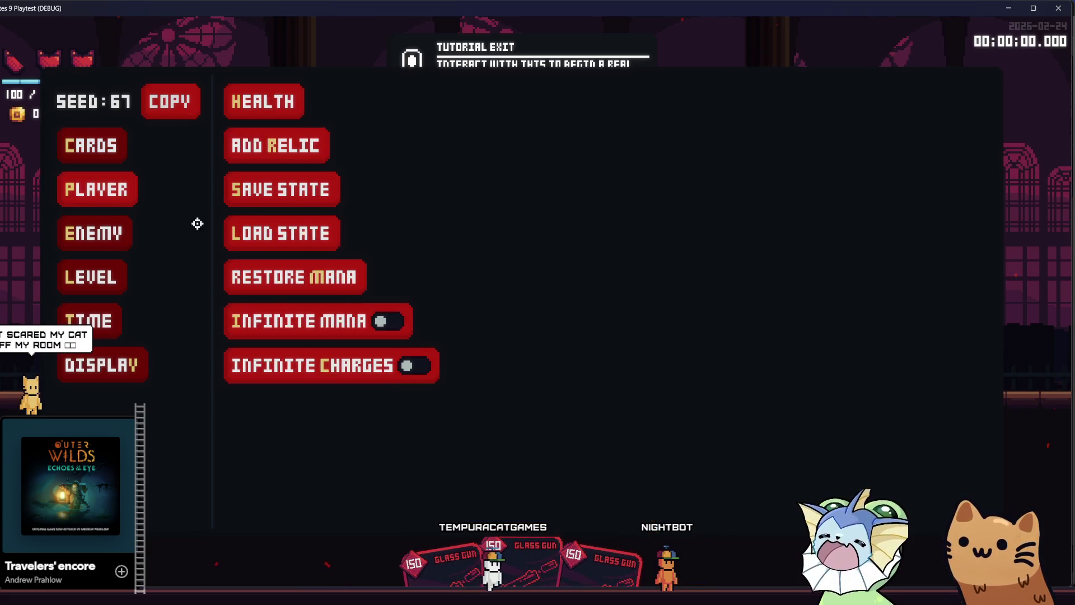
pyautogui.press('F1')
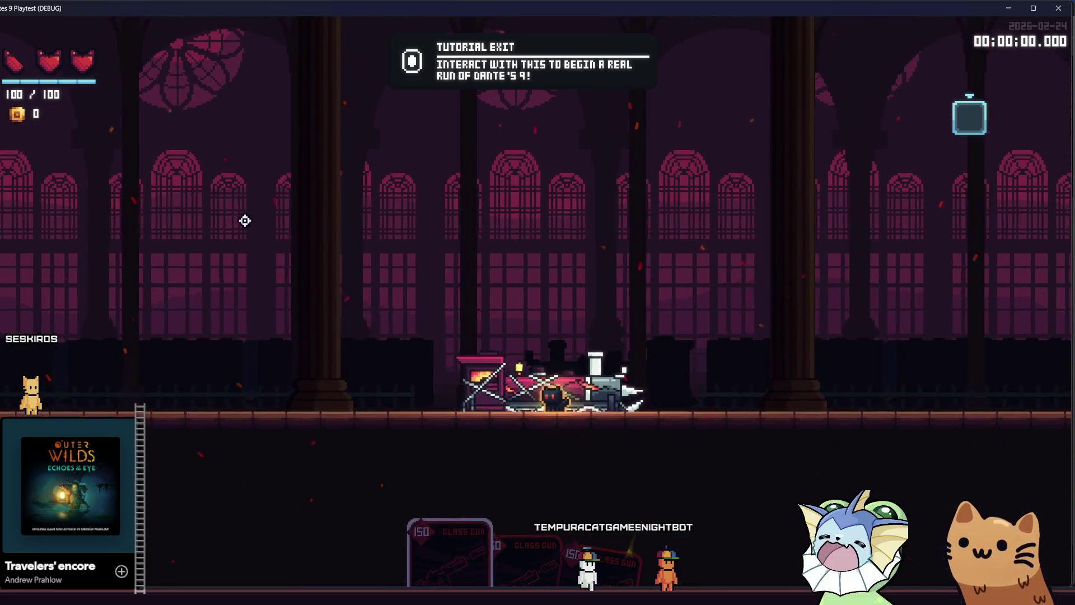
# Spawn a FlyingFireProjectileEnemy via Enemy > Spawn Enemy and place it in the level
pyautogui.press('F1')
pyautogui.click(104, 231)
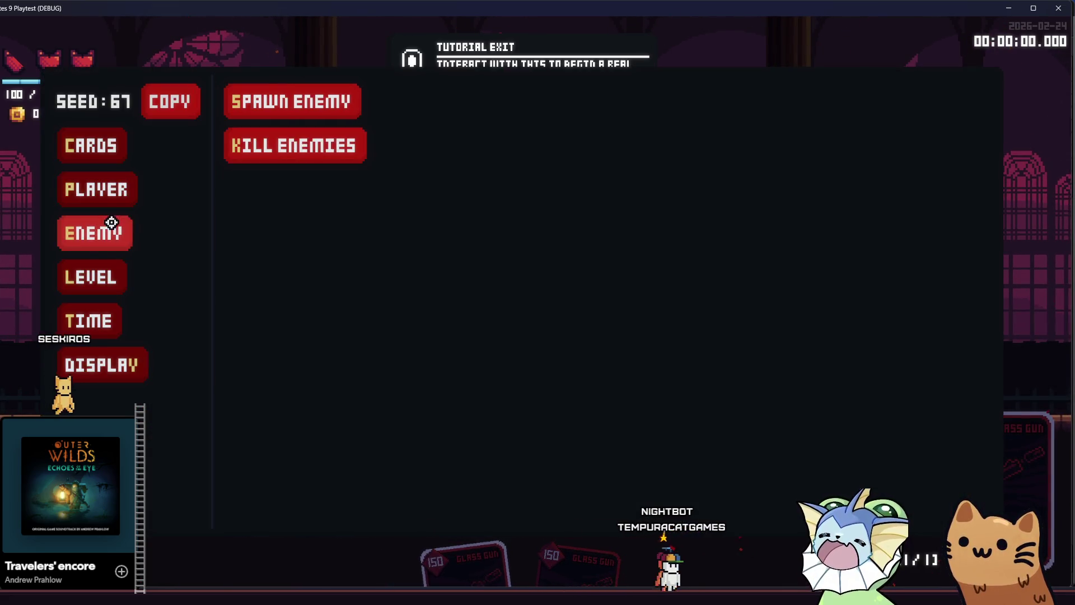
pyautogui.click(107, 193)
pyautogui.click(101, 232)
pyautogui.click(264, 113)
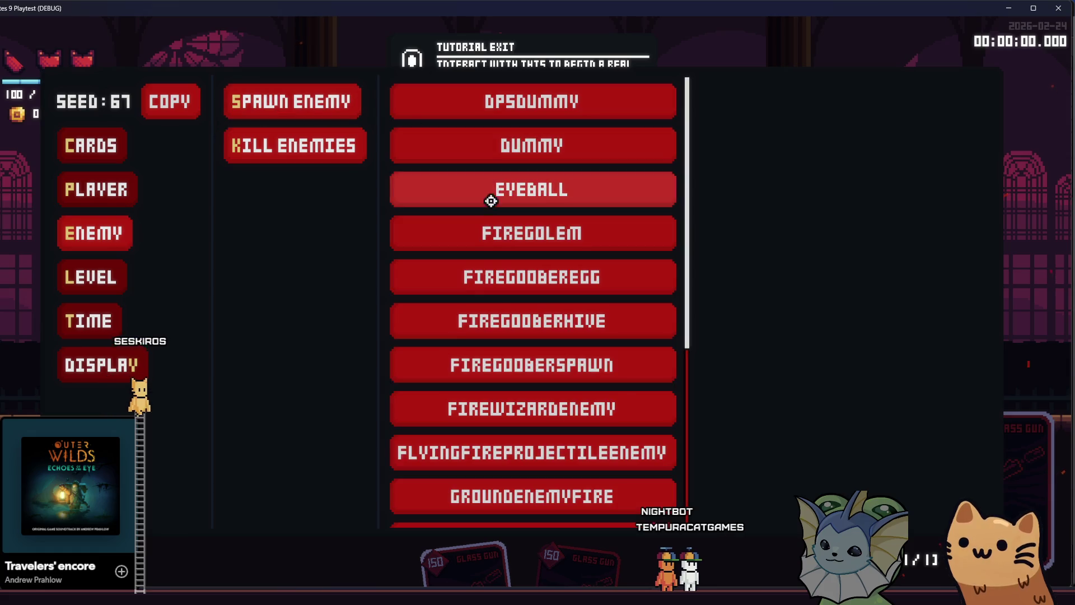
pyautogui.click(511, 440)
pyautogui.click(863, 114)
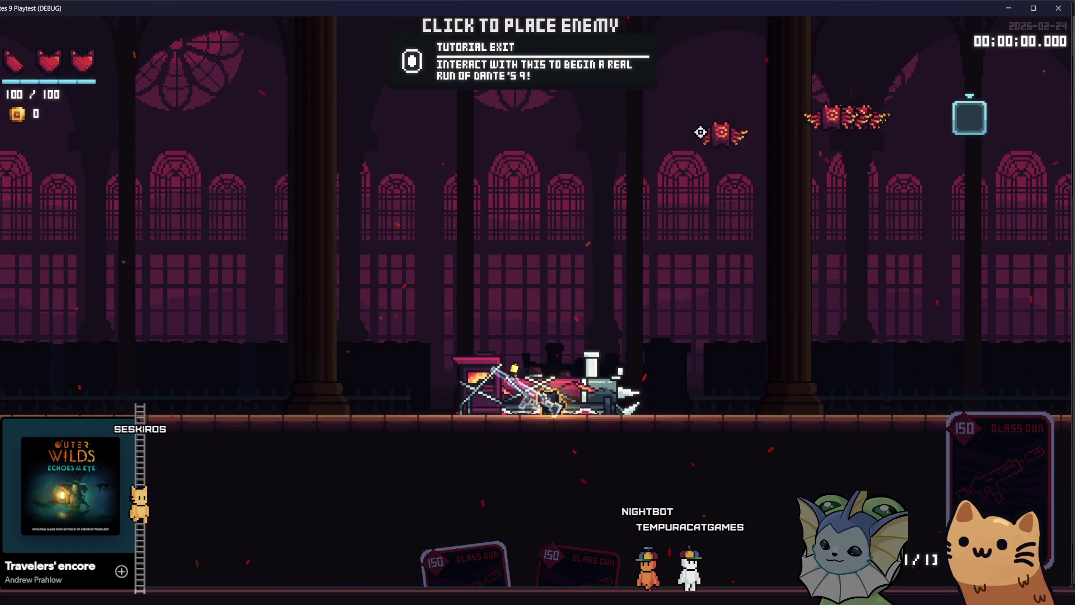
# Open the debug menu's Cards > Add Sticker To Card list
pyautogui.press('`')
pyautogui.click(112, 143)
pyautogui.click(366, 141)
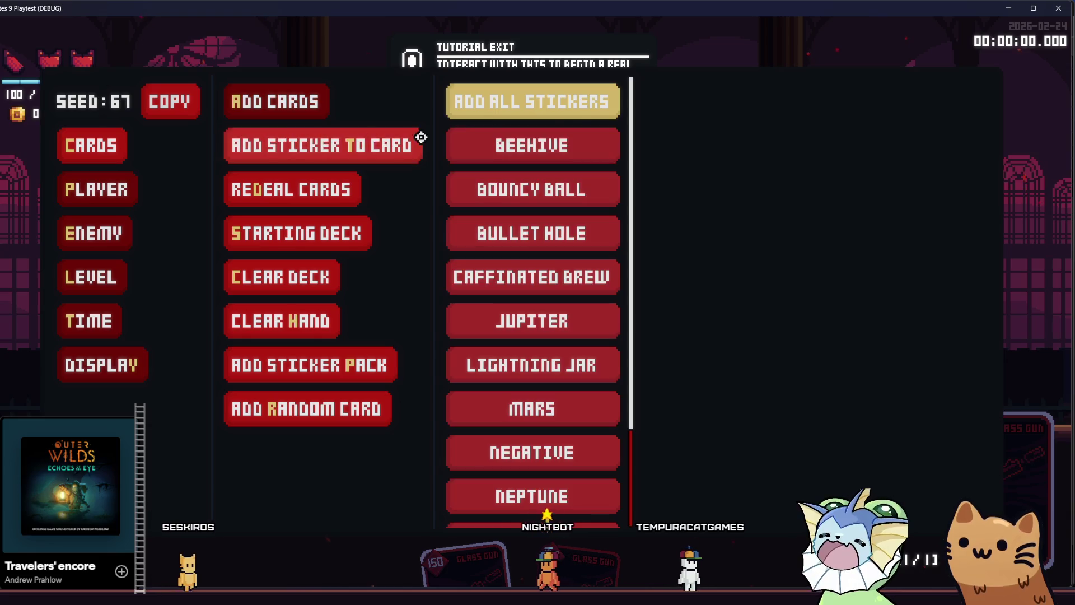
# Attach the Shield sticker to the Glass Gun card
pyautogui.scroll(-3, 554, 258)
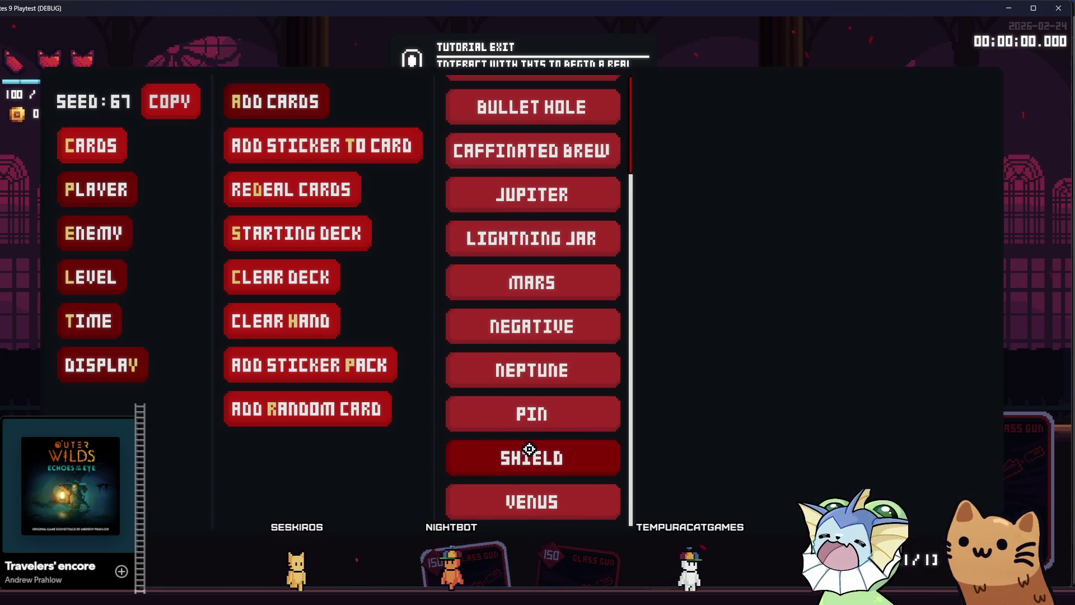
pyautogui.click(530, 449)
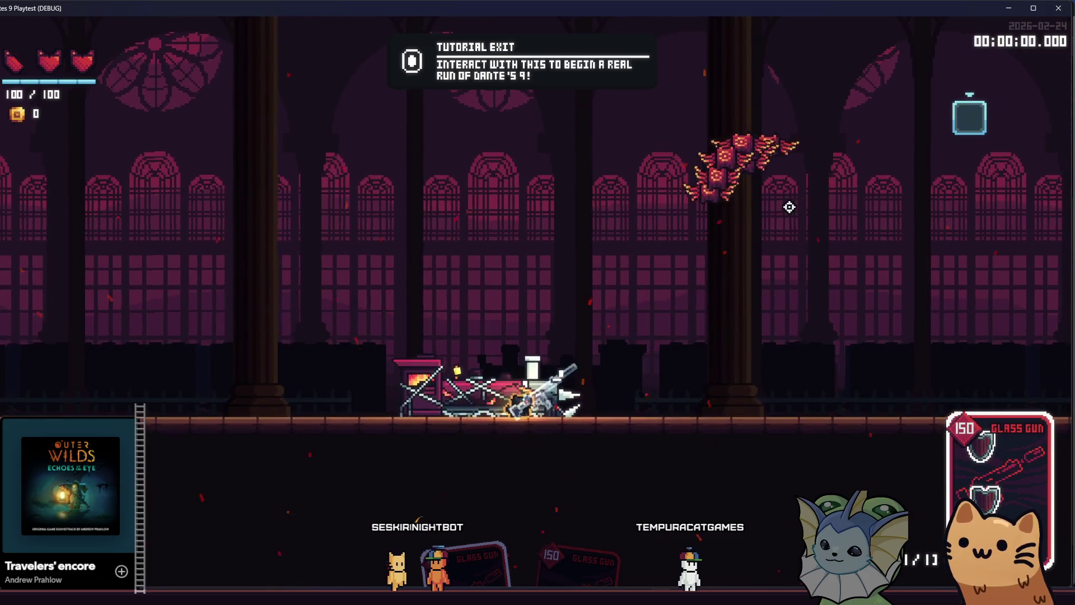
pyautogui.press('d')
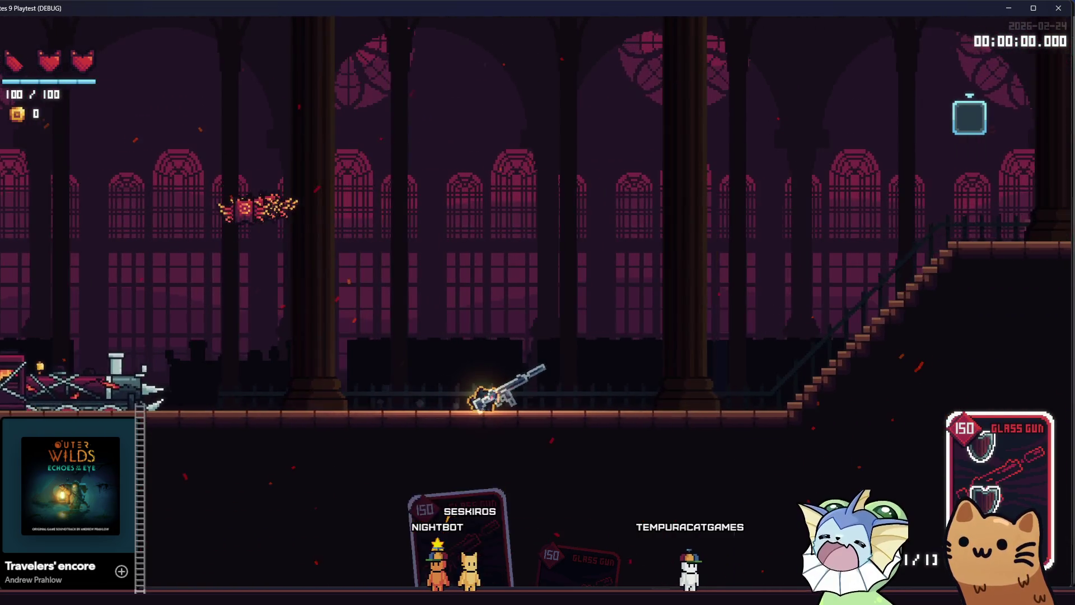
# Redeal the hand twice using the debug menu's Cards > Redeal Cards
pyautogui.press('`')
pyautogui.click(106, 150)
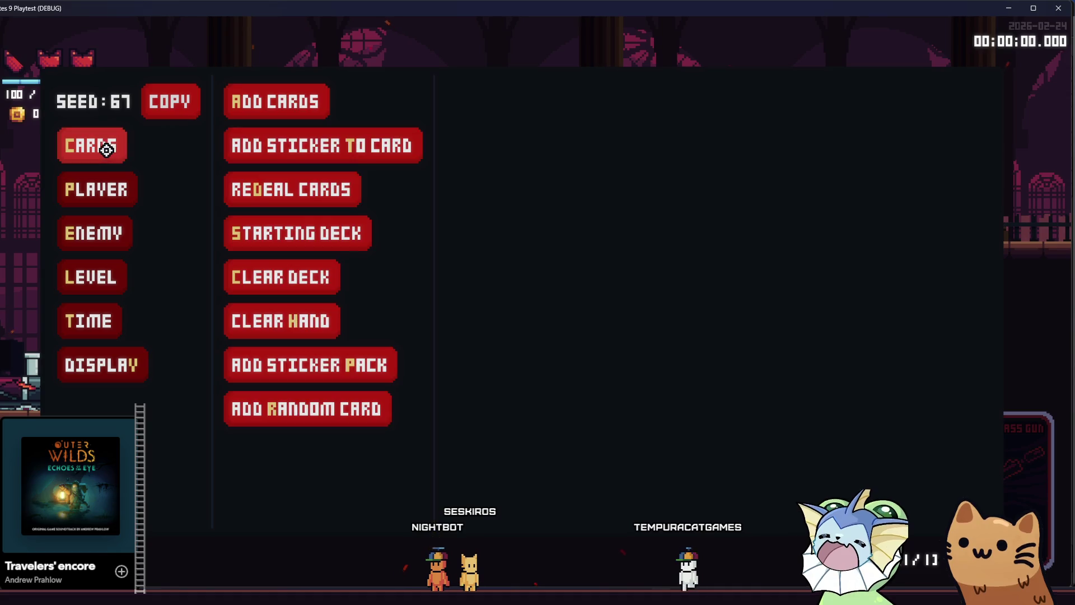
pyautogui.click(305, 176)
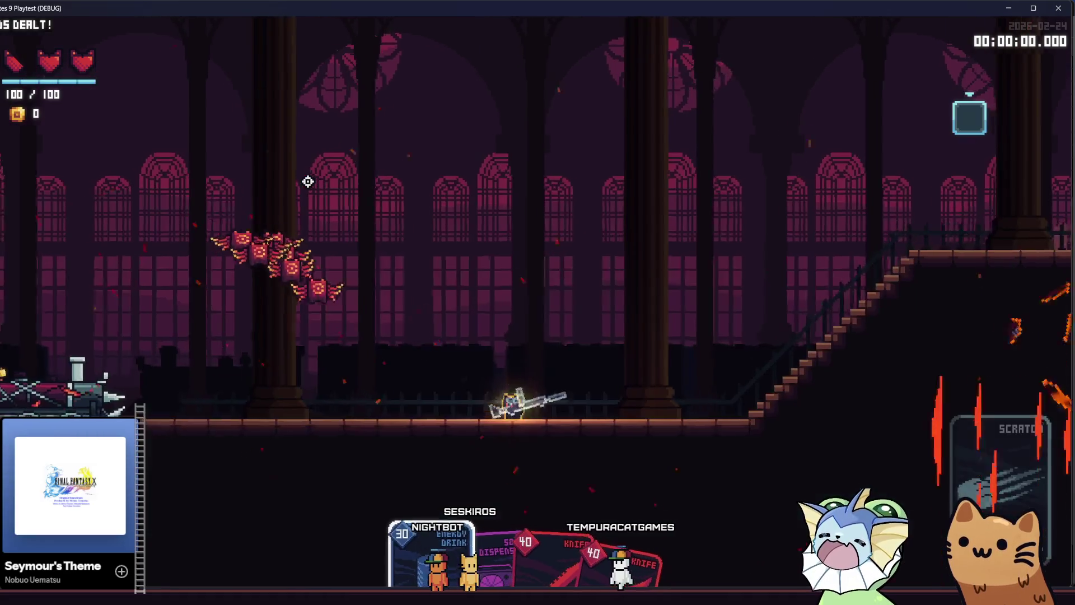
pyautogui.press('`')
pyautogui.click(101, 147)
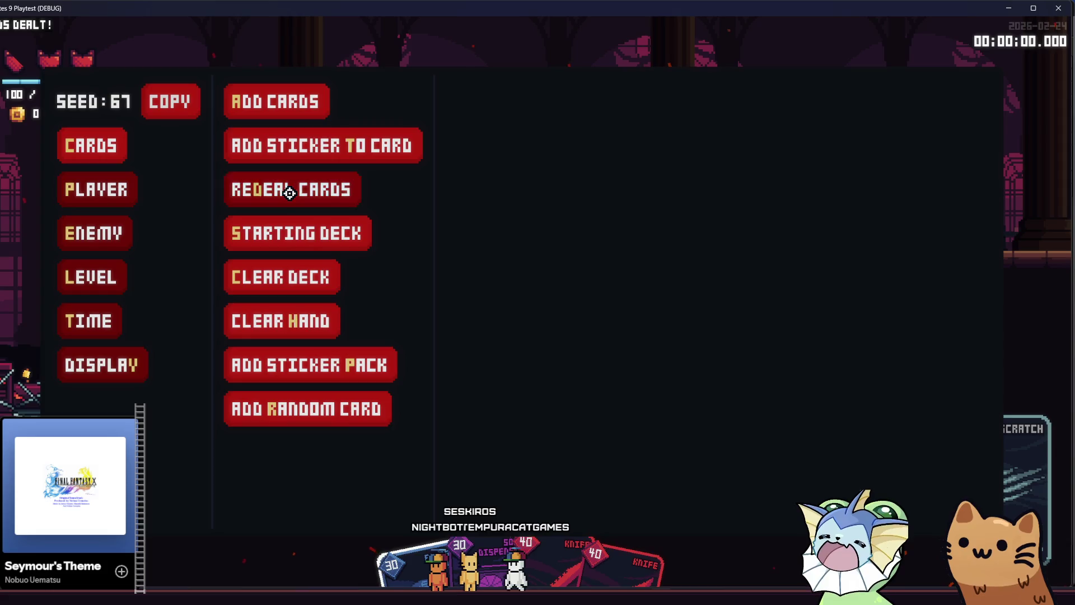
pyautogui.click(291, 190)
# Walk left up the stairs while firing the Glass Gun at the enemies
pyautogui.press('a')
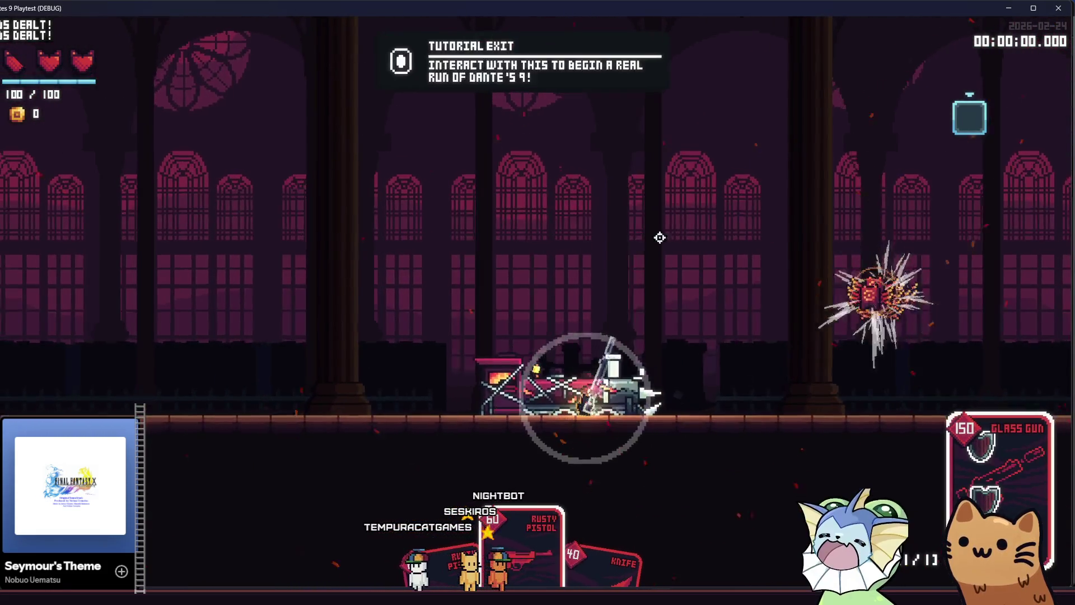
pyautogui.press('a')
pyautogui.click(742, 277)
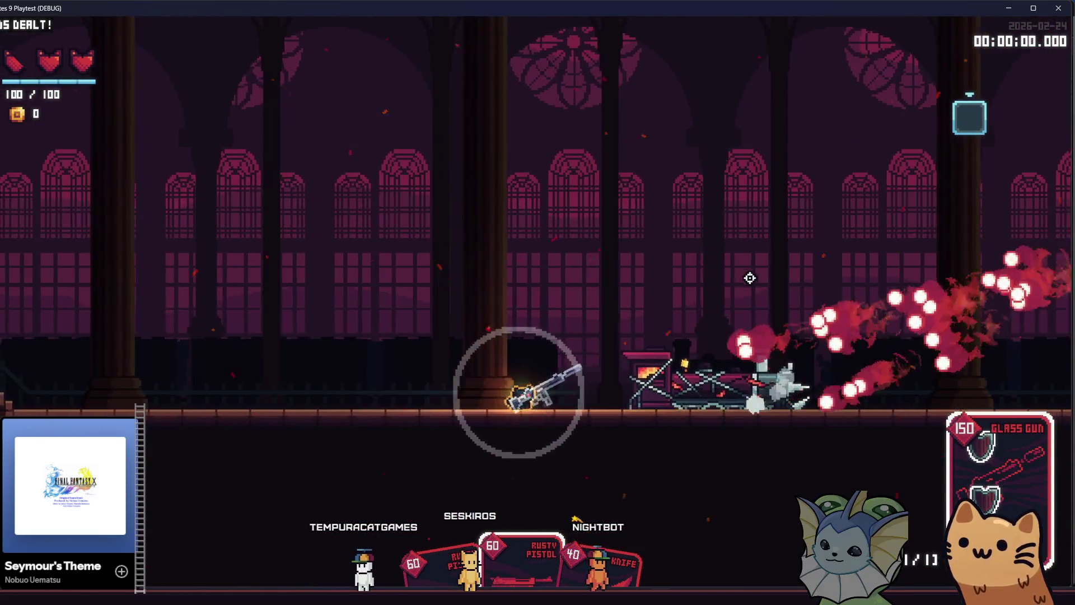
pyautogui.press('a')
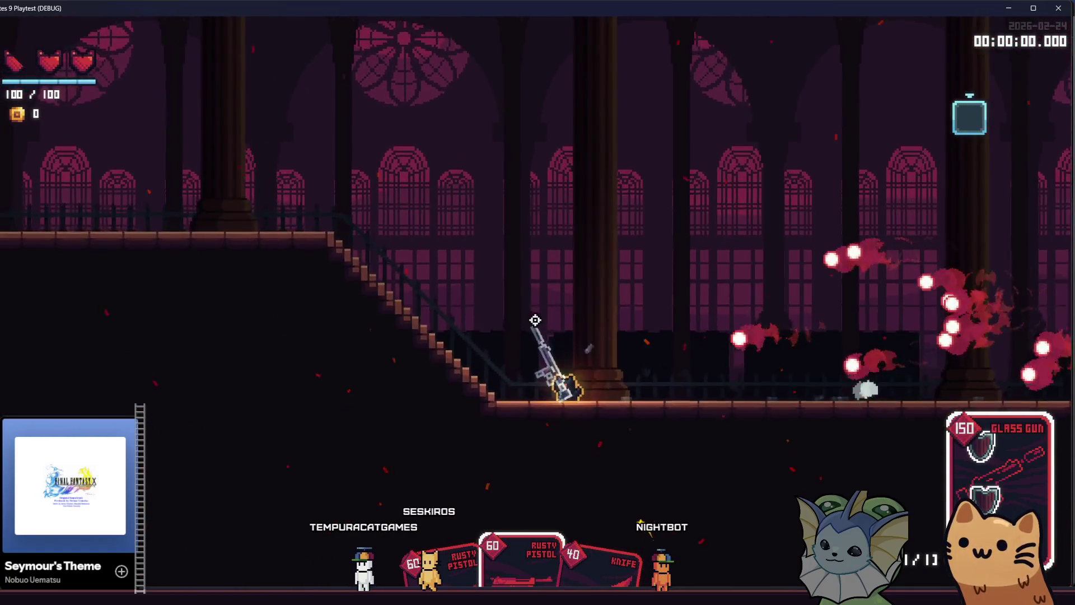
pyautogui.press('a')
pyautogui.click(773, 337)
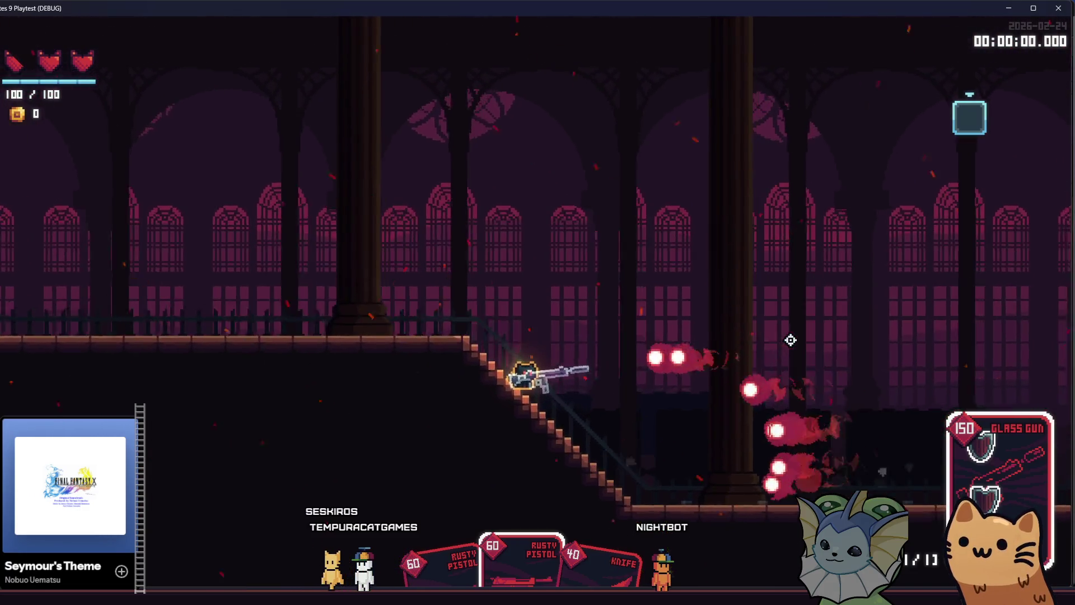
# Jump back down toward the train and shoot the clustered bird enemies
pyautogui.press('d')
pyautogui.press('space')
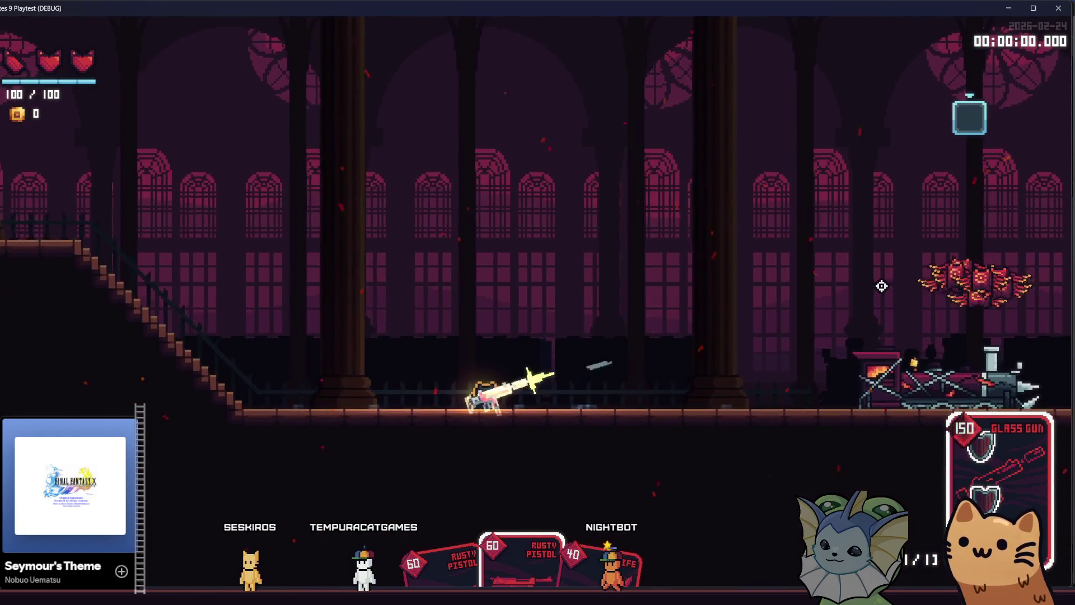
pyautogui.click(907, 295)
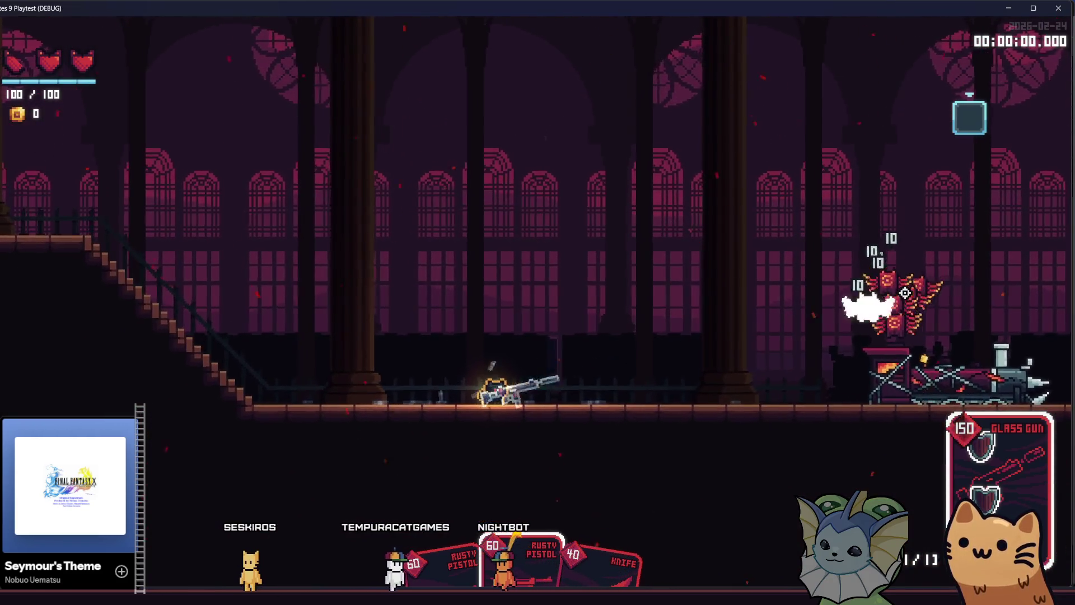
pyautogui.click(905, 292)
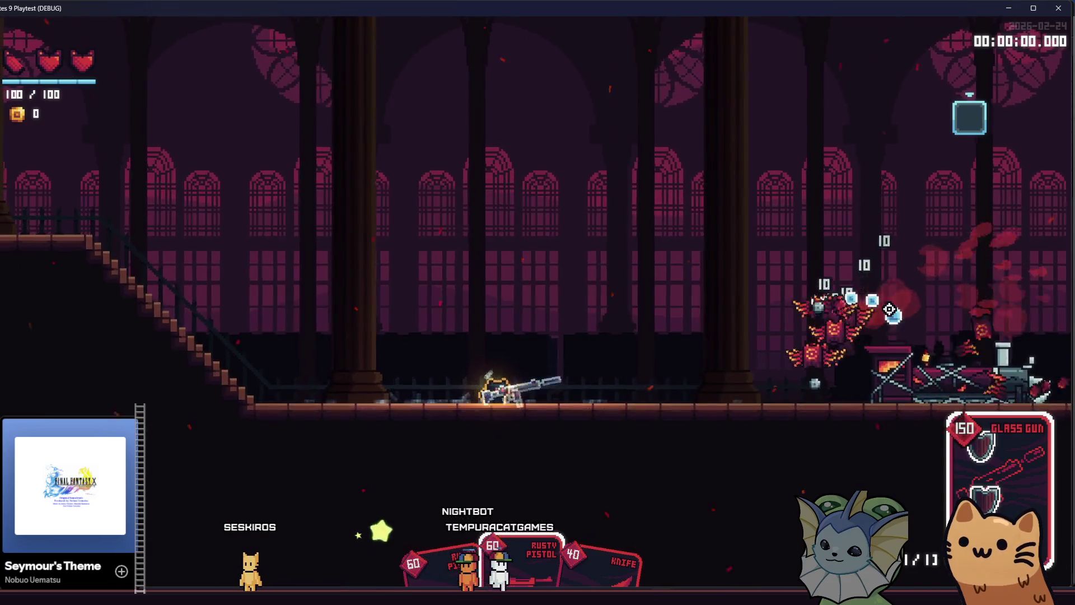
pyautogui.press('a')
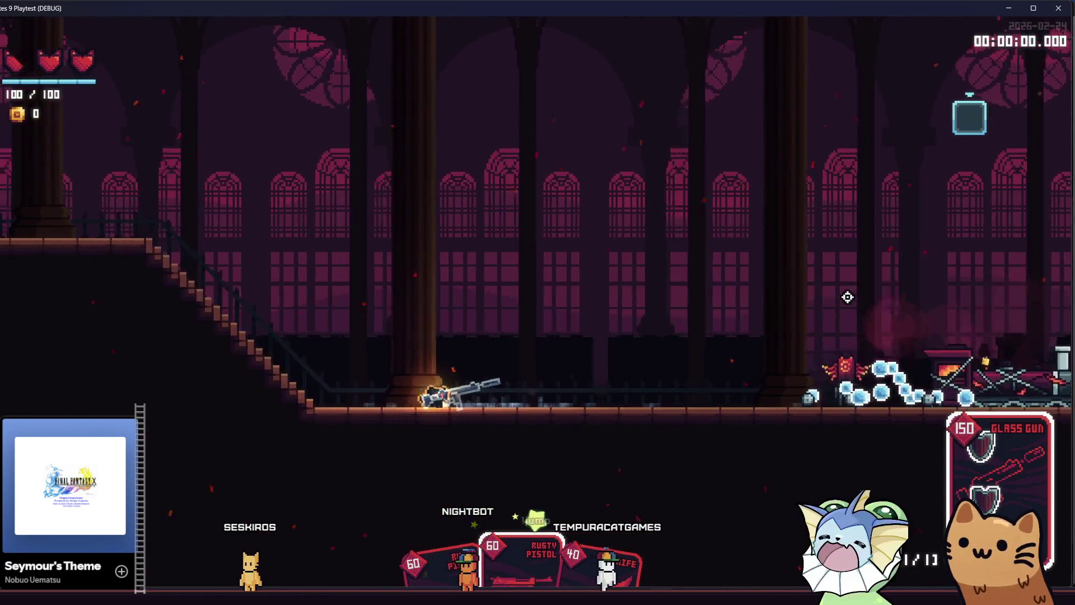
pyautogui.press('F1')
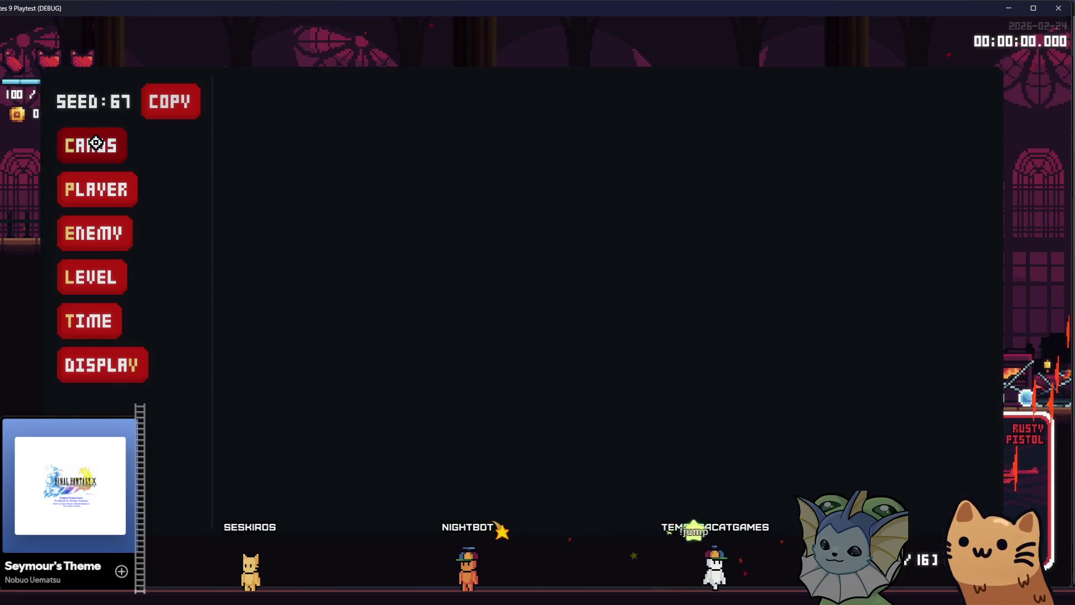
# Deal a fresh hand of Knife, Glass Gun and Rusty Pistol, then walk the stairs and back
pyautogui.click(89, 145)
pyautogui.click(282, 107)
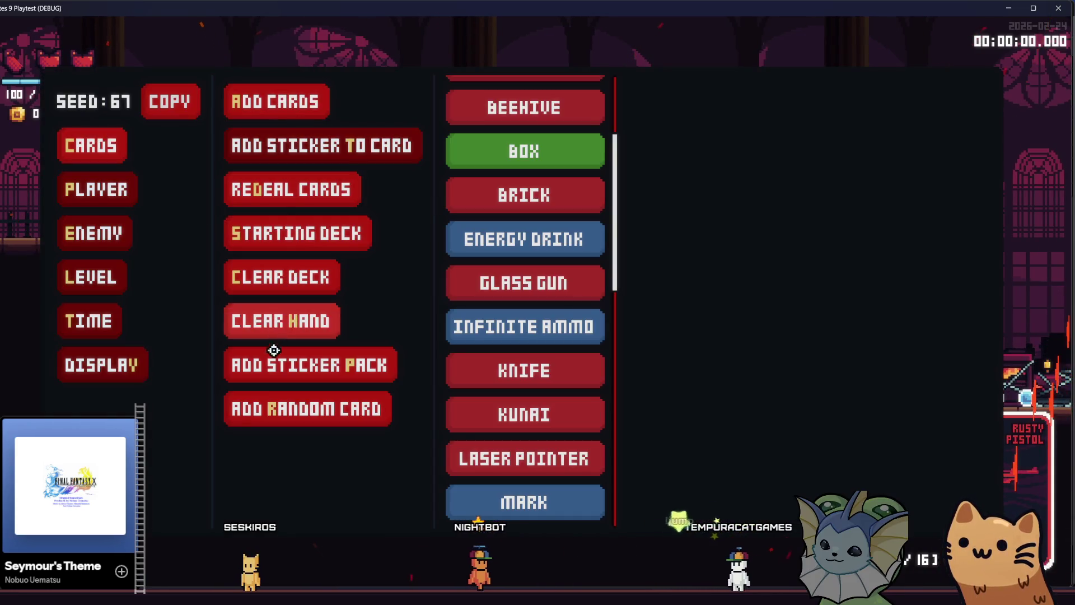
pyautogui.click(286, 199)
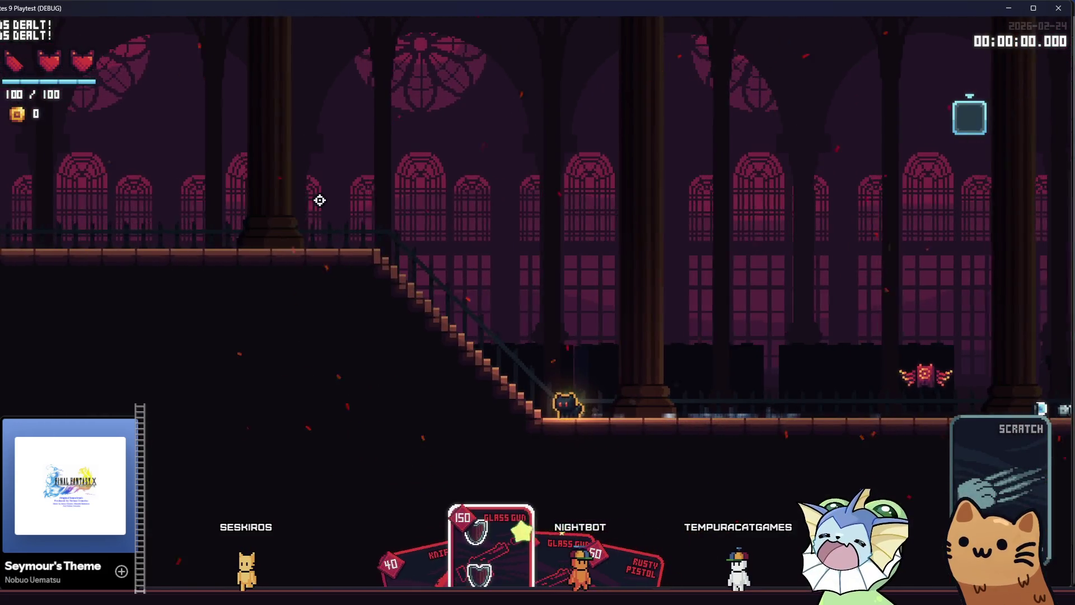
pyautogui.press('a')
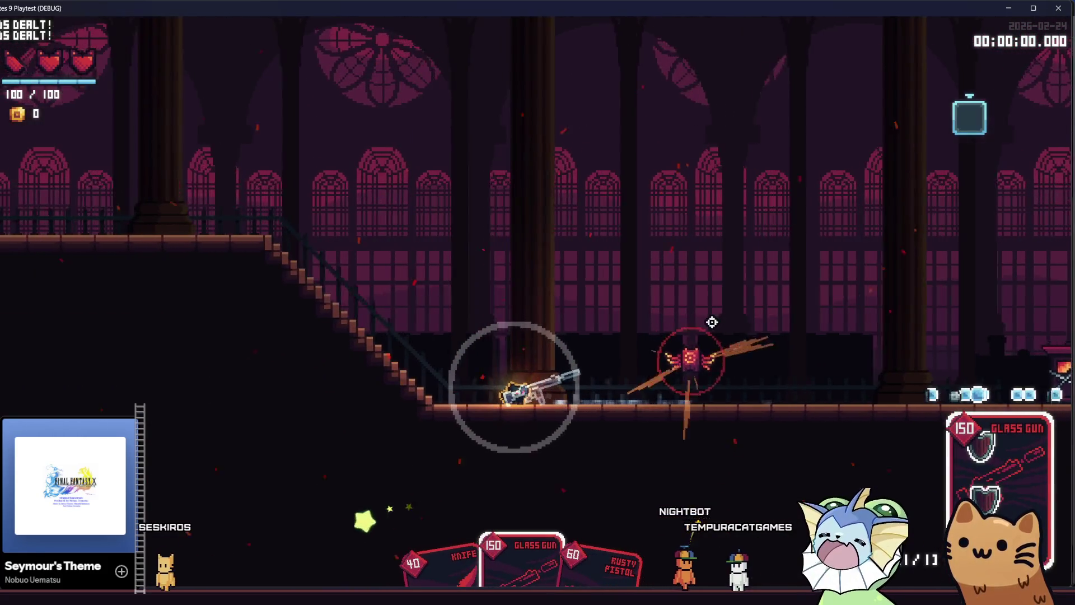
pyautogui.press('a')
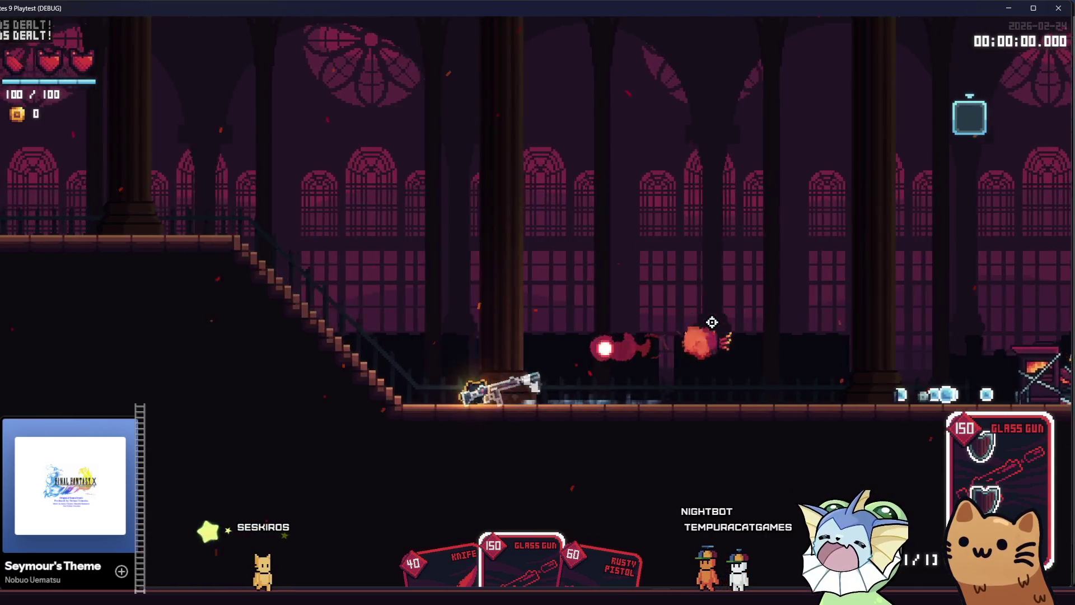
pyautogui.press('d')
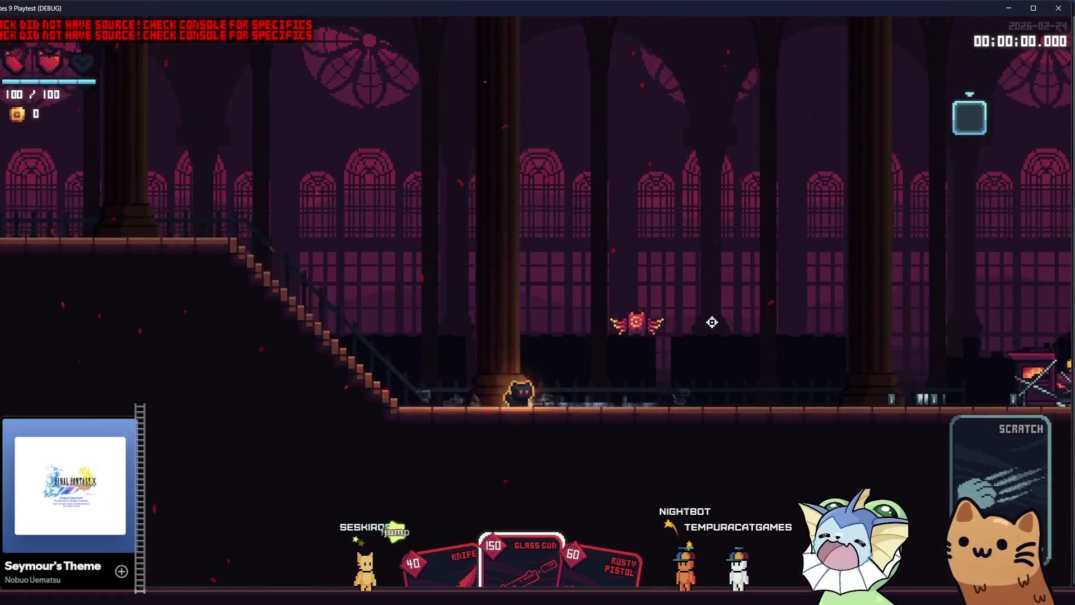
pyautogui.press('d')
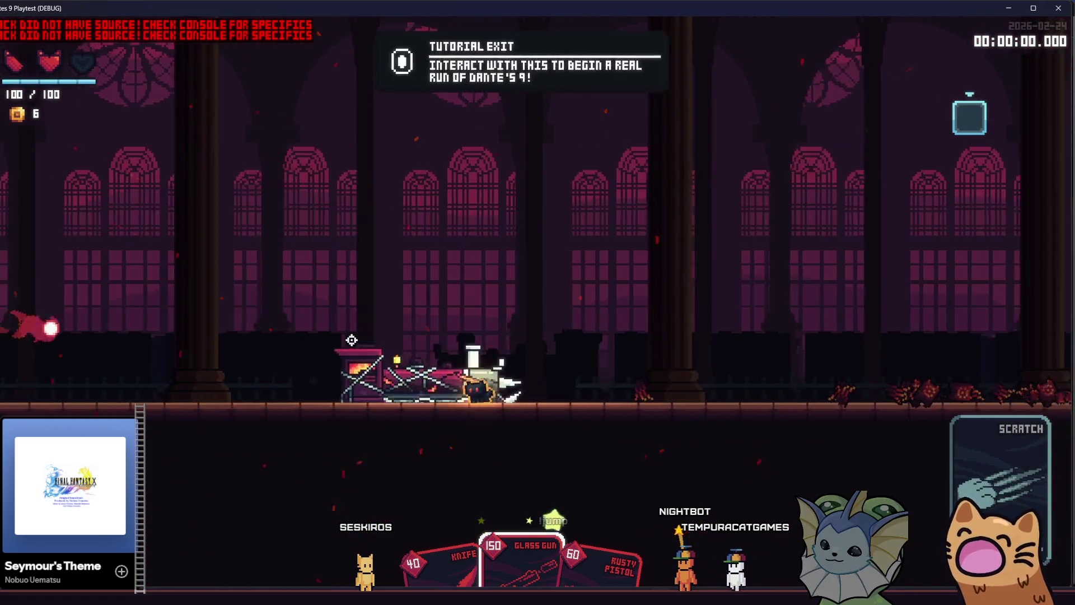
# Equip the Glass Gun card and run and jump around the train
pyautogui.click(351, 340)
pyautogui.press('d')
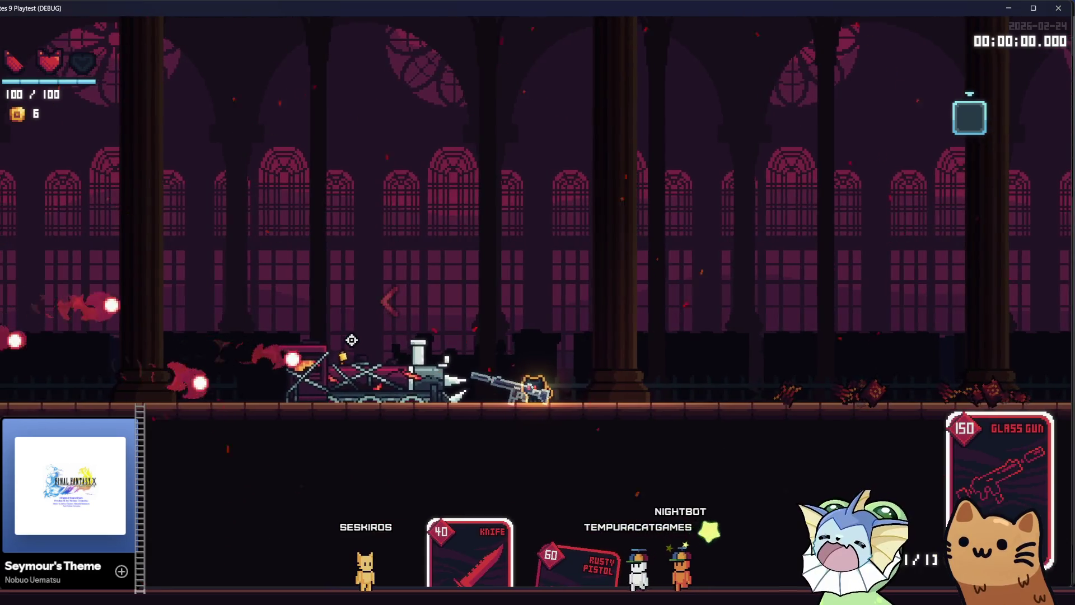
pyautogui.press('space')
pyautogui.press('a')
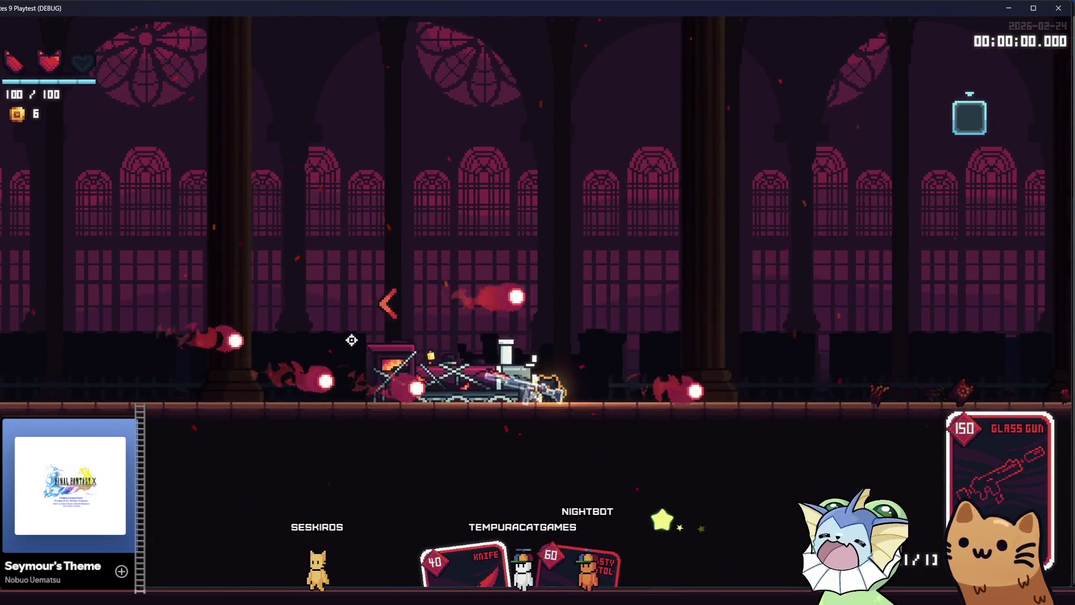
pyautogui.press('d')
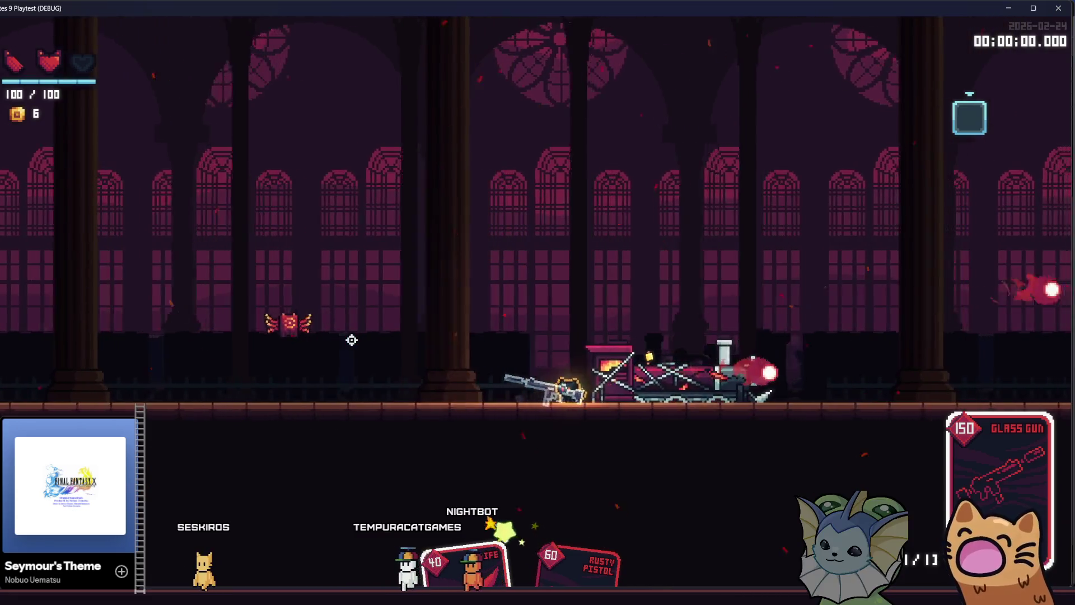
pyautogui.press('d')
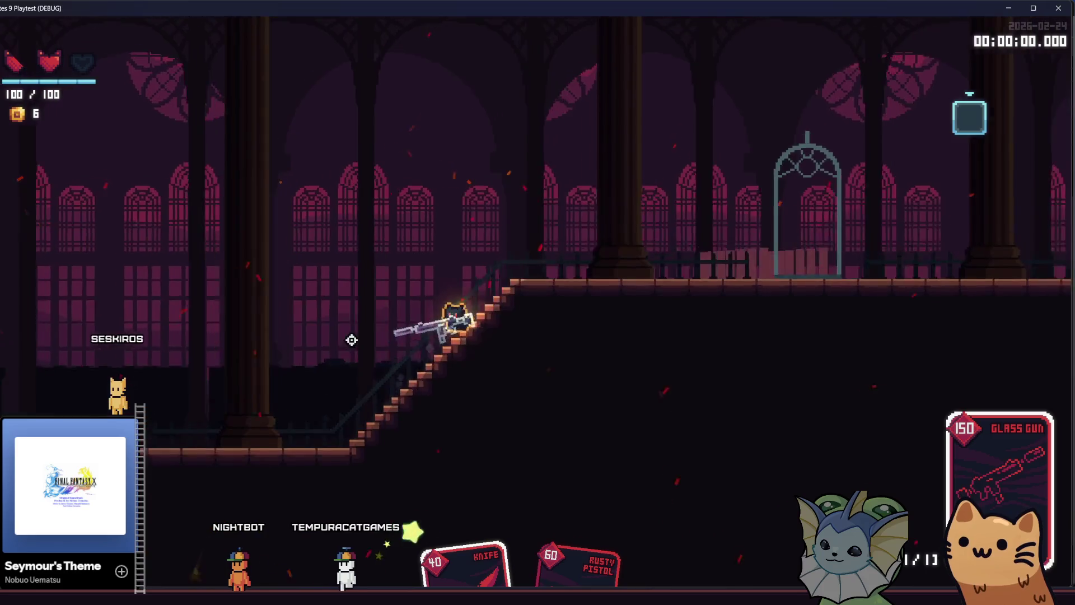
# Walk up and back down the stairs firing the Glass Gun, then bring up the F1 debug menu
pyautogui.press('d')
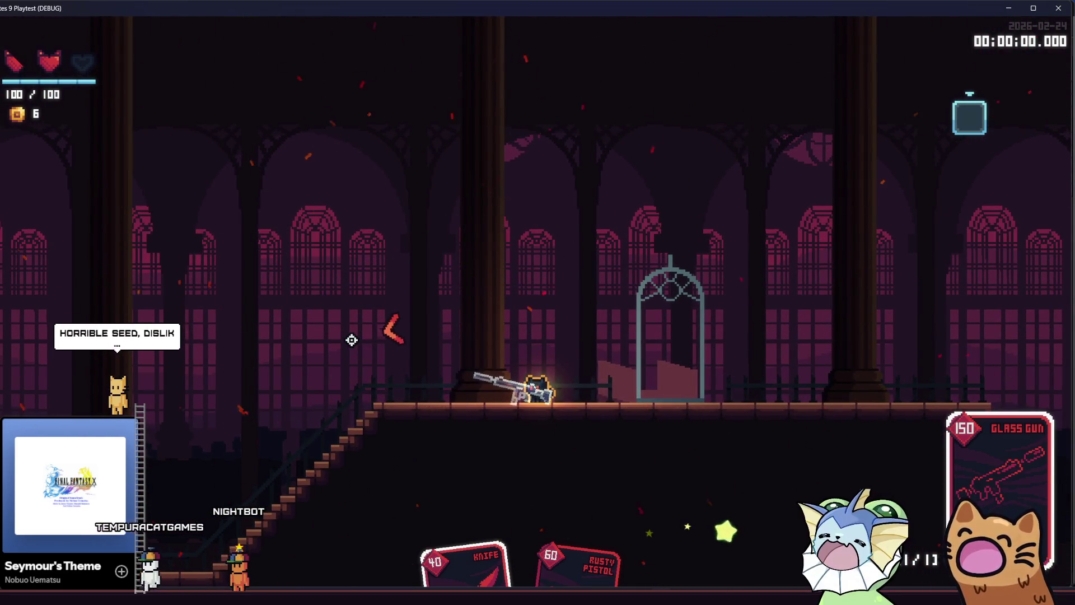
pyautogui.press('a')
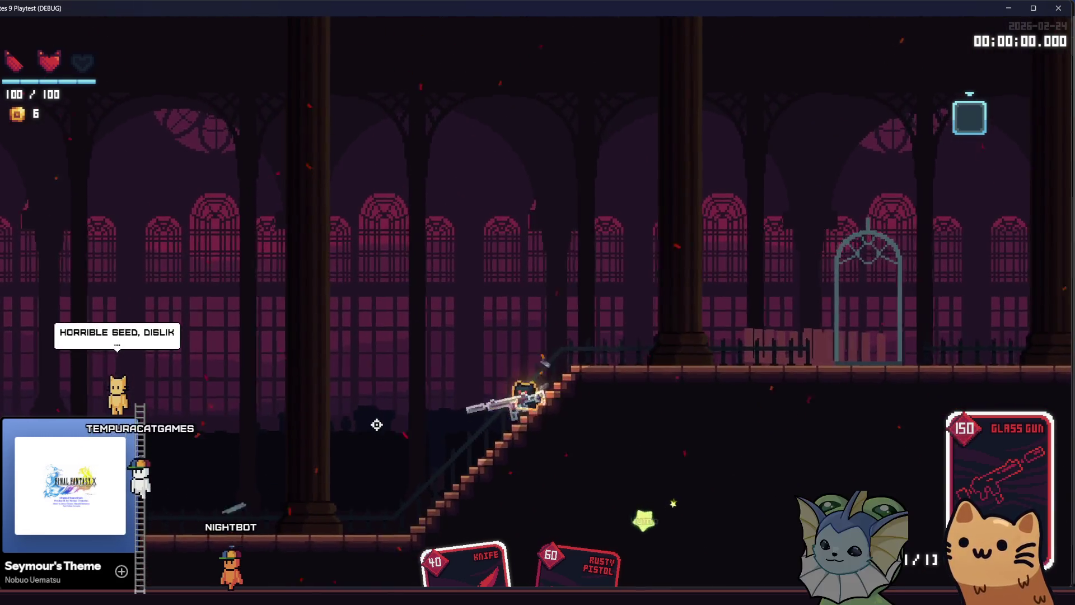
pyautogui.press('a')
pyautogui.click(364, 392)
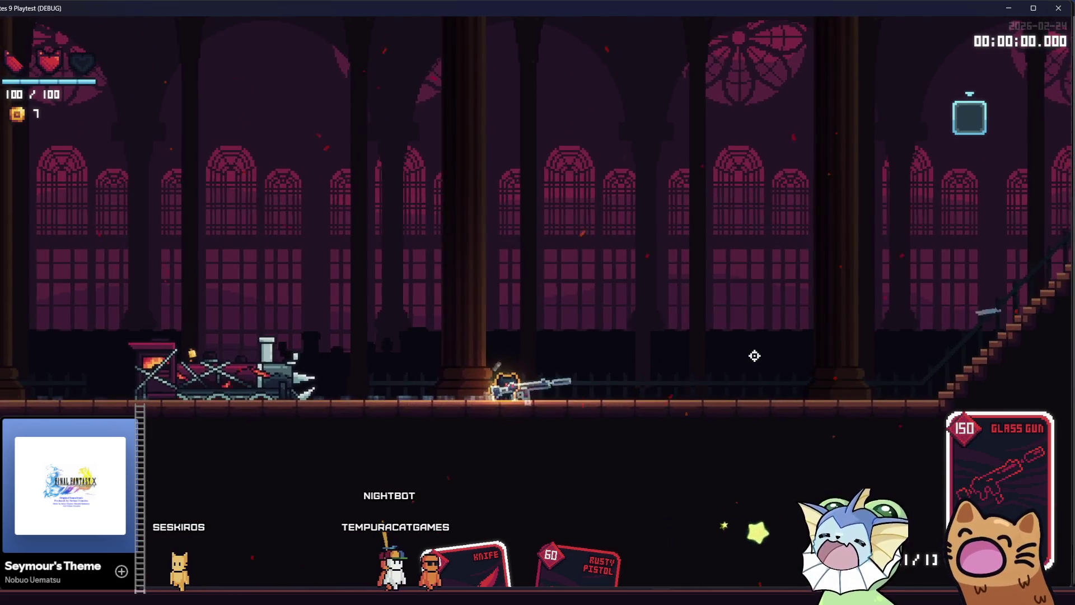
pyautogui.press('F1')
pyautogui.press('F1')
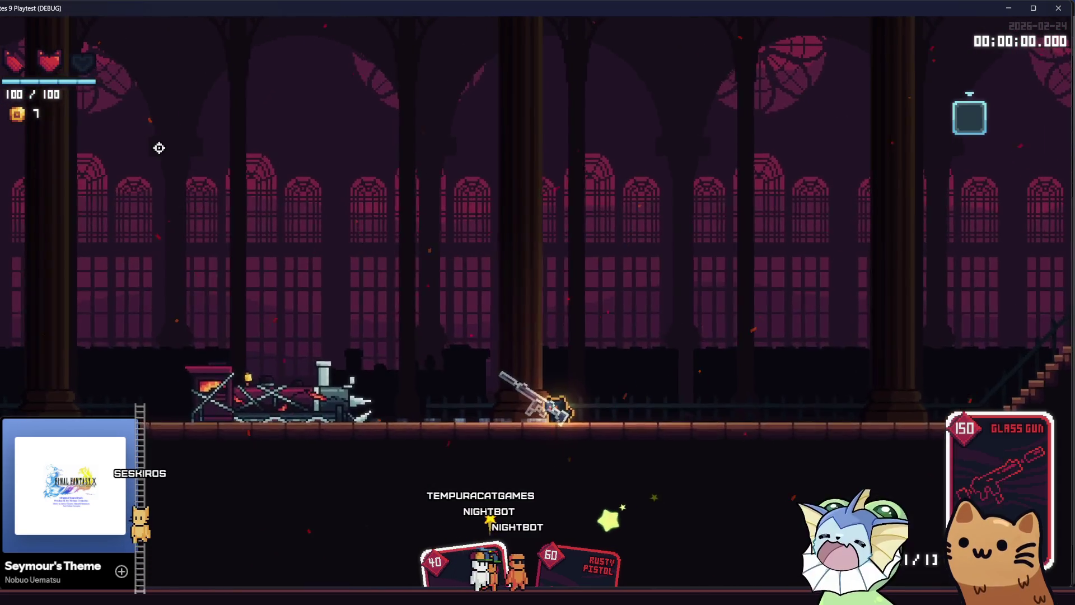
pyautogui.press('F1')
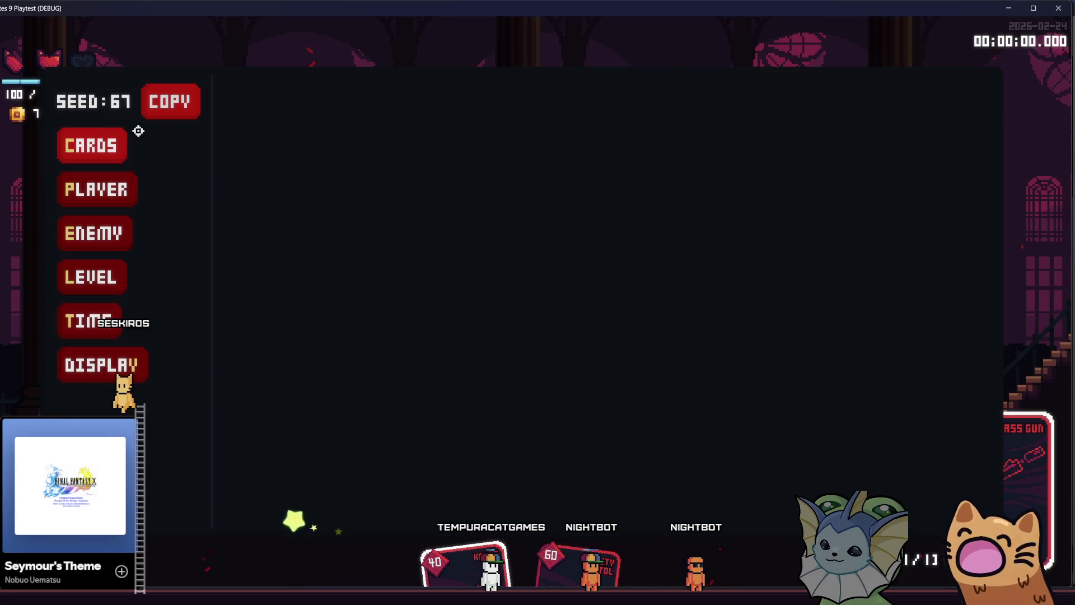
# Close the debug menu, walk up and back down the staircase, and fire the Glass Gun at the train
pyautogui.press('F1')
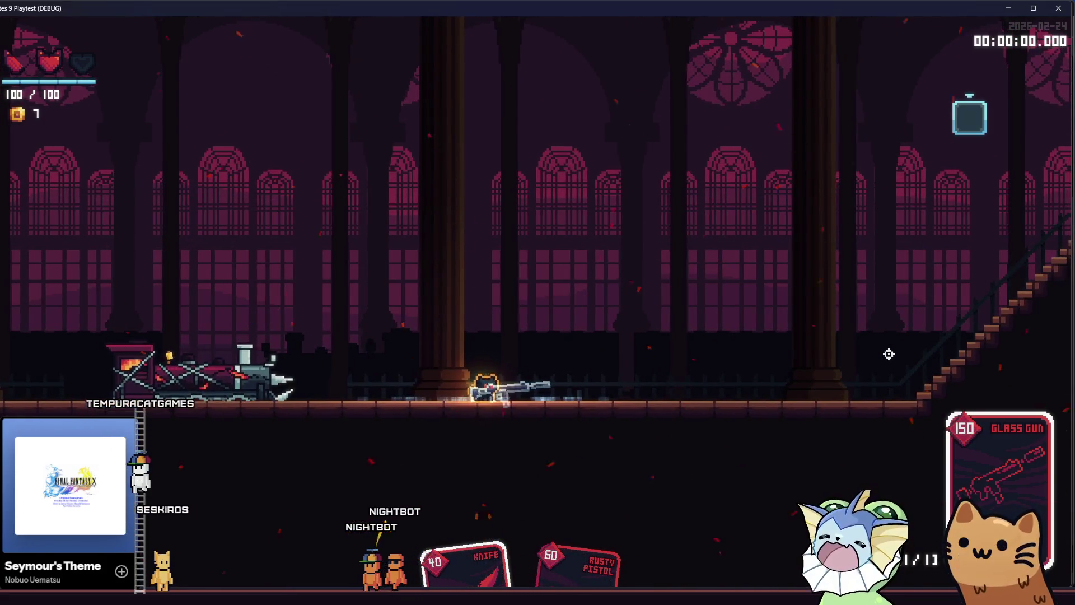
pyautogui.press('d')
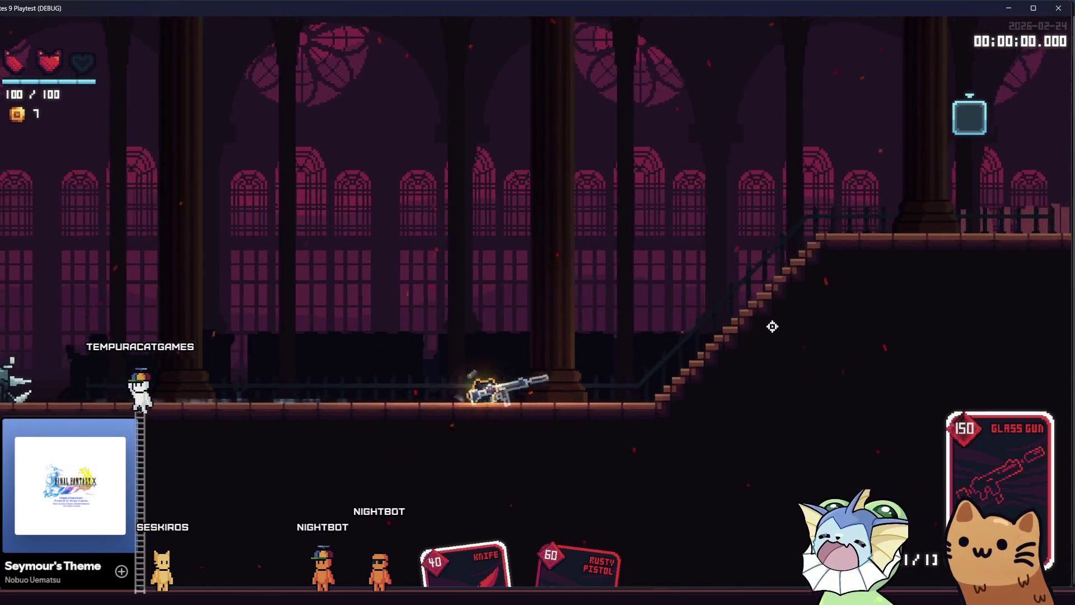
pyautogui.press('d')
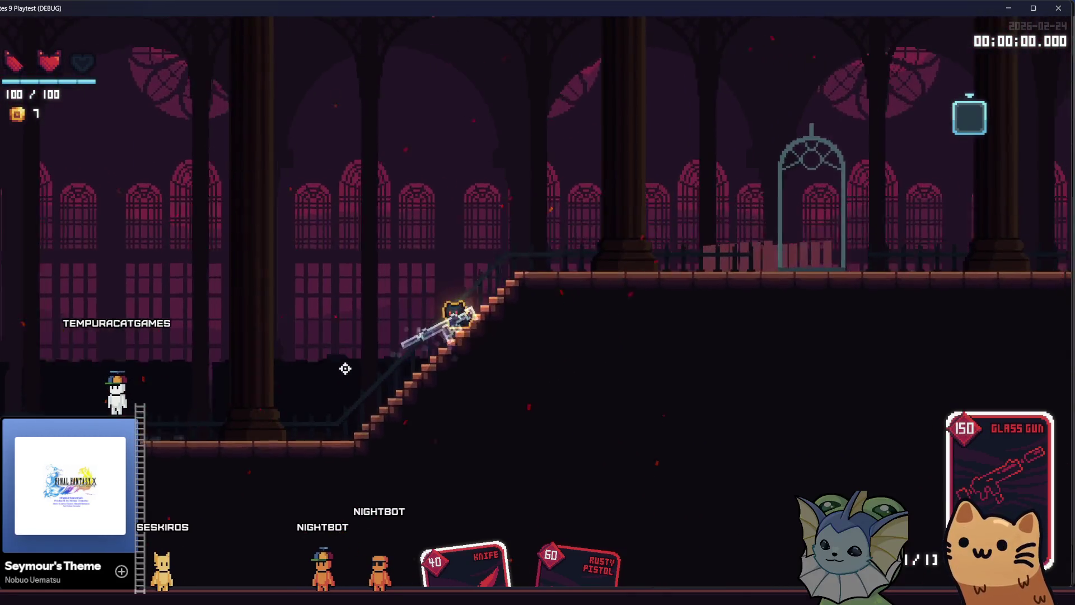
pyautogui.press('a')
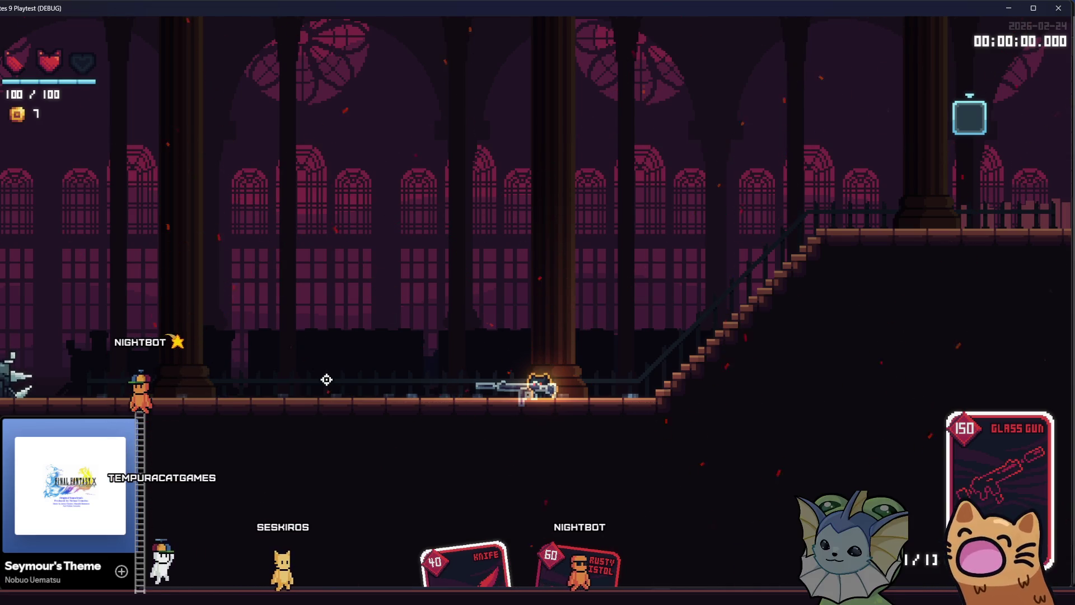
pyautogui.click(327, 380)
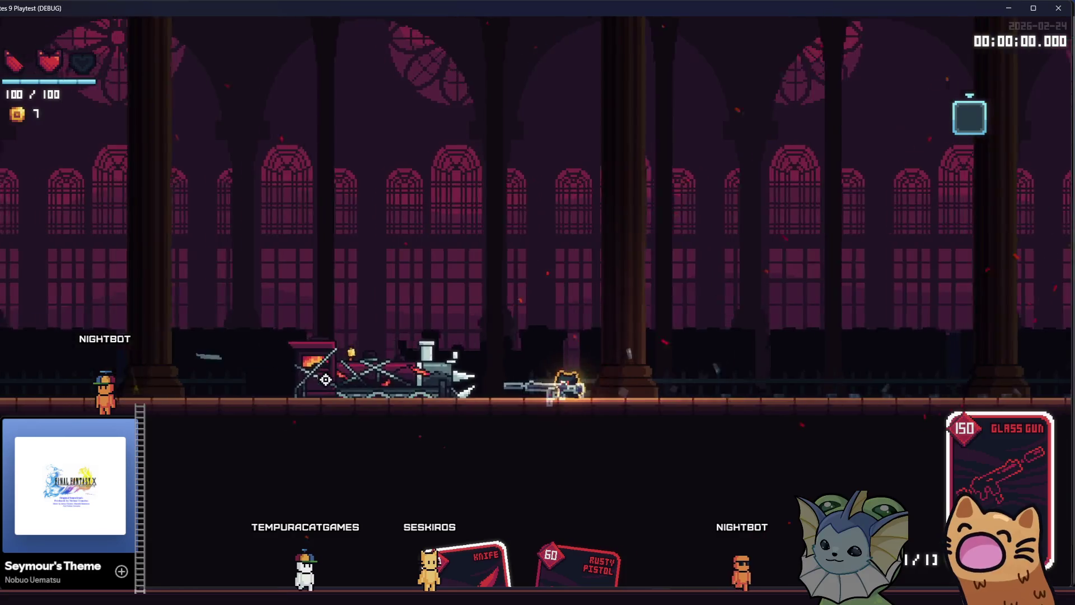
# Fight the train enemy with the Glass Gun, jumping and firing while moving left and right
pyautogui.press('a')
pyautogui.click(328, 379)
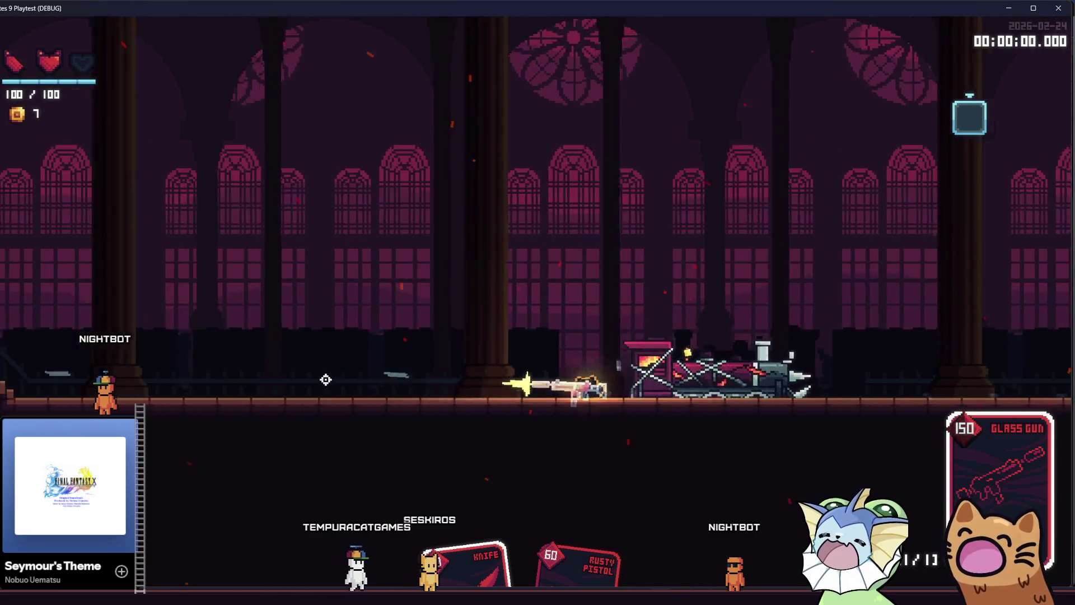
pyautogui.press('d')
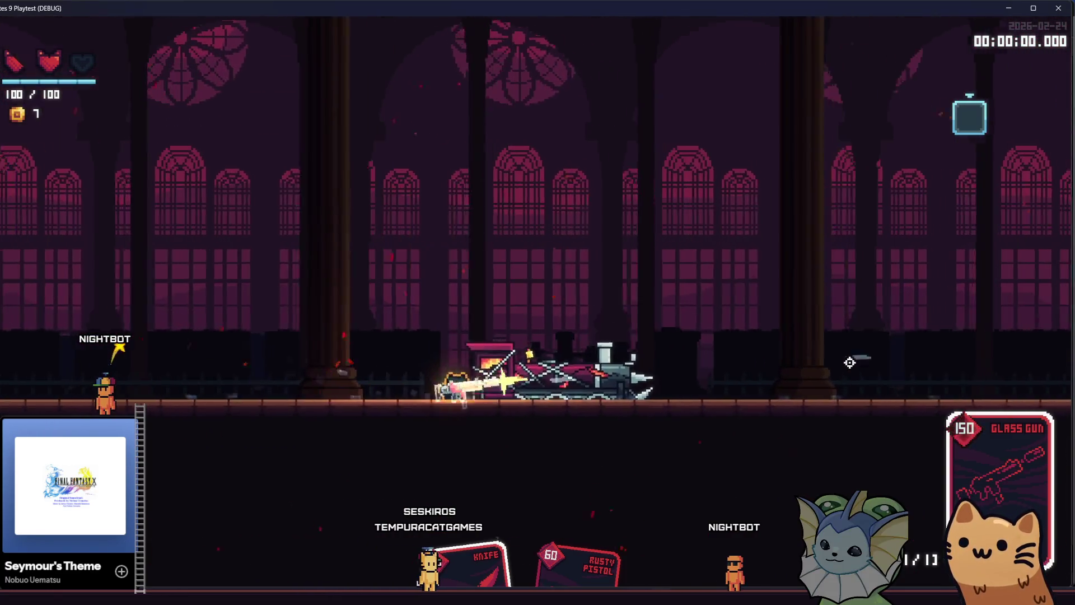
pyautogui.click(843, 365)
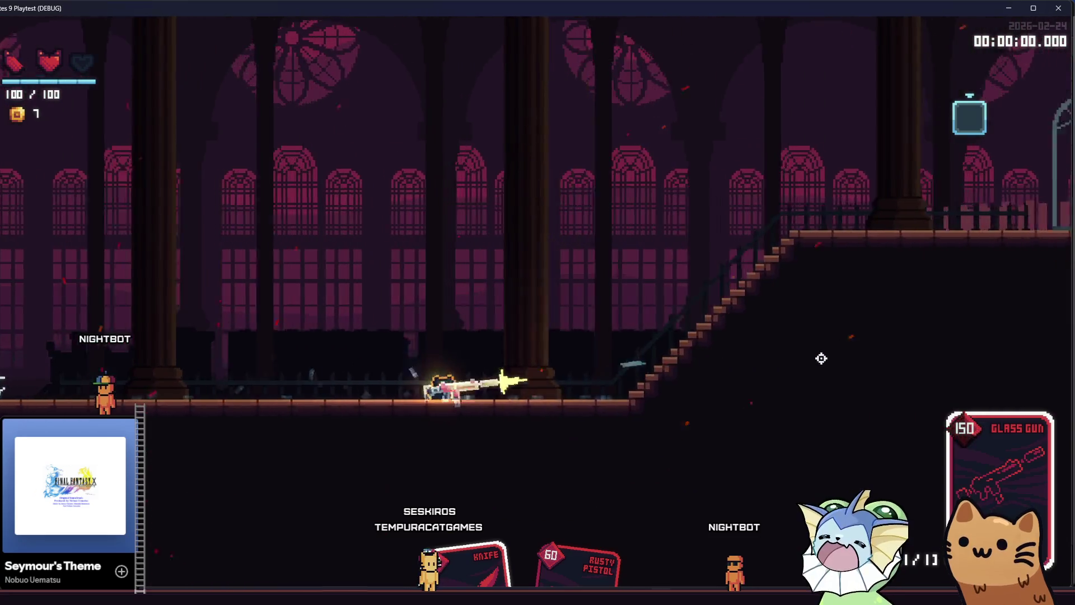
pyautogui.press('a')
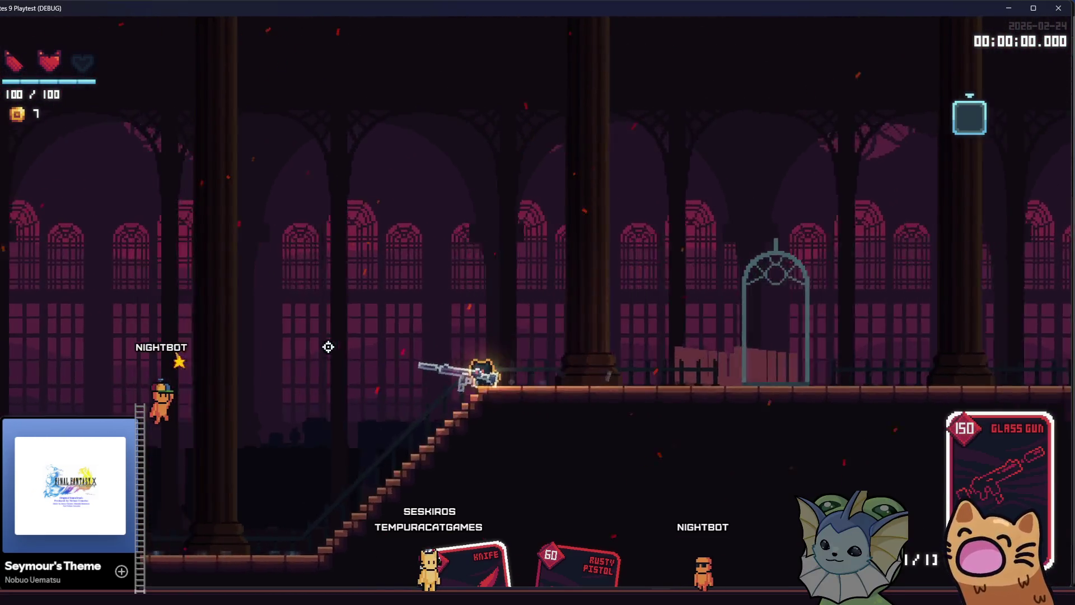
pyautogui.press('space')
pyautogui.click(324, 403)
pyautogui.press('space')
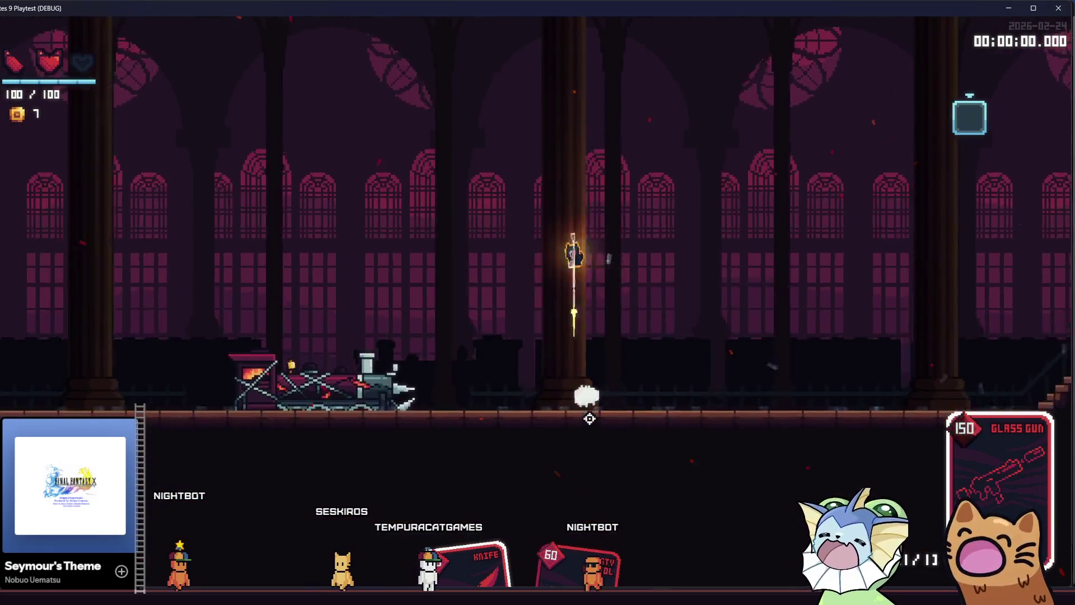
pyautogui.press('d')
pyautogui.press('space')
pyautogui.click(607, 401)
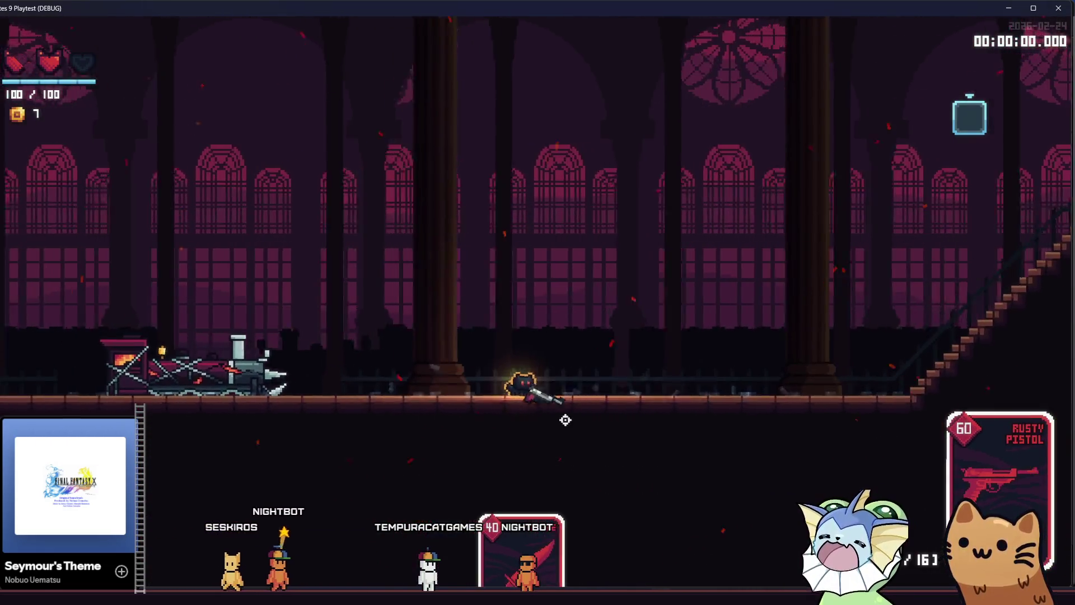
# Switch to the Rusty Pistol and fire it, then switch to the Knife and slash
pyautogui.press('space')
pyautogui.click(655, 391)
pyautogui.press('a')
pyautogui.click(810, 330)
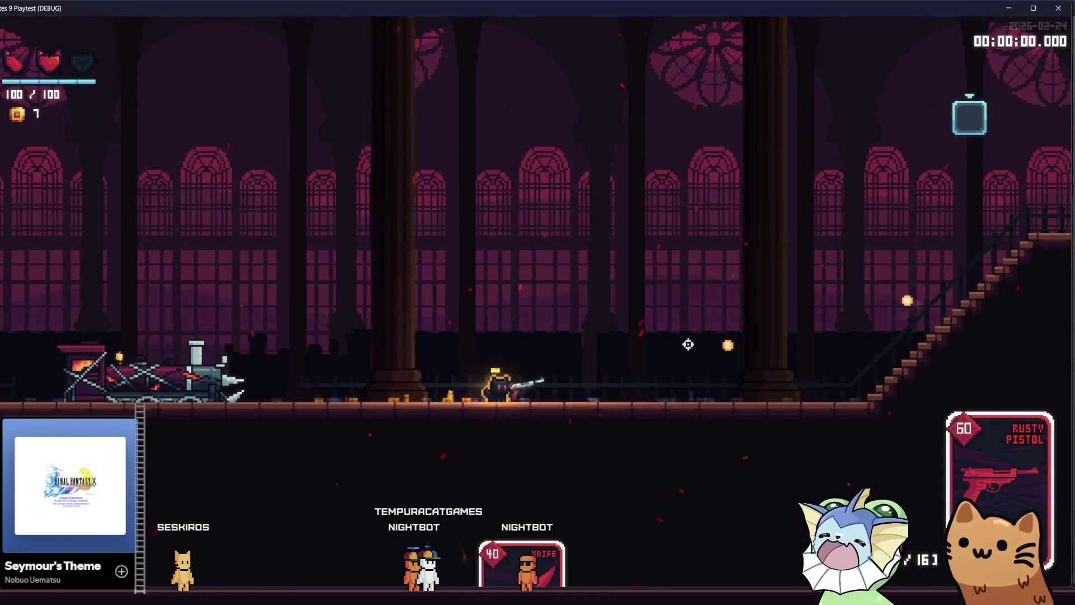
pyautogui.click(388, 346)
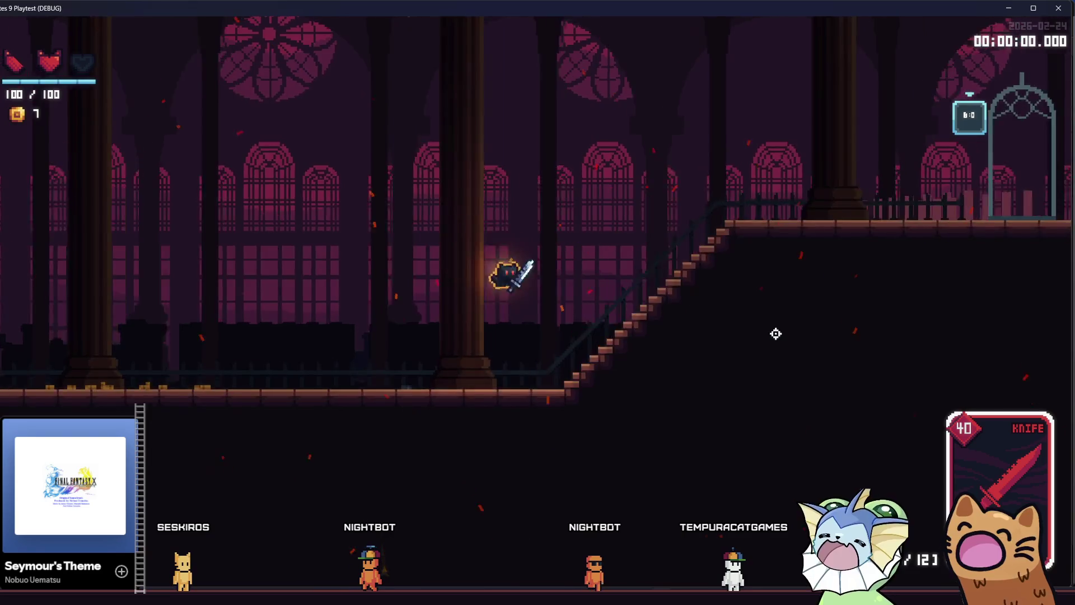
# Climb to the upper floor and bring up the debug menu's Cards list
pyautogui.press('d')
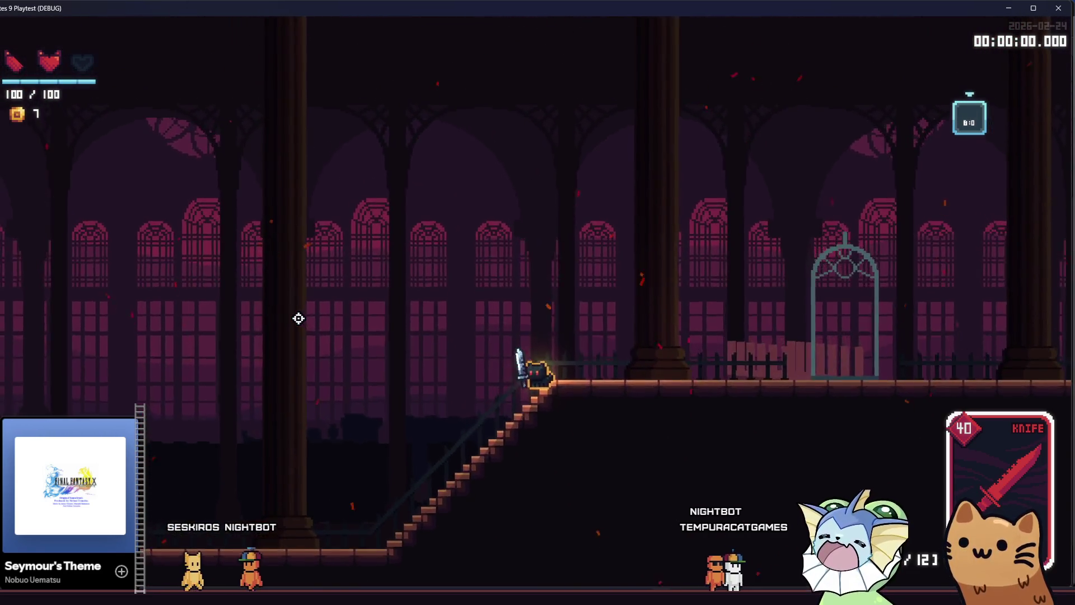
pyautogui.press('F1')
pyautogui.click(274, 101)
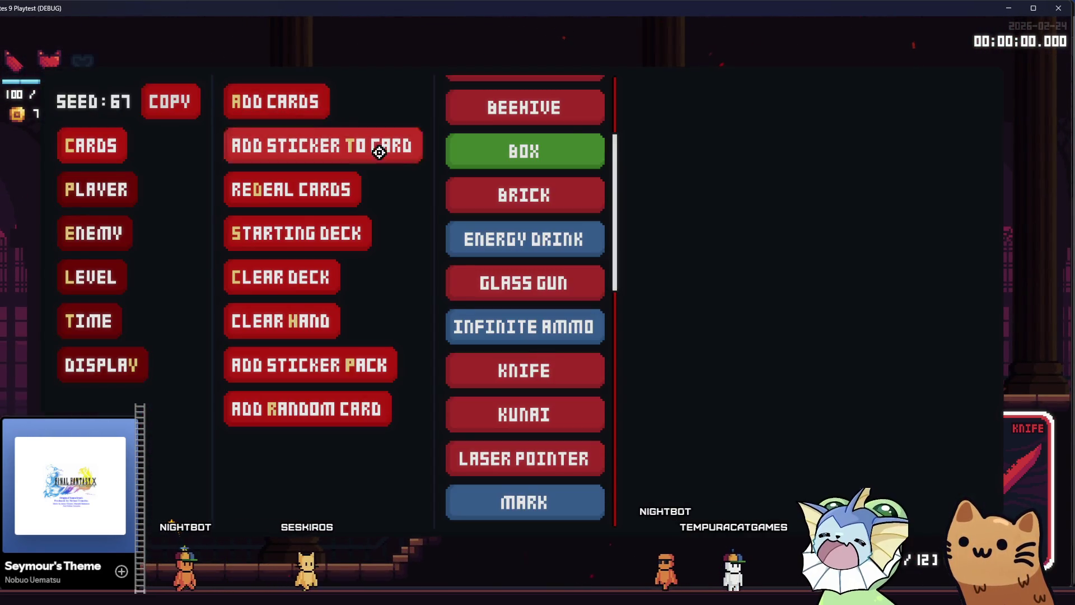
# Add Glass Gun cards to the hand from the debug card list and resume play
pyautogui.scroll(-3, 456, 300)
pyautogui.click(542, 174)
pyautogui.press('F1')
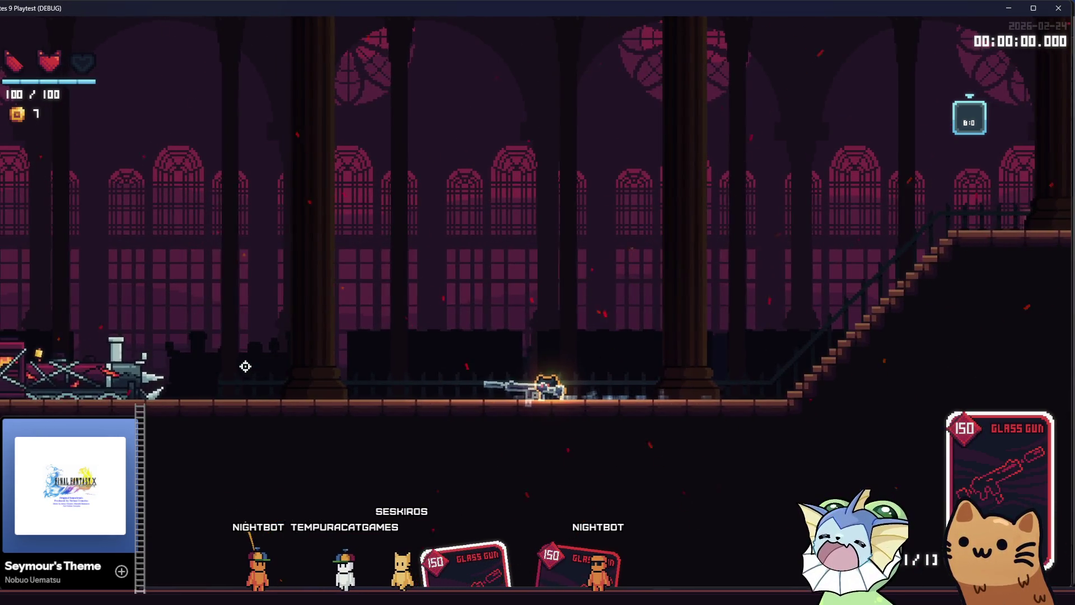
# Test-fire the Glass Gun twice, then show the debug menu's Player options
pyautogui.click(246, 366)
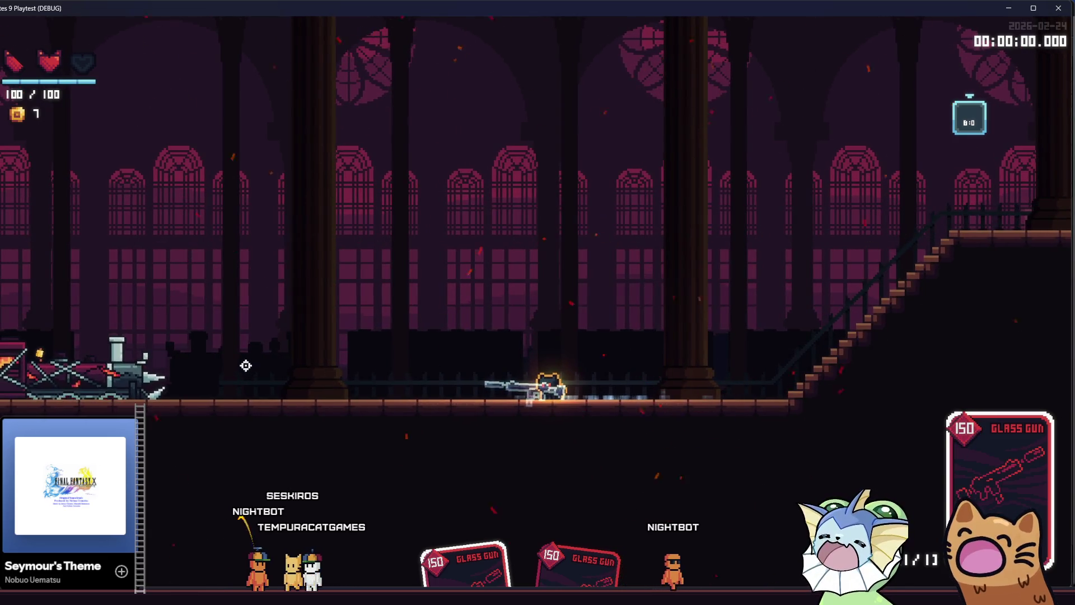
pyautogui.click(248, 379)
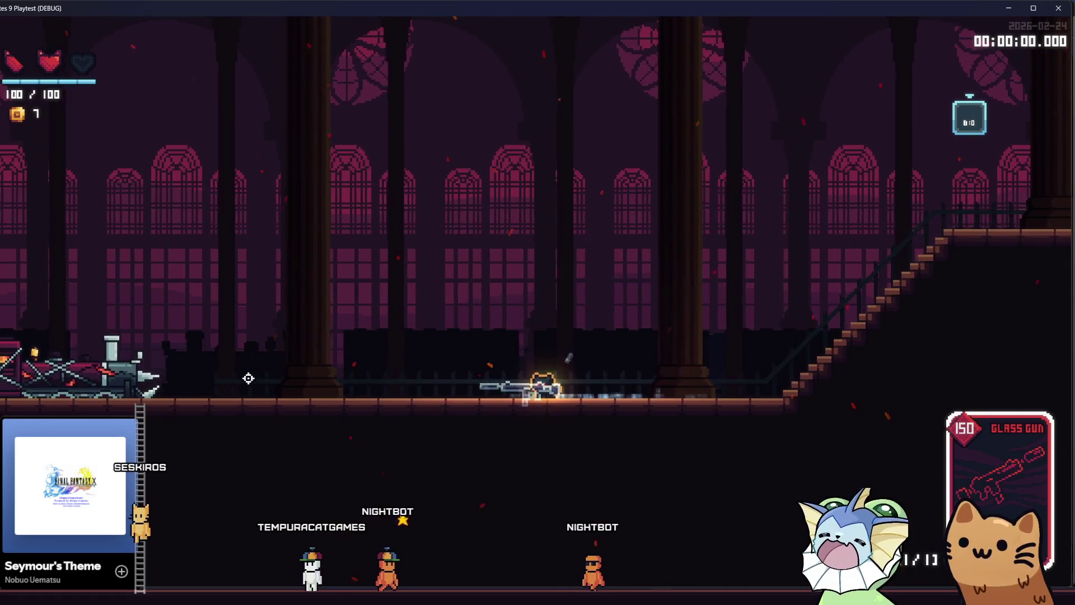
pyautogui.press('F1')
pyautogui.click(129, 193)
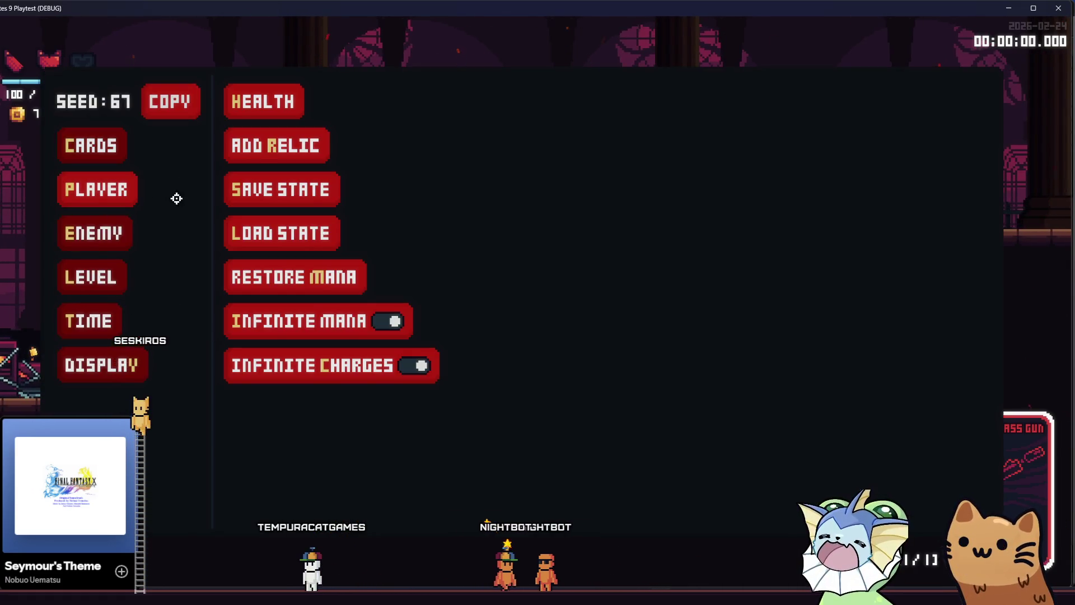
# View the Player Health debug controls, close and reopen them, then move the character right
pyautogui.click(270, 107)
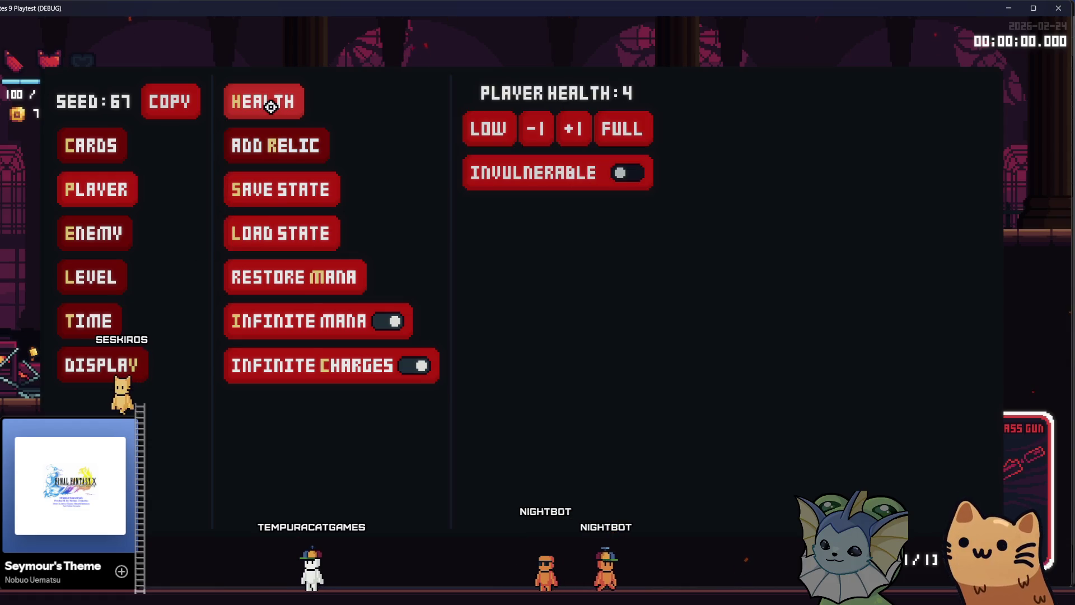
pyautogui.click(203, 157)
pyautogui.click(117, 201)
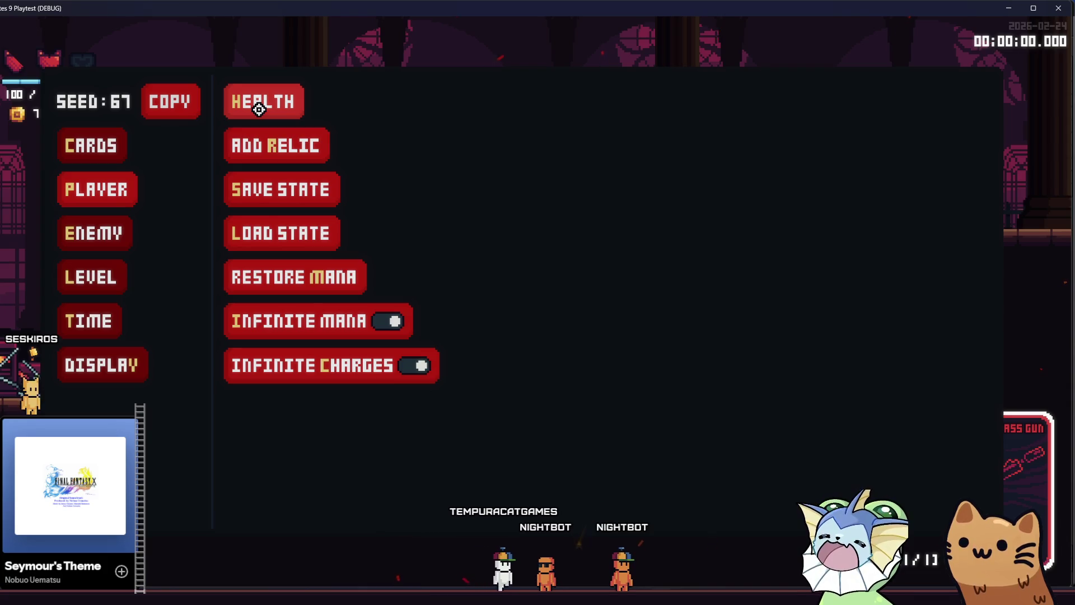
pyautogui.click(259, 110)
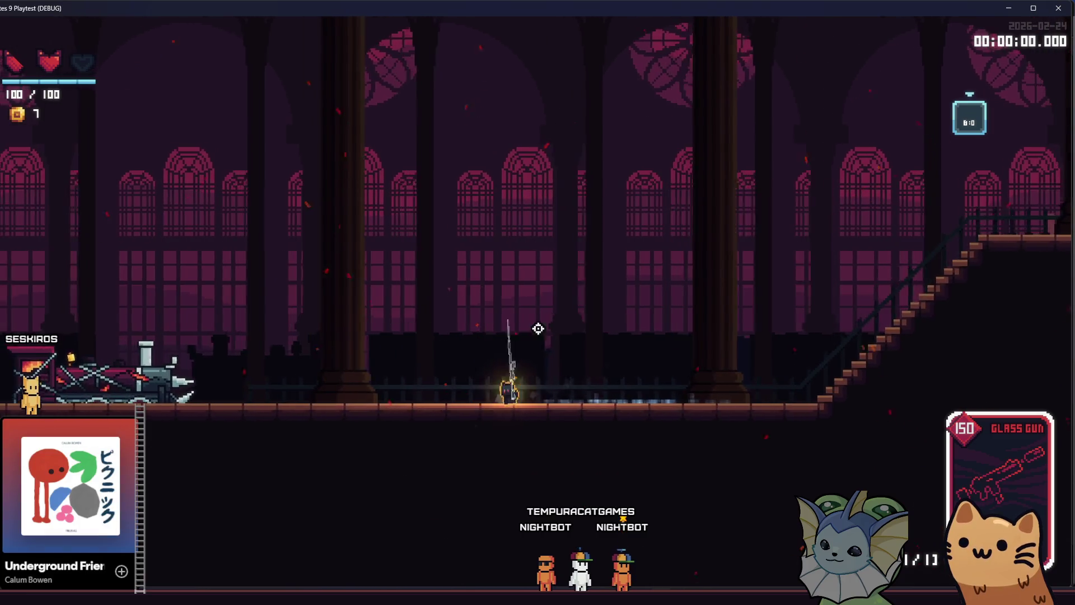
pyautogui.press('d')
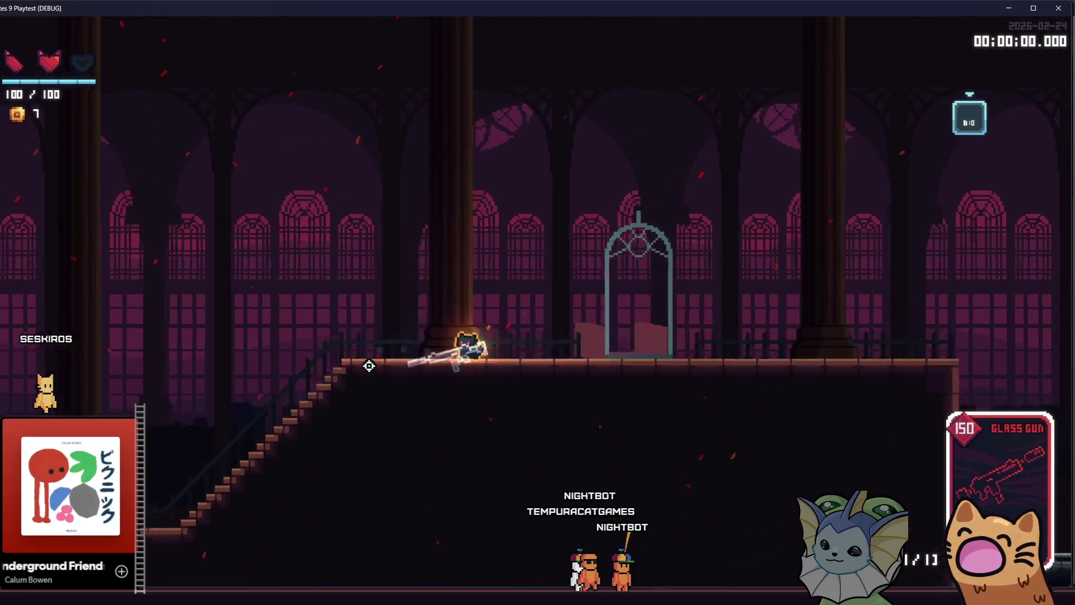
pyautogui.press('a')
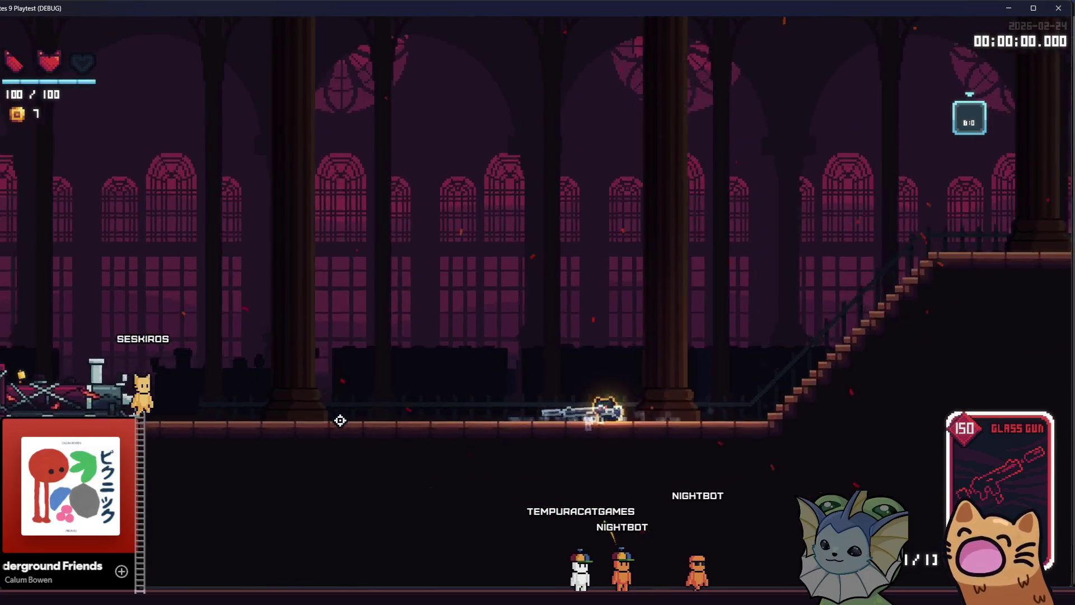
pyautogui.press('a')
pyautogui.press('space')
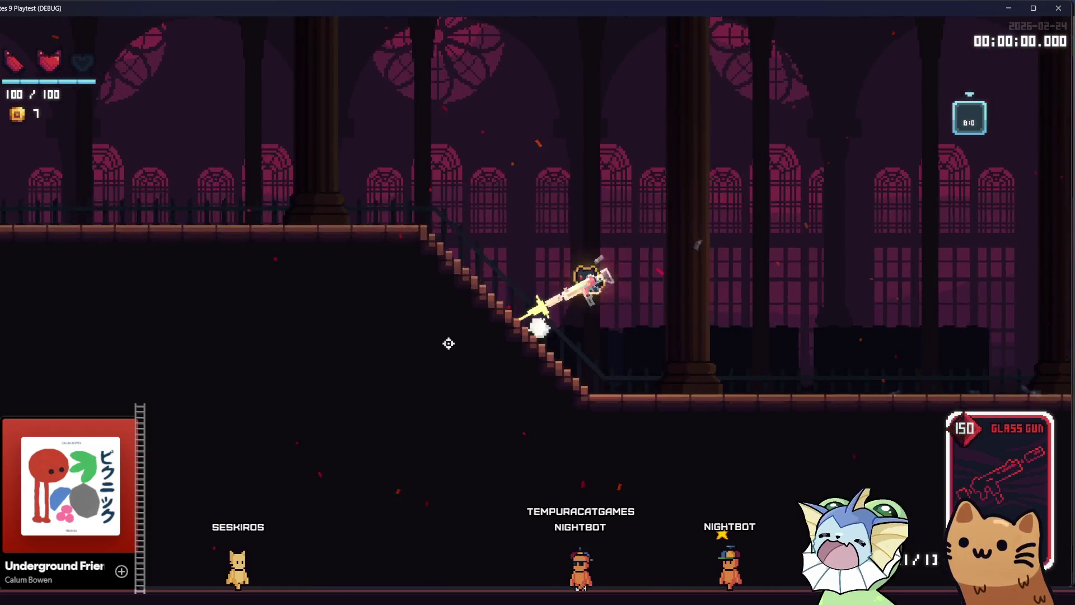
pyautogui.press('d')
pyautogui.press('a')
pyautogui.press('space')
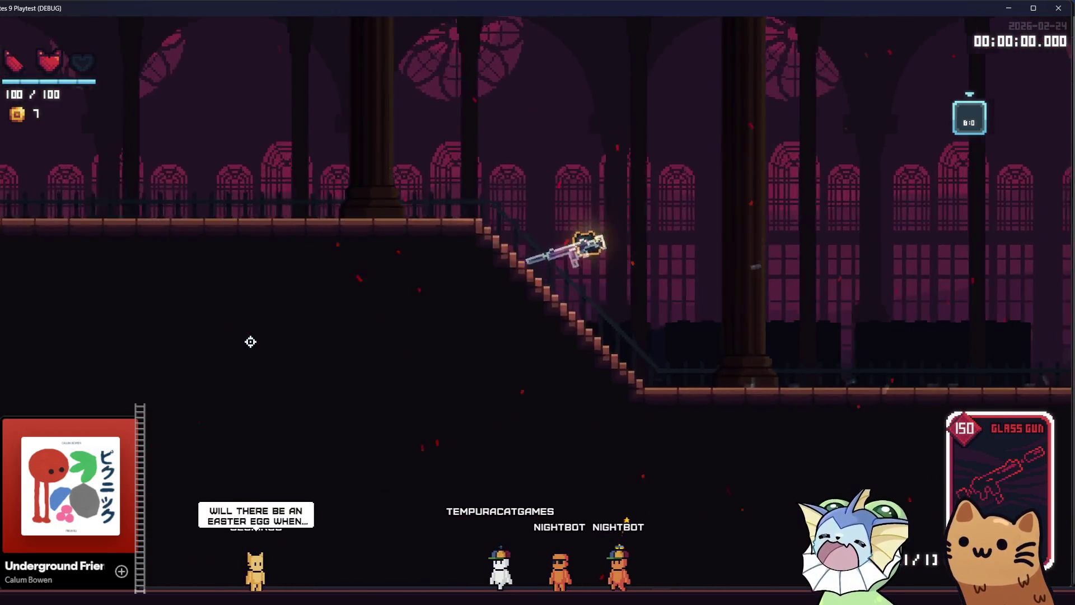
pyautogui.press('a')
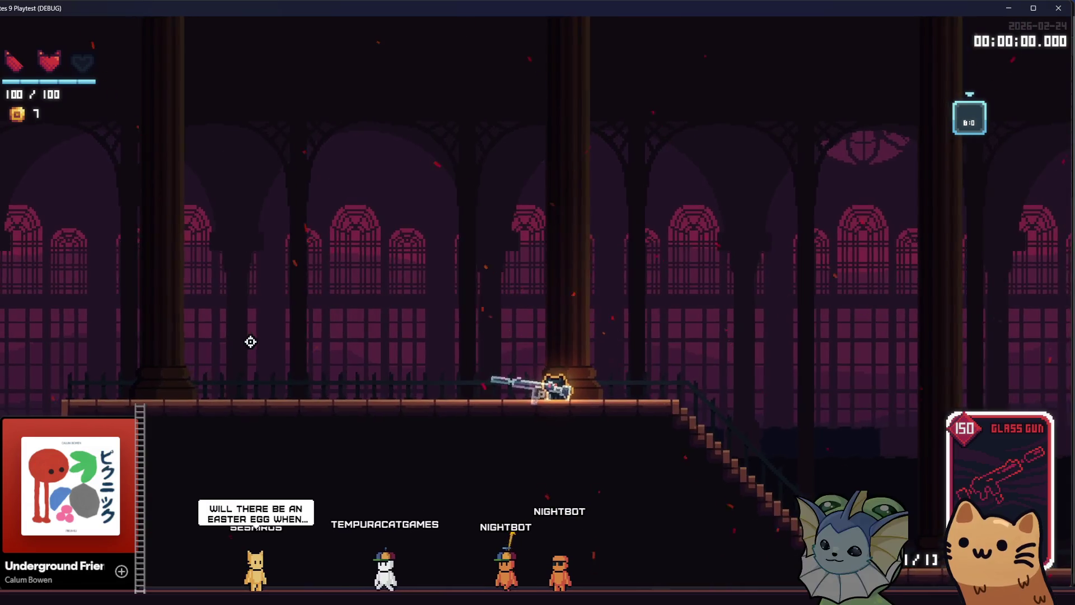
pyautogui.press('d')
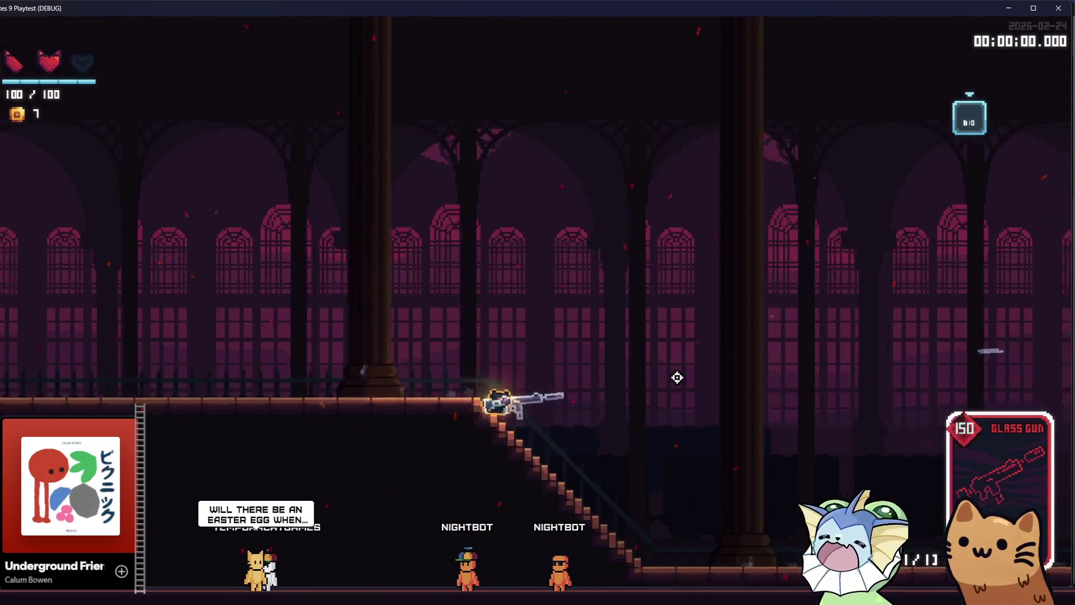
pyautogui.press('d')
pyautogui.press('d')
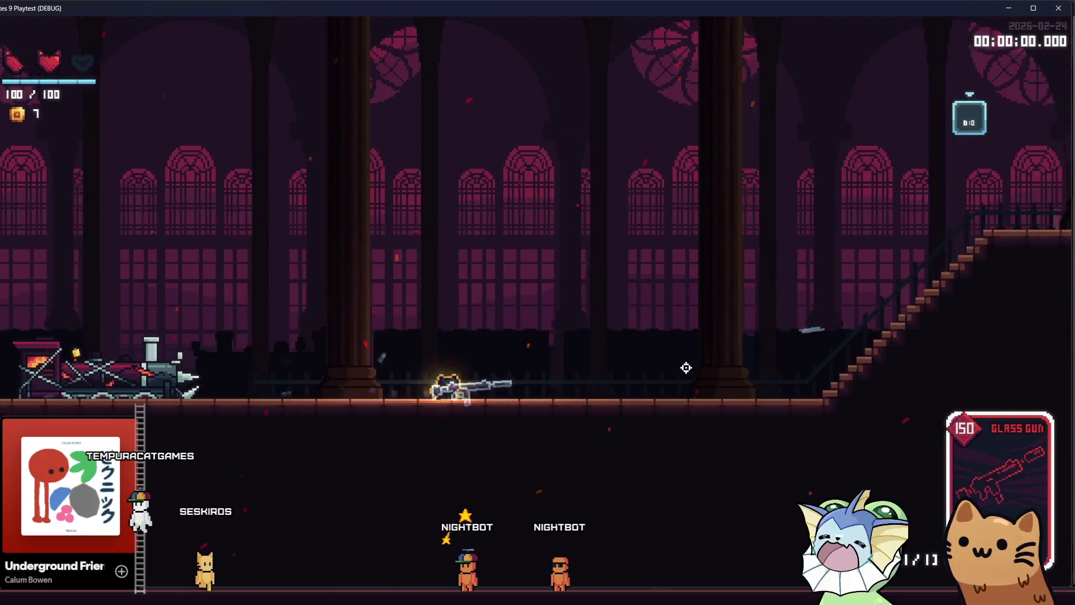
pyautogui.press('a')
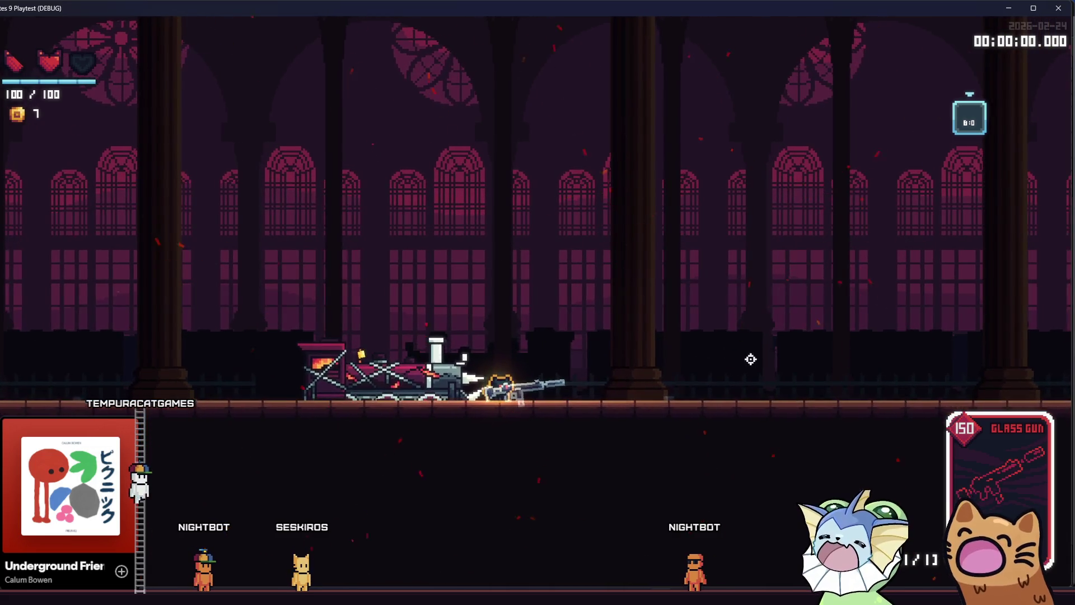
# Run the player back and forth along the floor and up and down the staircase, jumping once
pyautogui.press('d')
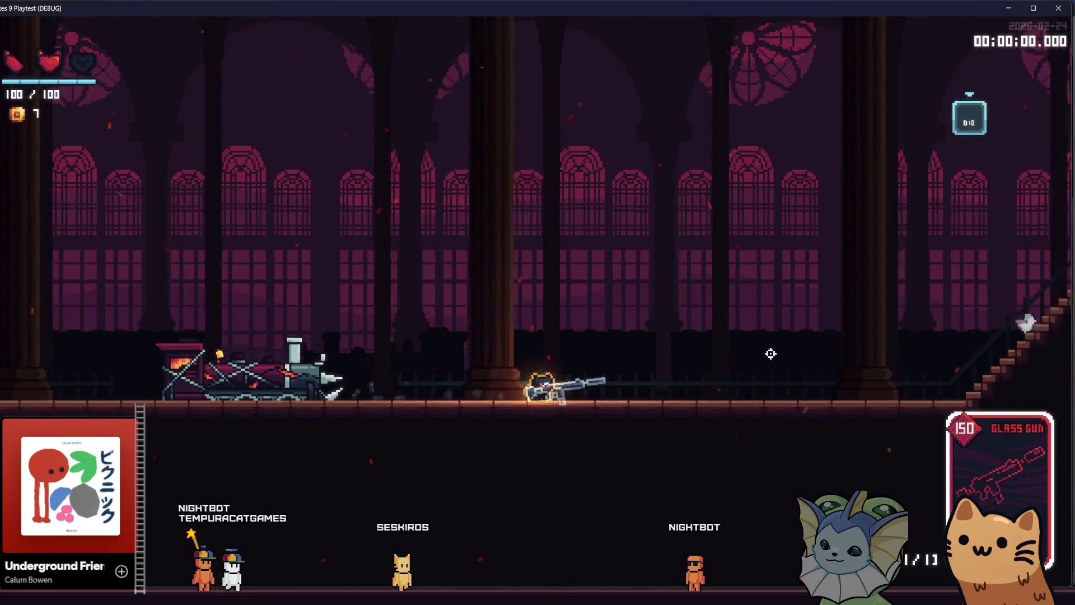
pyautogui.press('d')
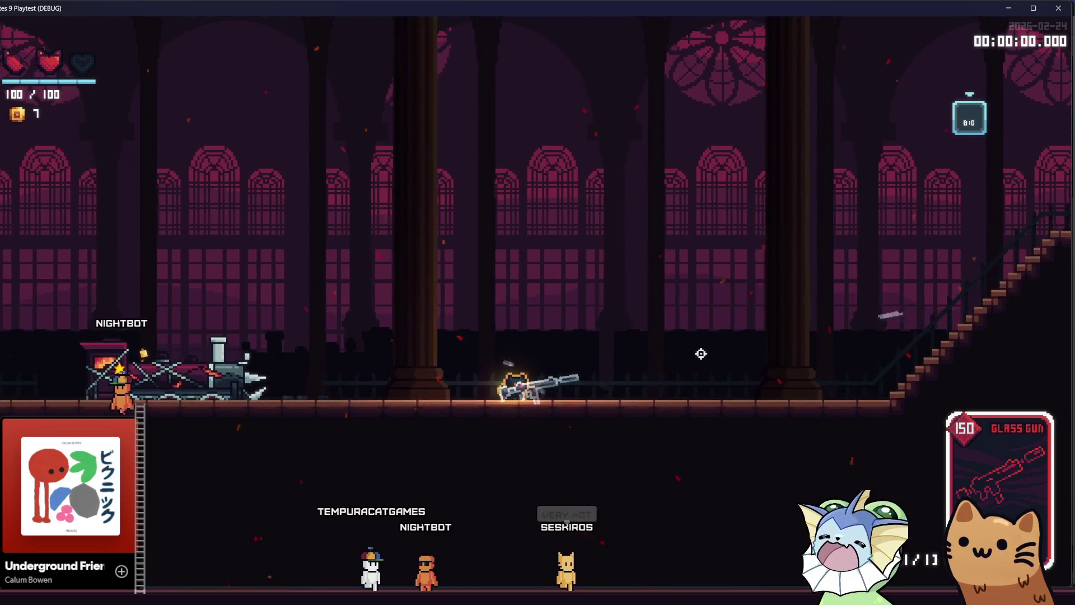
pyautogui.press('d')
pyautogui.press('a')
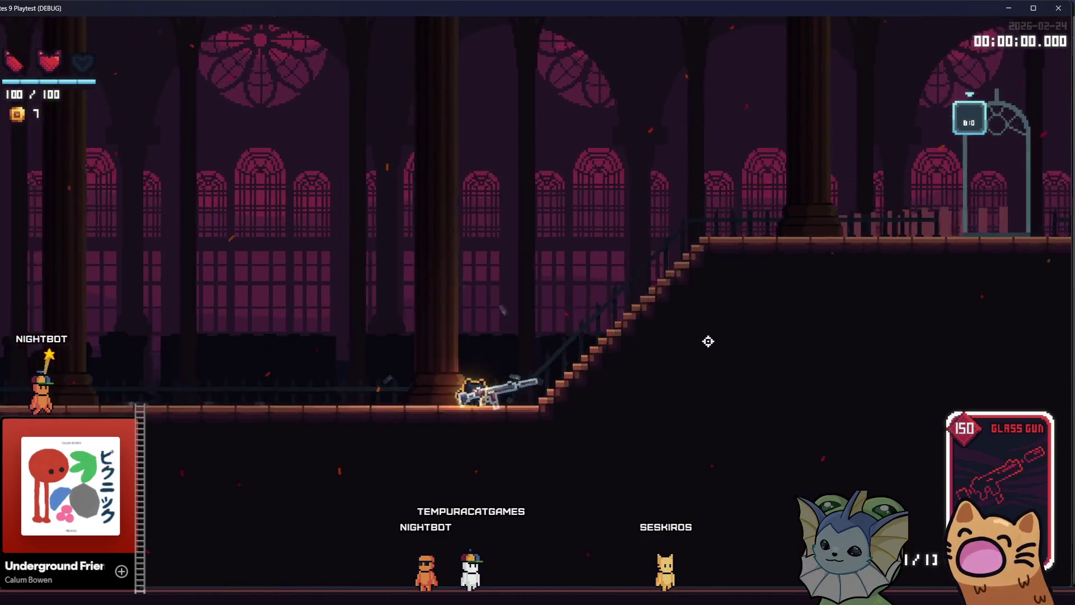
pyautogui.press('a')
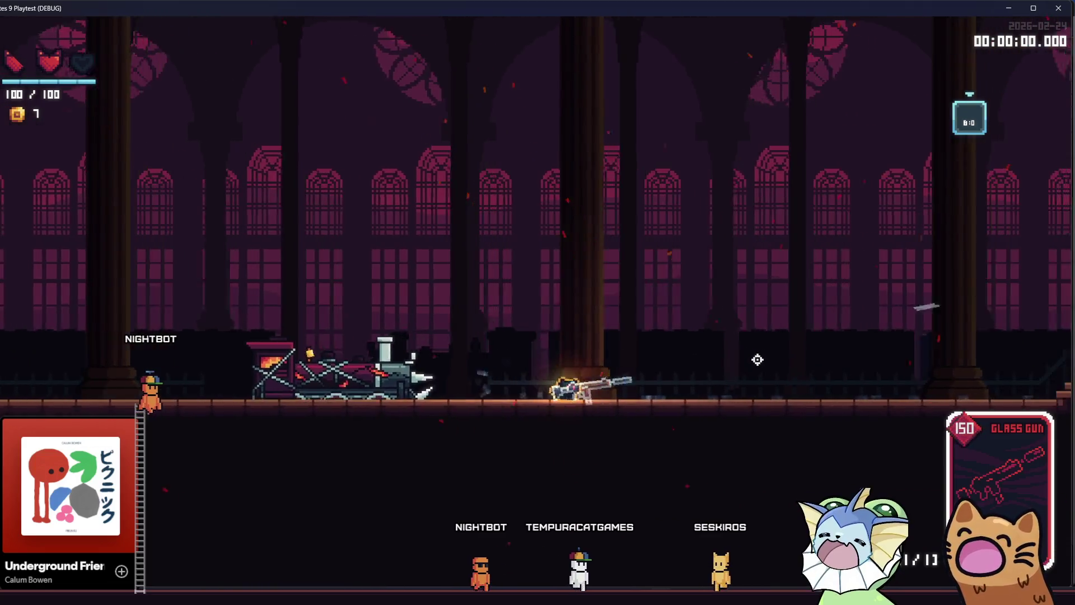
pyautogui.press('d')
pyautogui.press('d')
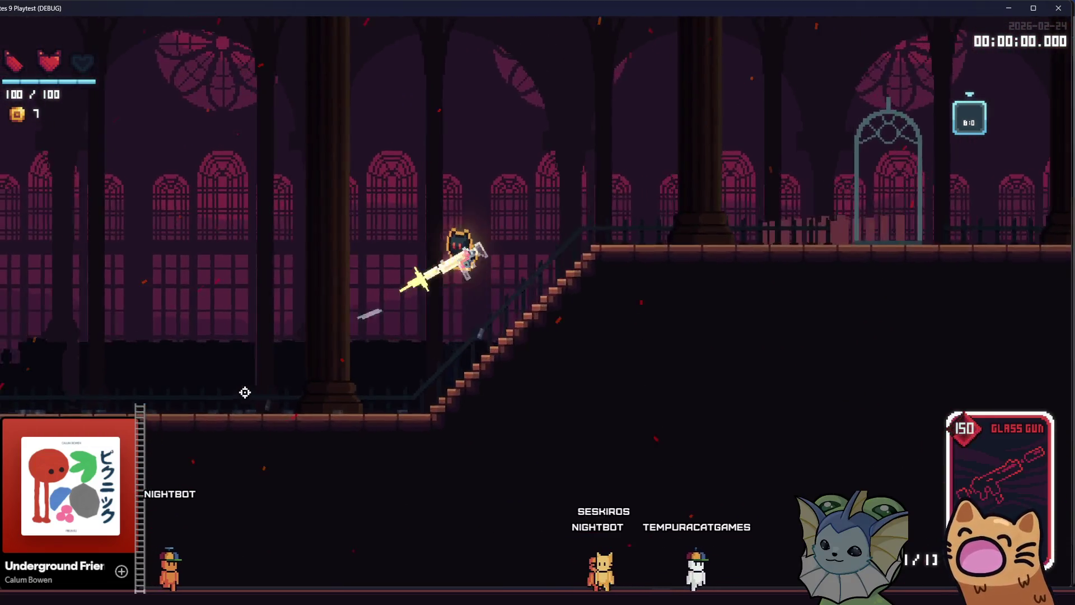
pyautogui.press('a')
pyautogui.press('a')
pyautogui.press('space')
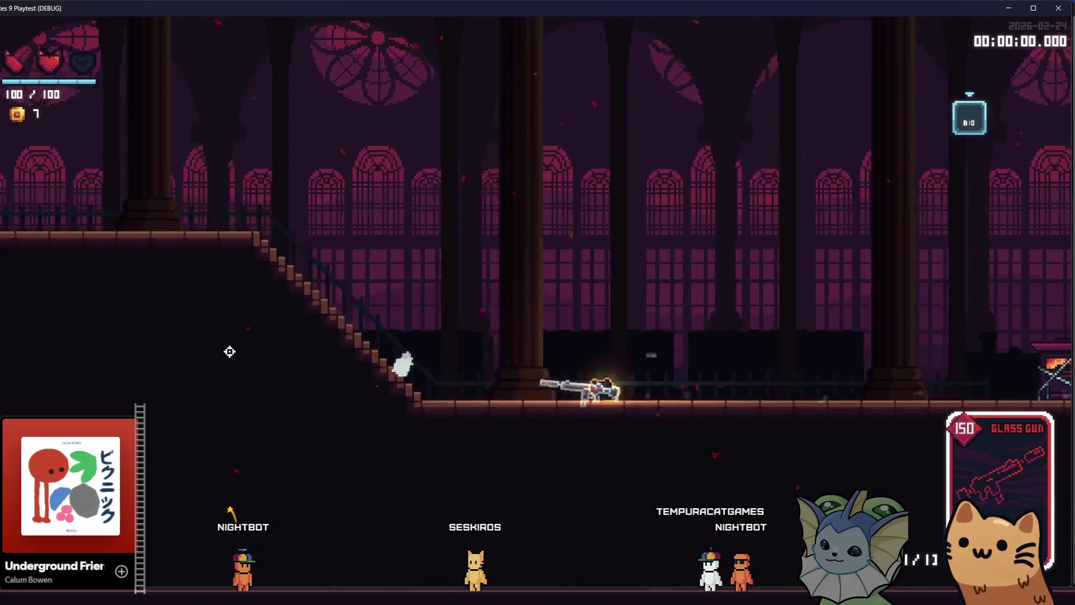
pyautogui.press('d')
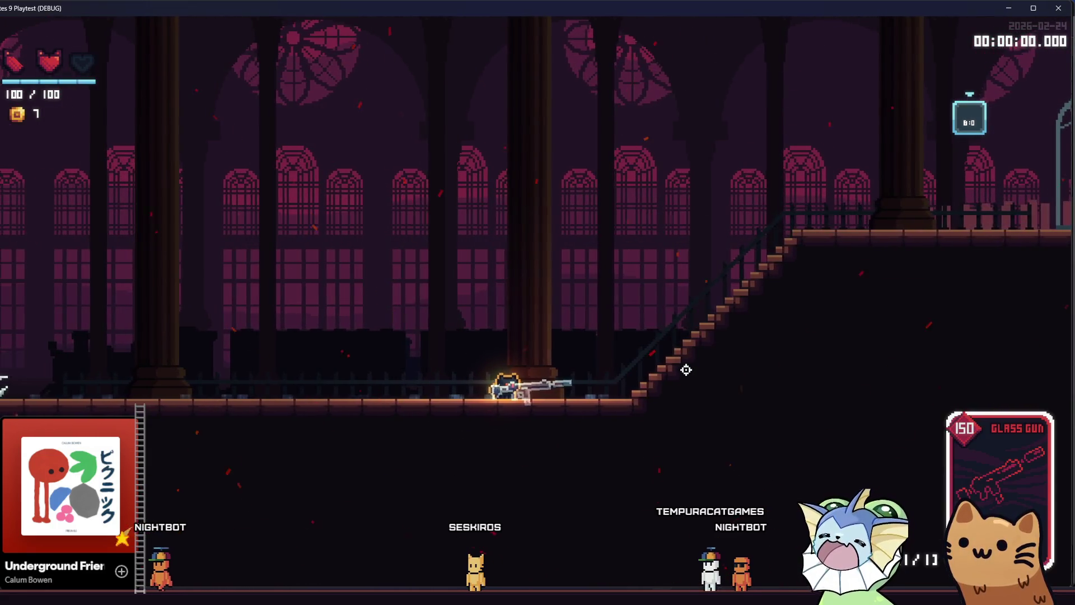
pyautogui.press('d')
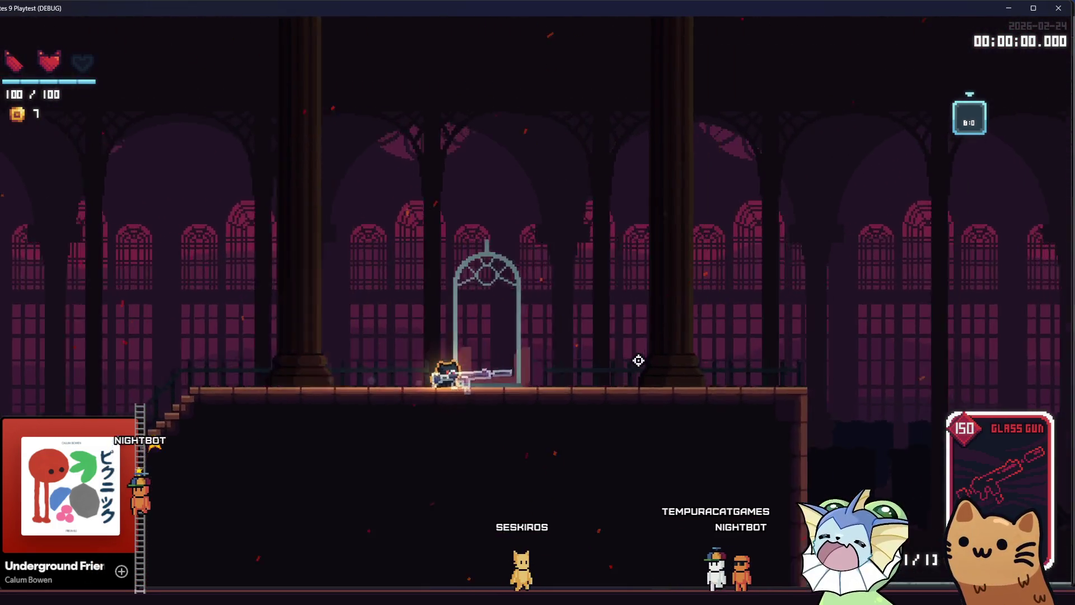
pyautogui.press('a')
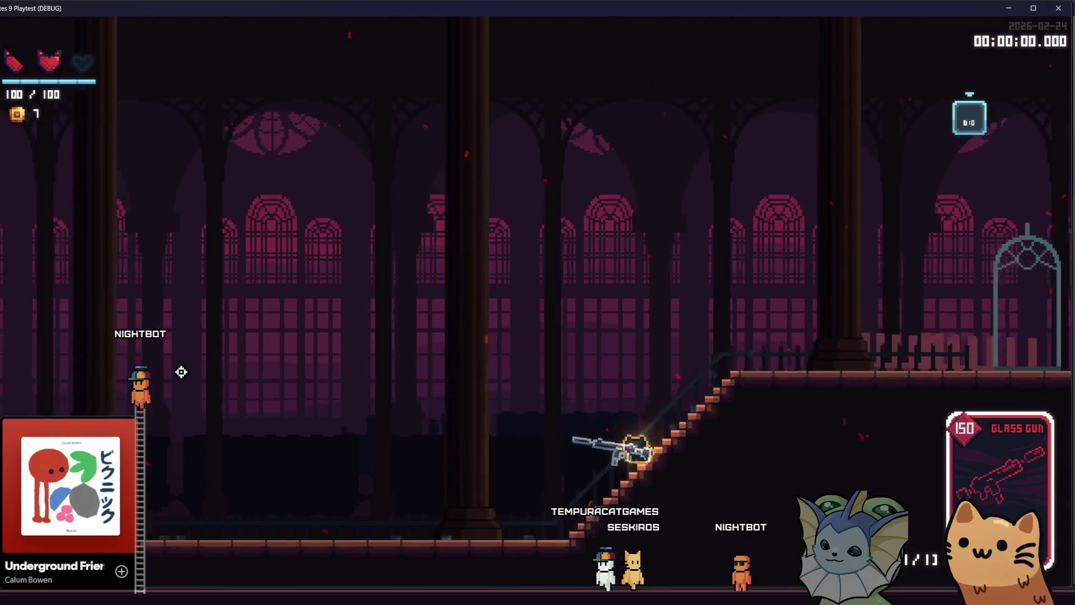
# Fire left, run right to the arched gate, view the deck of held cards, then close the playtest
pyautogui.click(184, 372)
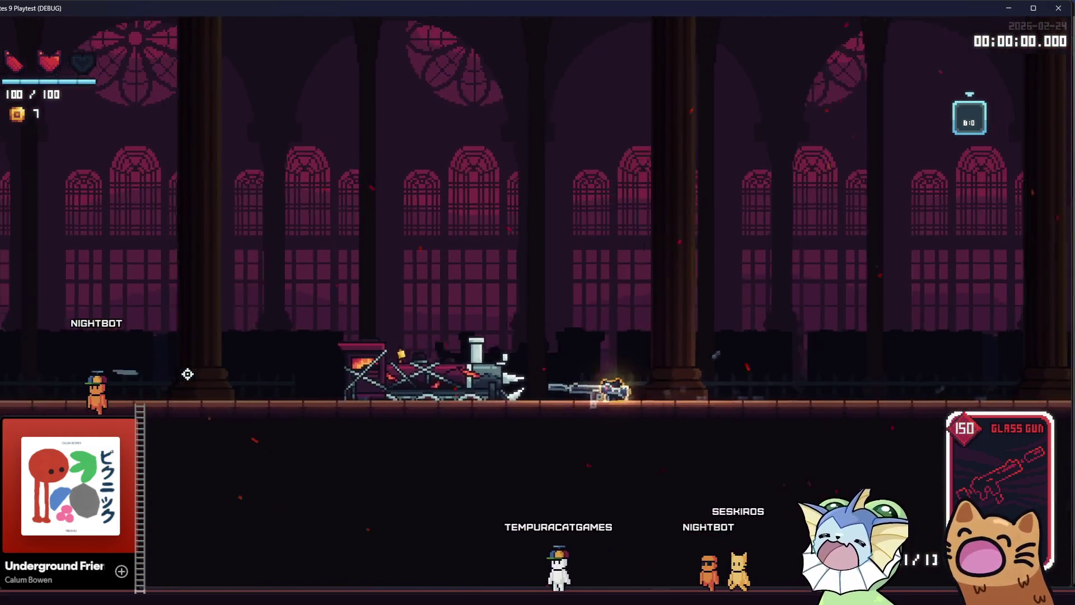
pyautogui.press('a')
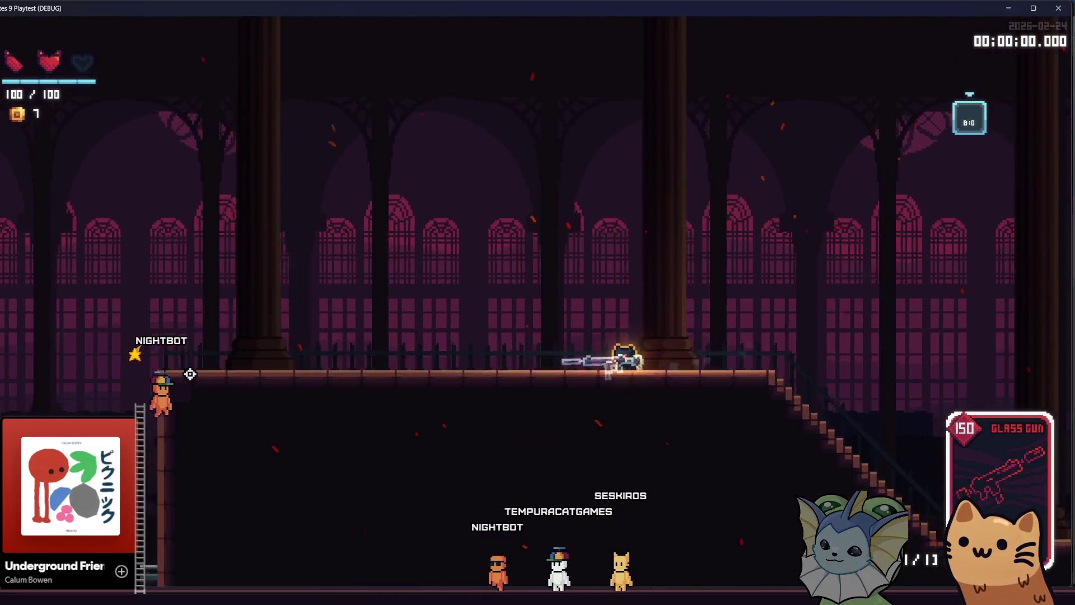
pyautogui.press('a')
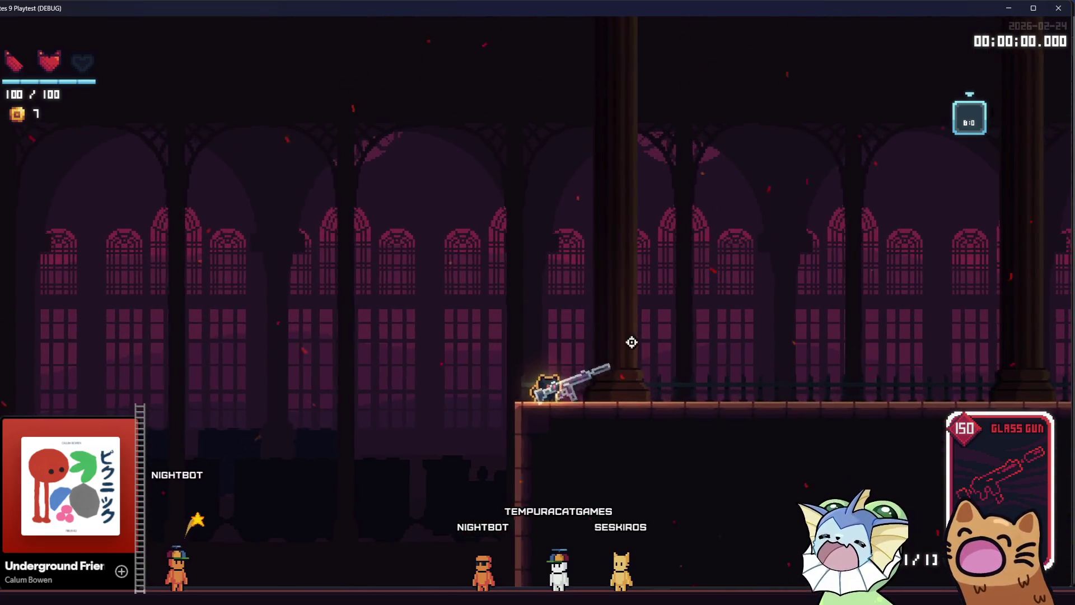
pyautogui.press('d')
pyautogui.press('d')
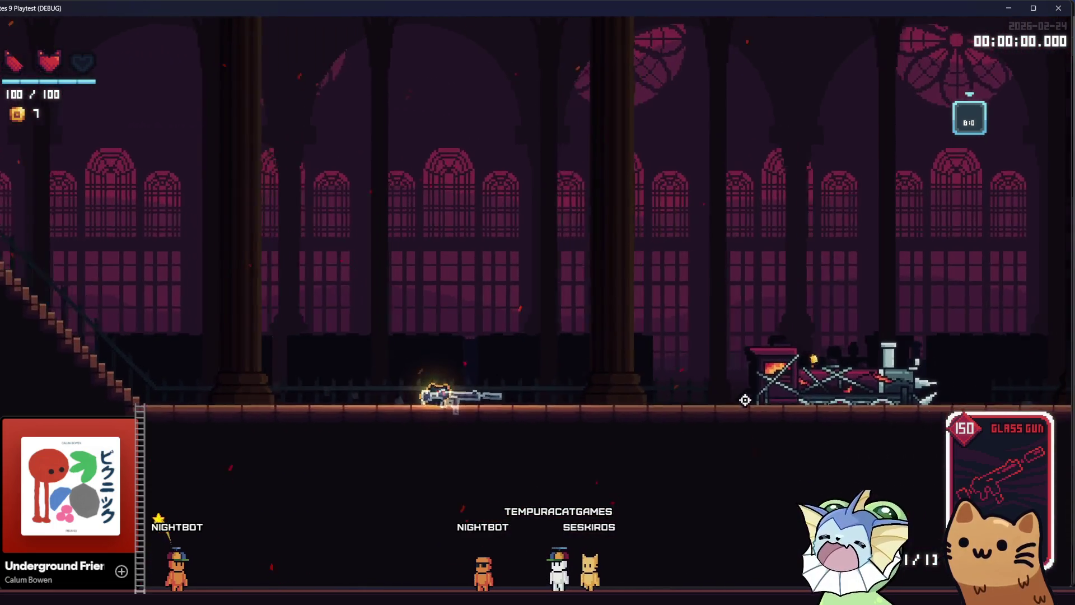
pyautogui.press('d')
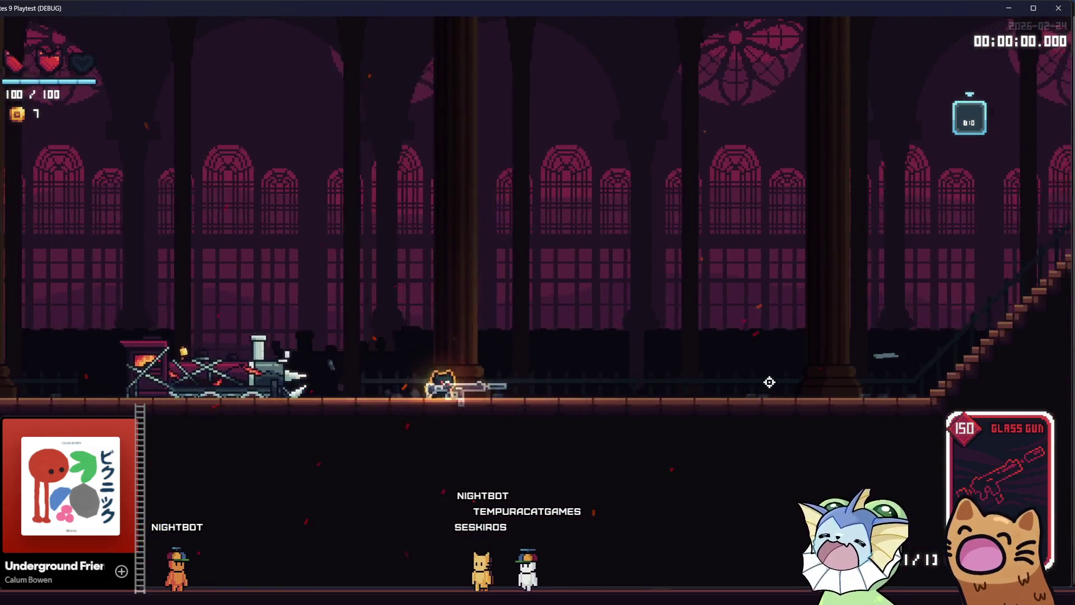
pyautogui.press('d')
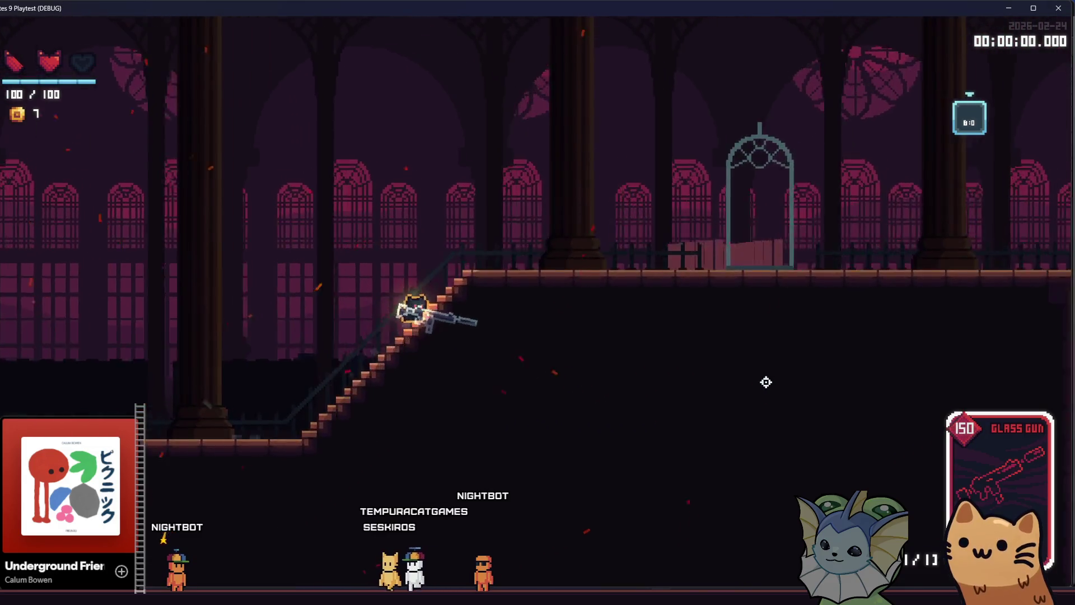
pyautogui.press('d')
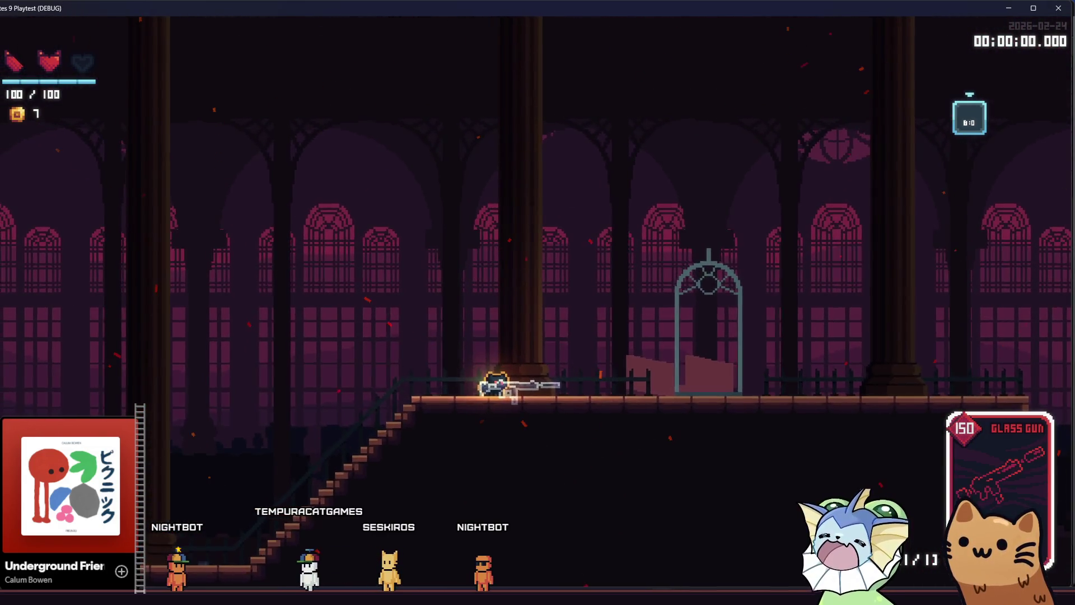
pyautogui.press('Tab')
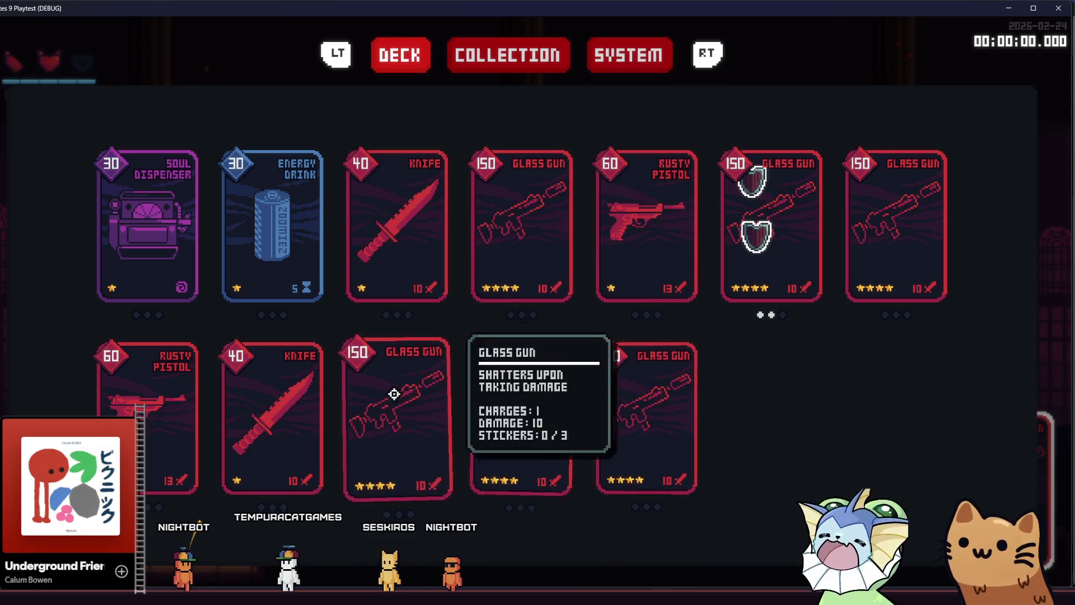
pyautogui.click(1056, 9)
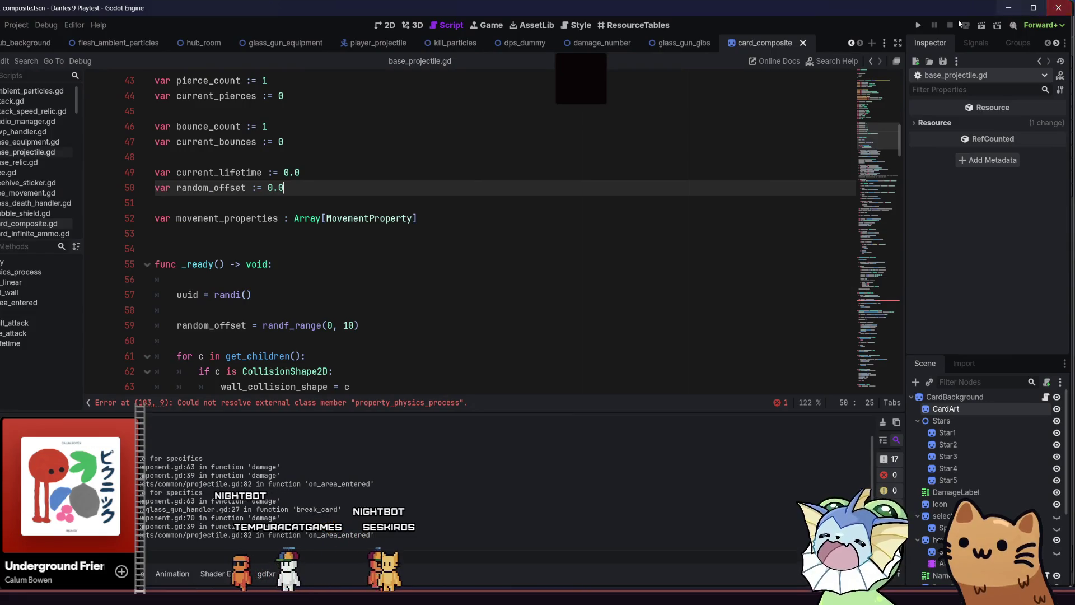
# Run the project again and start a new game from the main menu
pyautogui.click(918, 27)
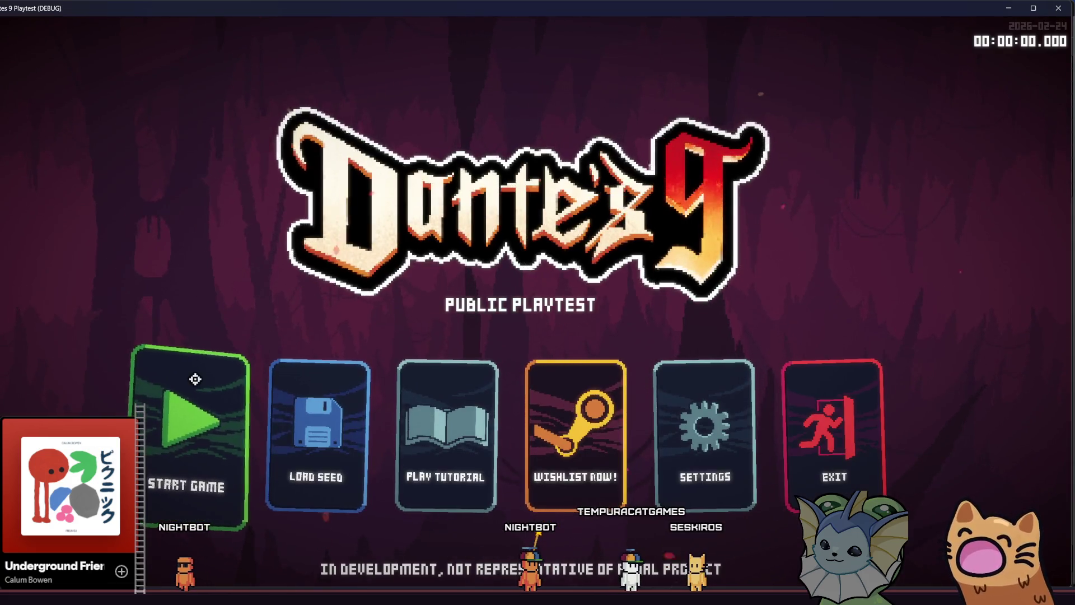
pyautogui.click(195, 379)
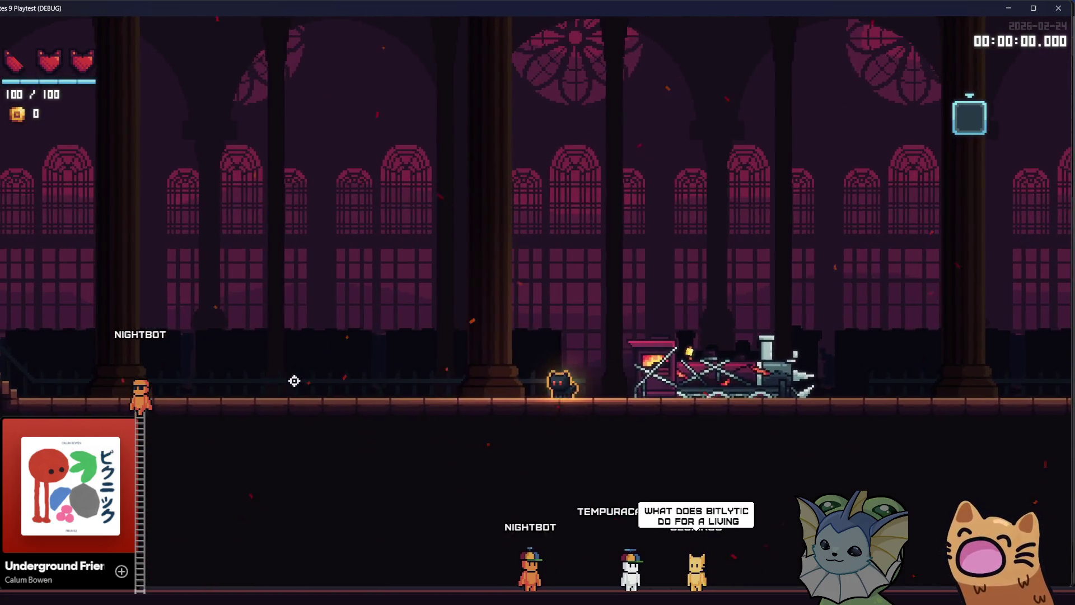
# Attack to leave a fire trail, run the cat right and back, then close the debug menu
pyautogui.click(293, 381)
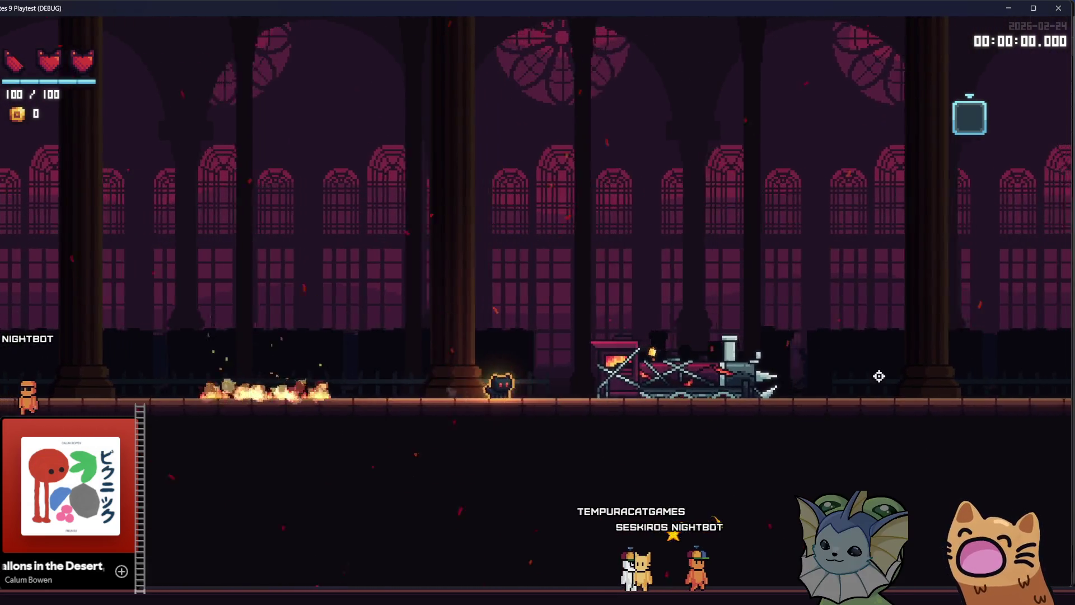
pyautogui.press('d')
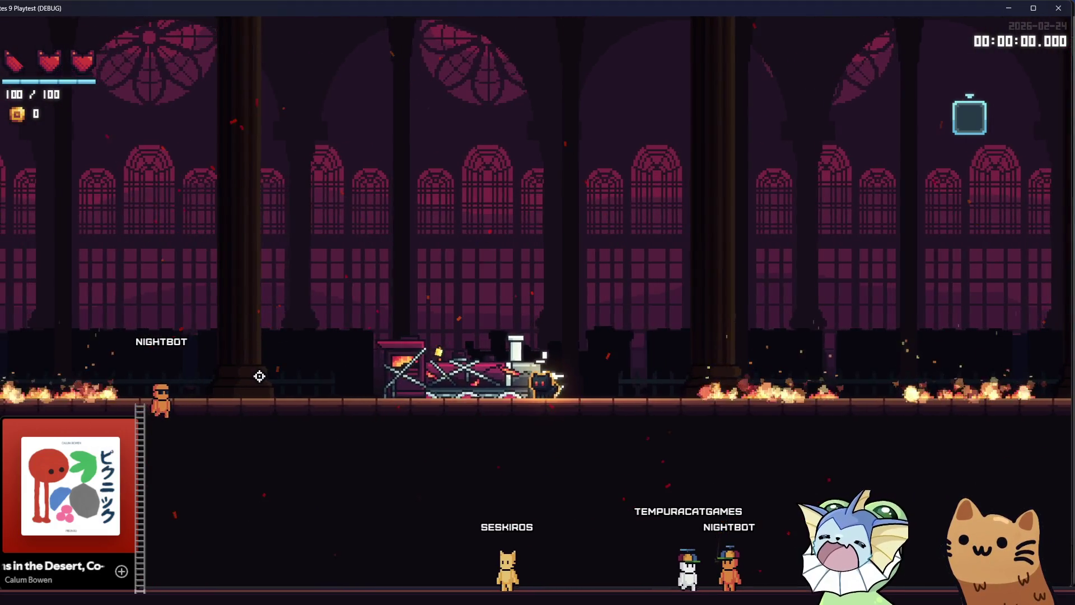
pyautogui.press('d')
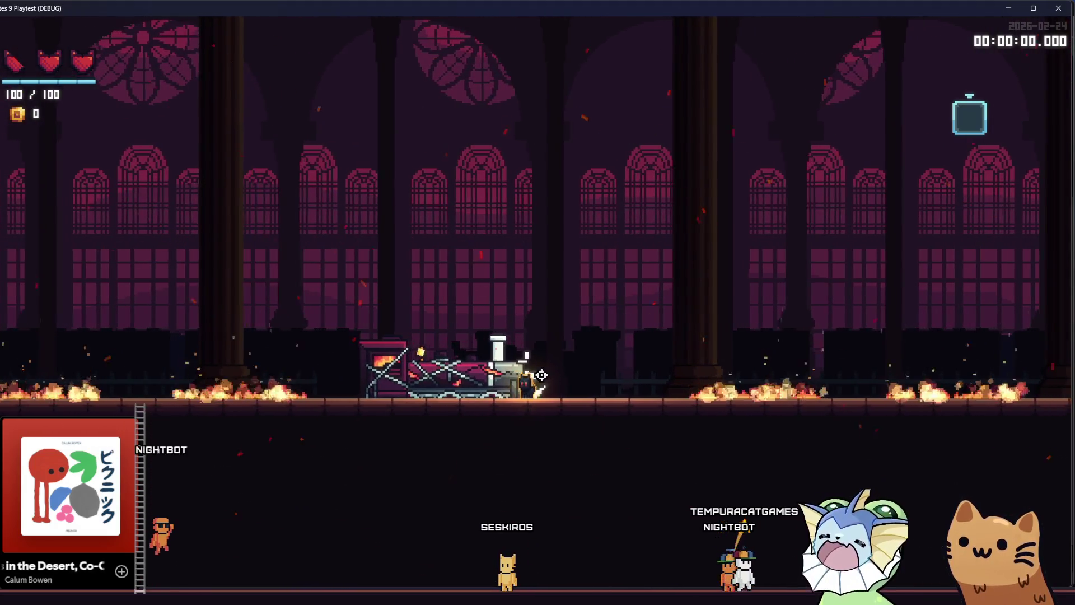
pyautogui.press('d')
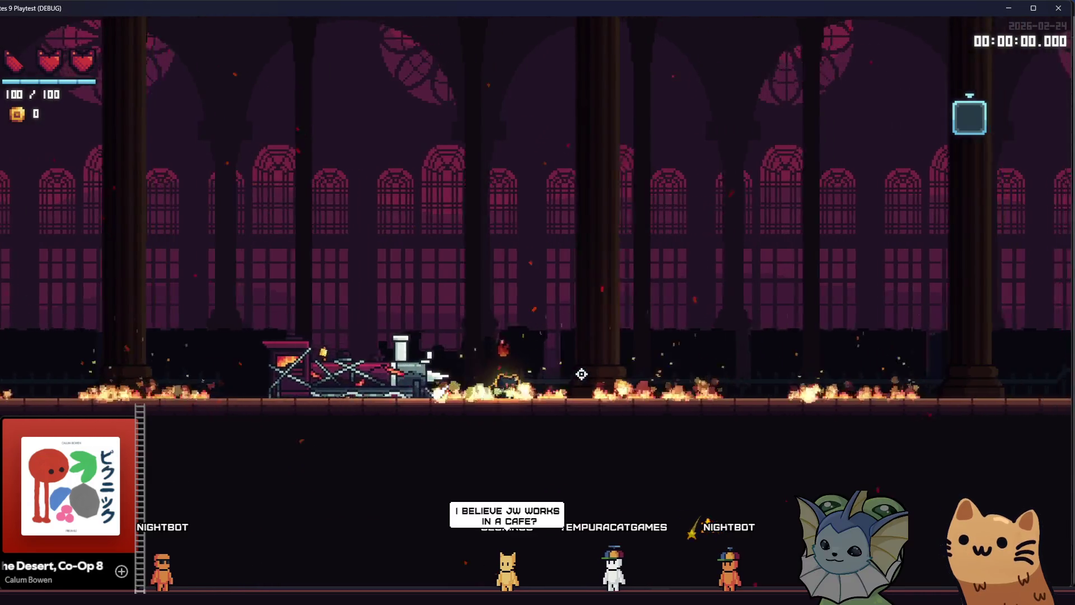
pyautogui.press('d')
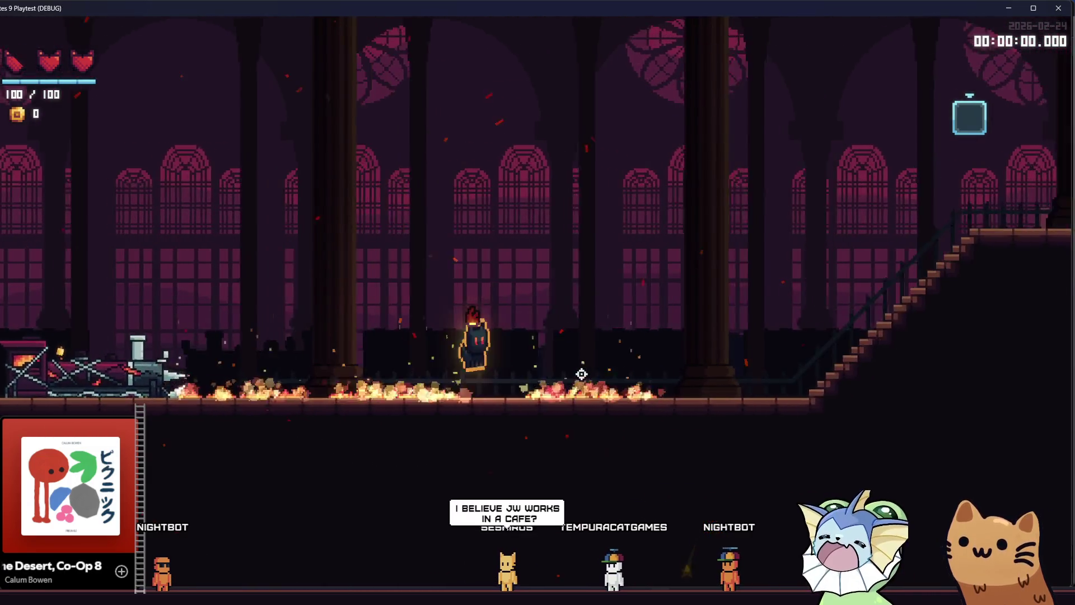
pyautogui.press('a')
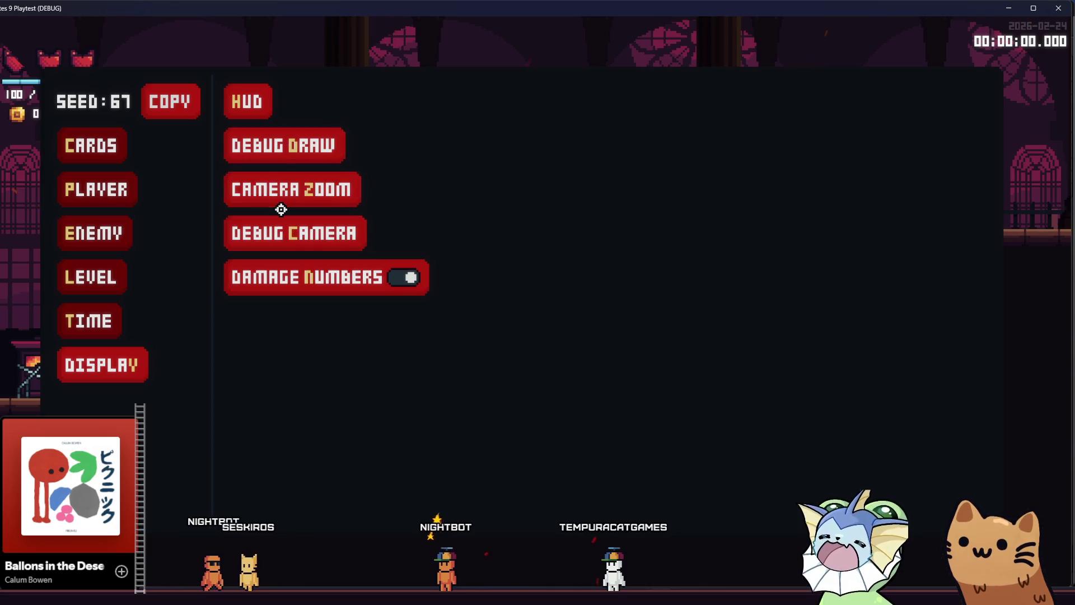
pyautogui.click(281, 148)
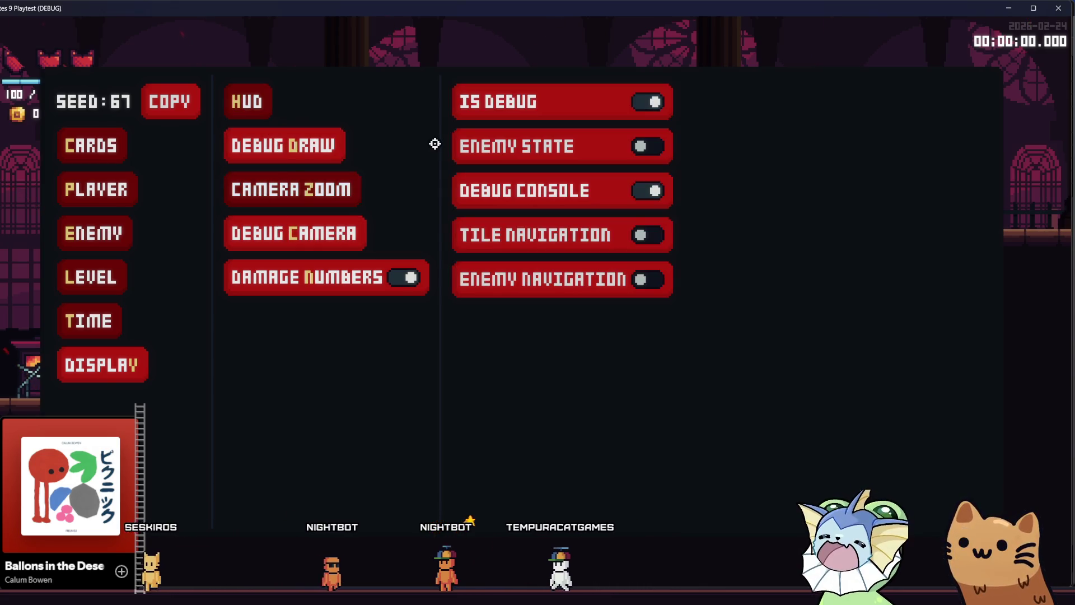
pyautogui.press('Escape')
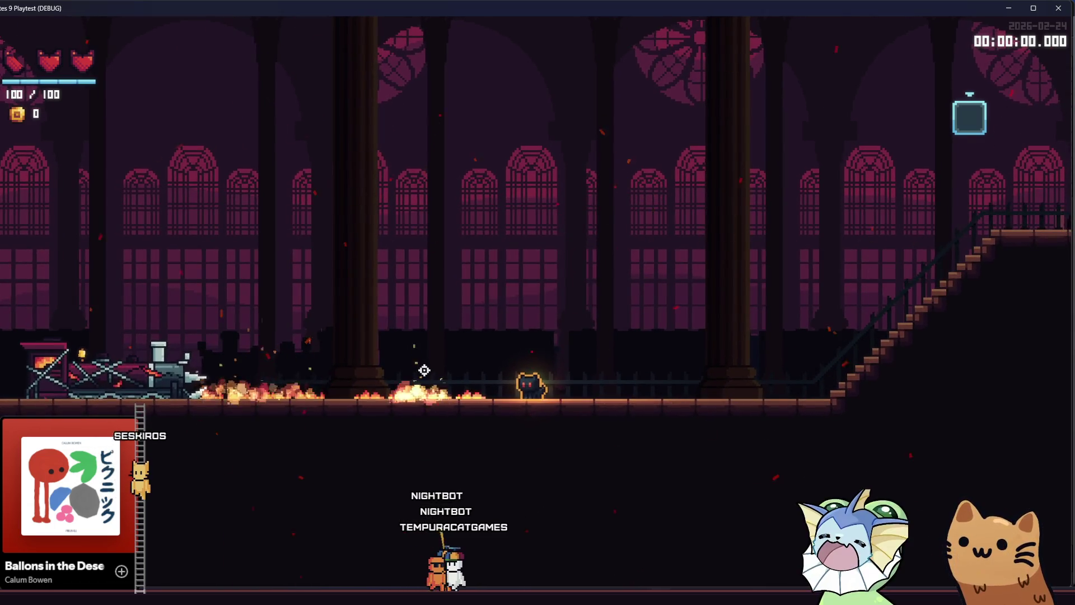
# Run the cat left and spray flames along the floor, sweeping left, back, then right
pyautogui.press('d')
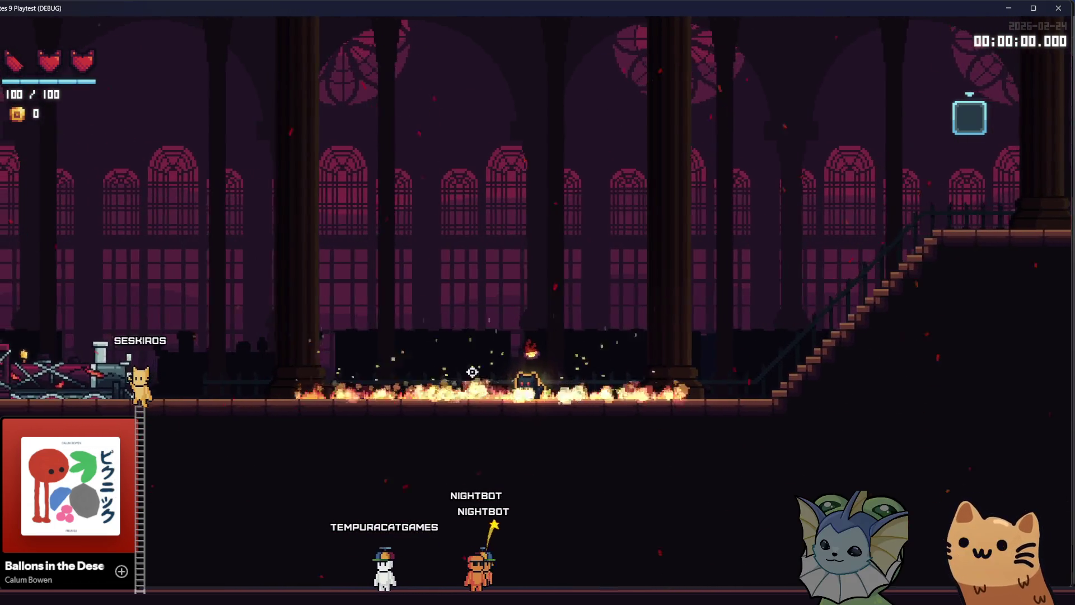
pyautogui.press('a')
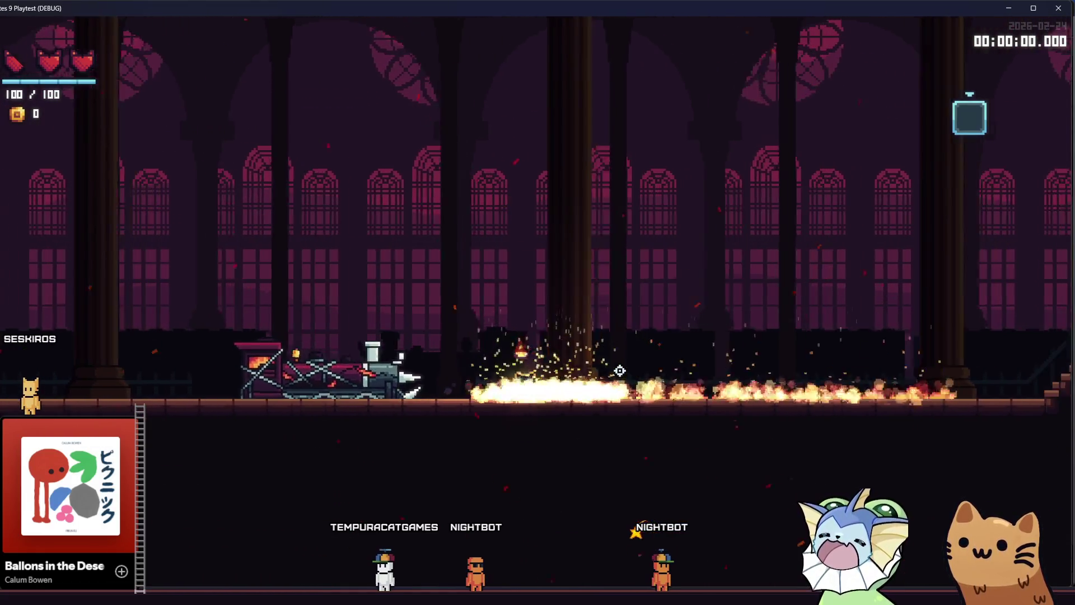
pyautogui.press('a')
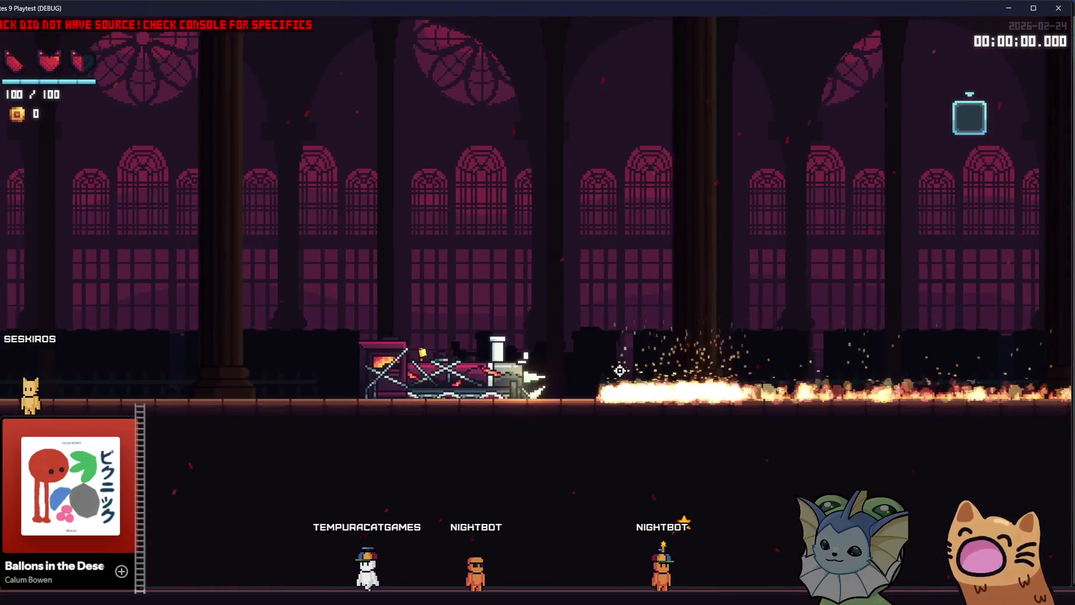
pyautogui.press('a')
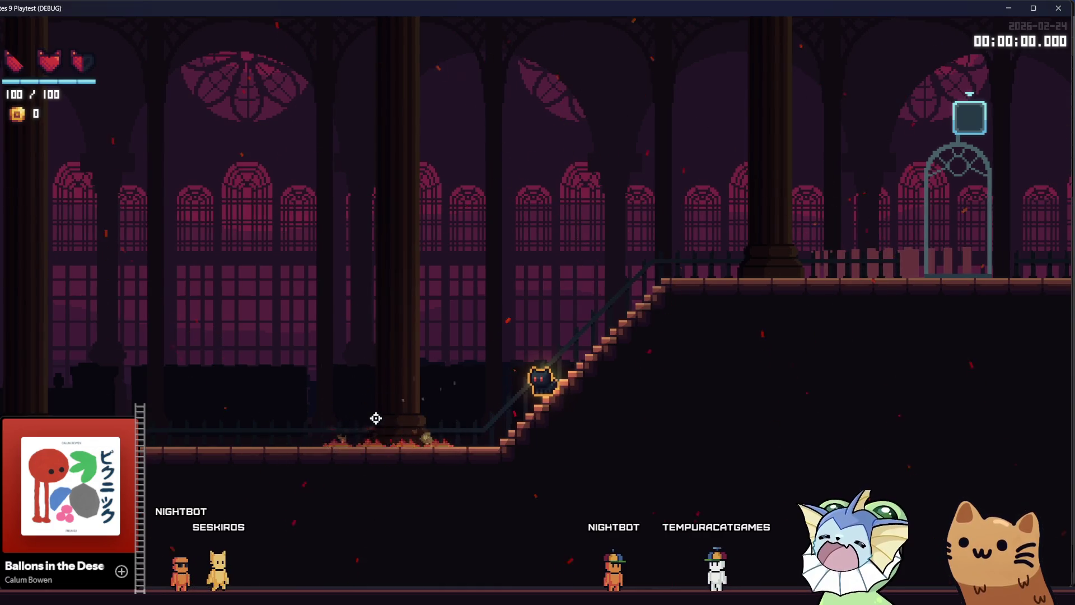
pyautogui.click(334, 418)
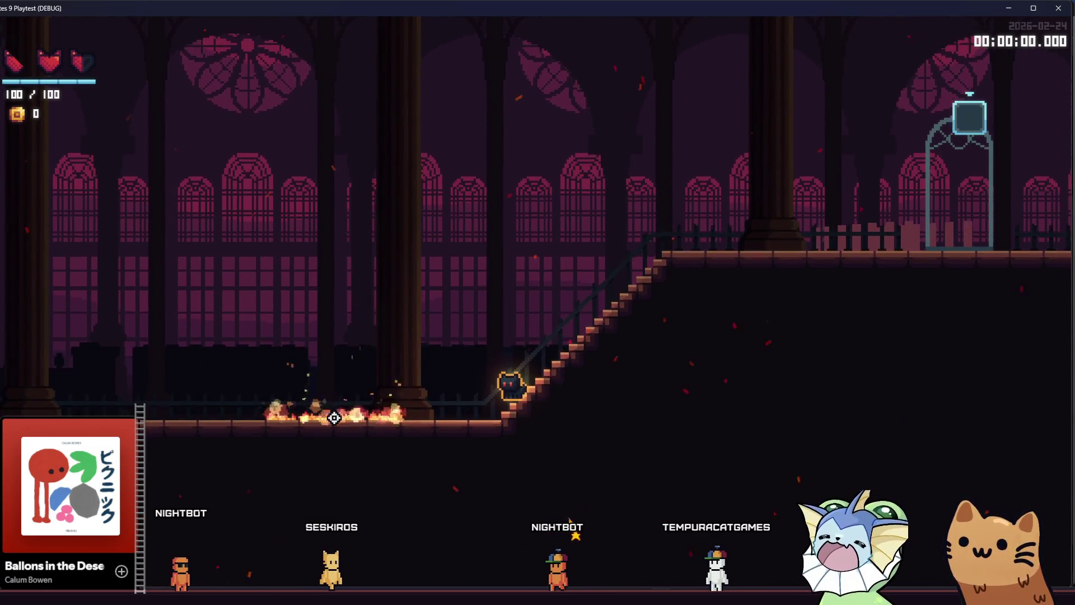
pyautogui.moveTo(334, 417); pyautogui.dragTo(187, 404)
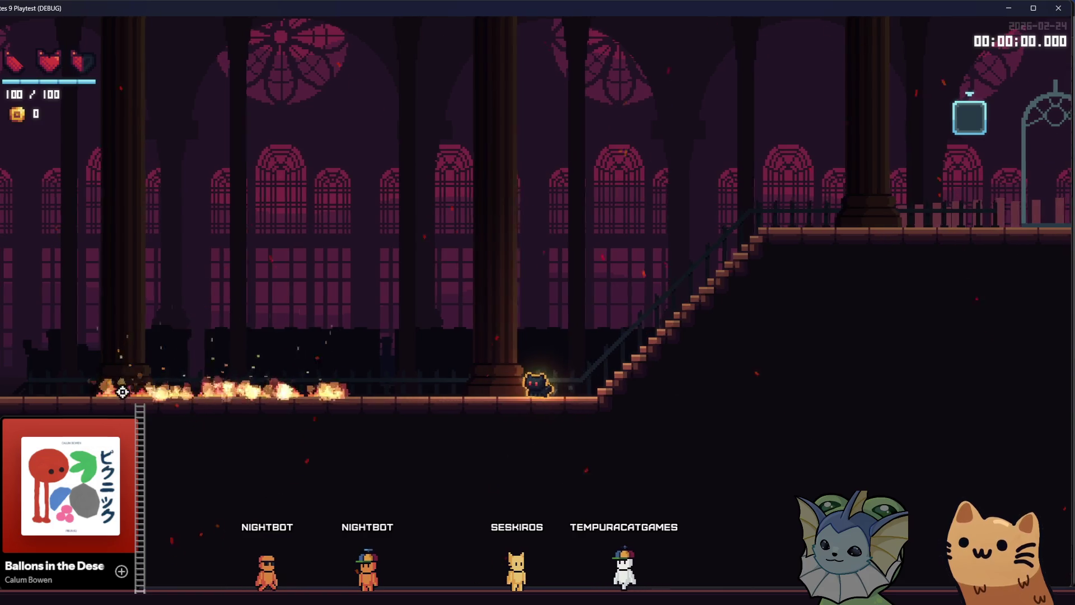
pyautogui.moveTo(386, 379); pyautogui.dragTo(420, 375)
pyautogui.press('d')
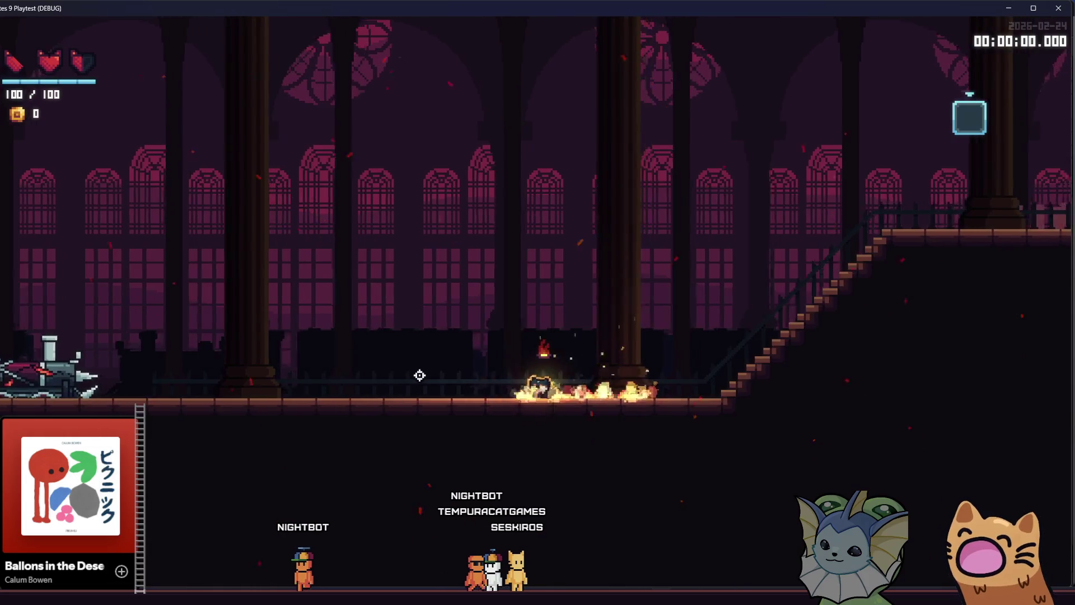
pyautogui.press('a')
pyautogui.moveTo(548, 372)
pyautogui.mouseDown()
pyautogui.moveTo(694, 370)
pyautogui.moveTo(678, 374)
pyautogui.mouseUp()
# Run and jump the cat back and forth over the burning floor, then open the debug menu
pyautogui.press('d')
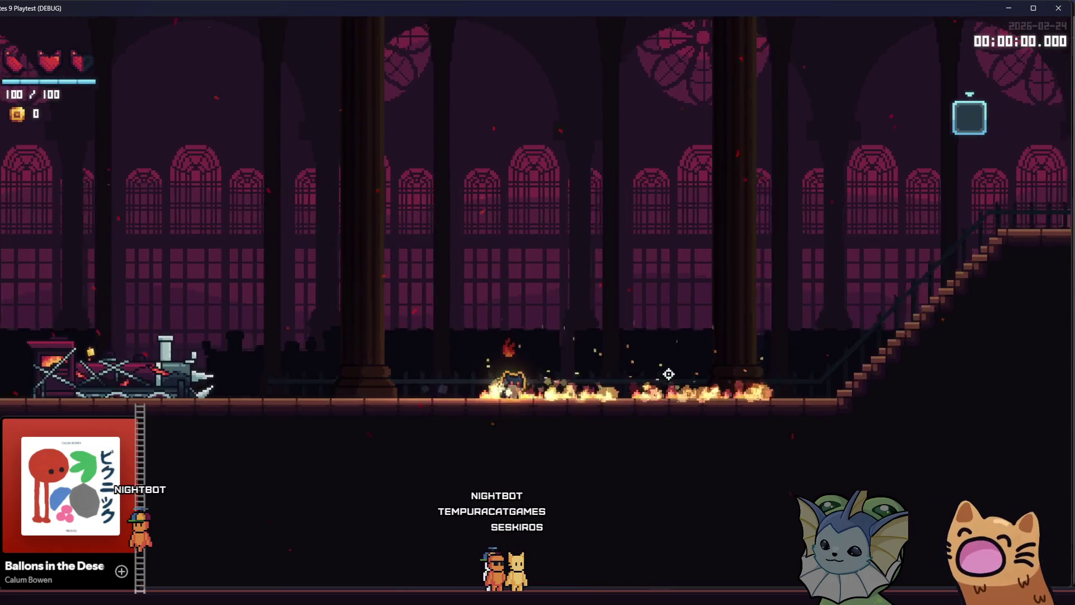
pyautogui.press('d')
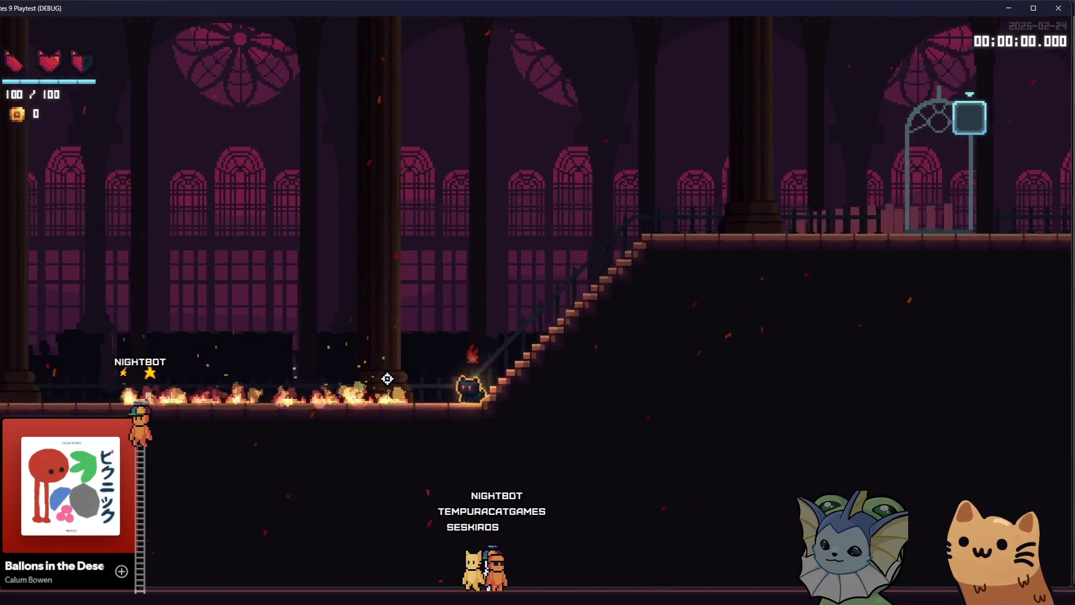
pyautogui.press('d')
pyautogui.press('a')
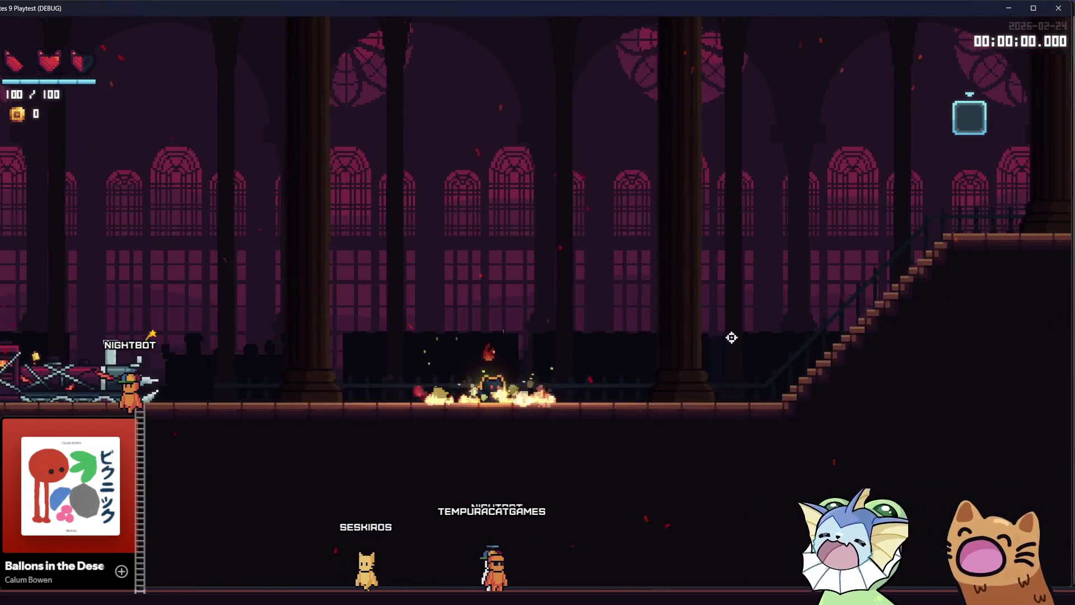
pyautogui.press('d')
pyautogui.press('space')
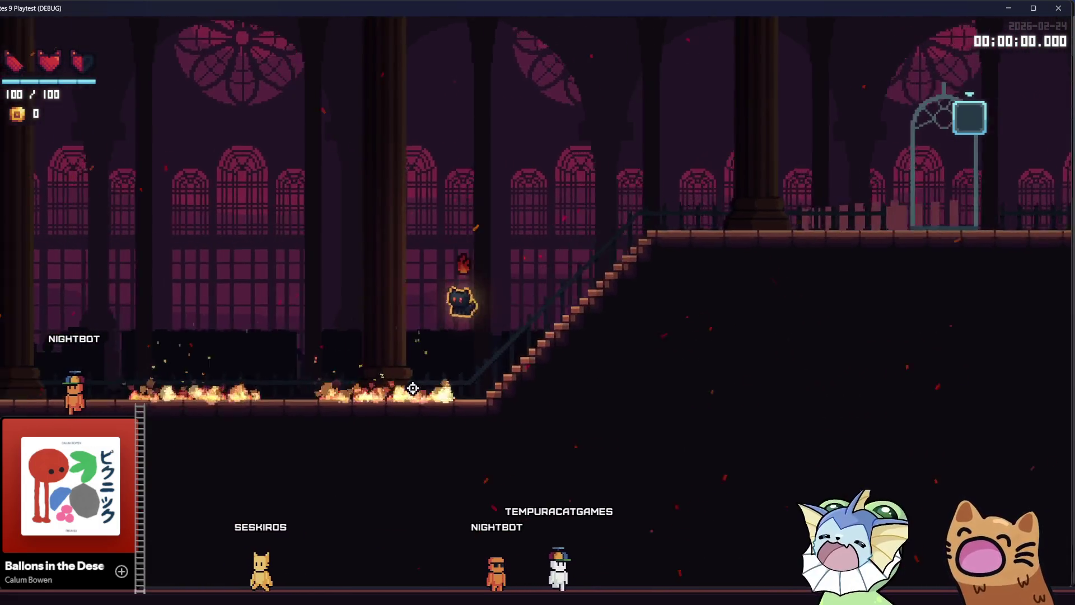
pyautogui.press('a')
pyautogui.press('a')
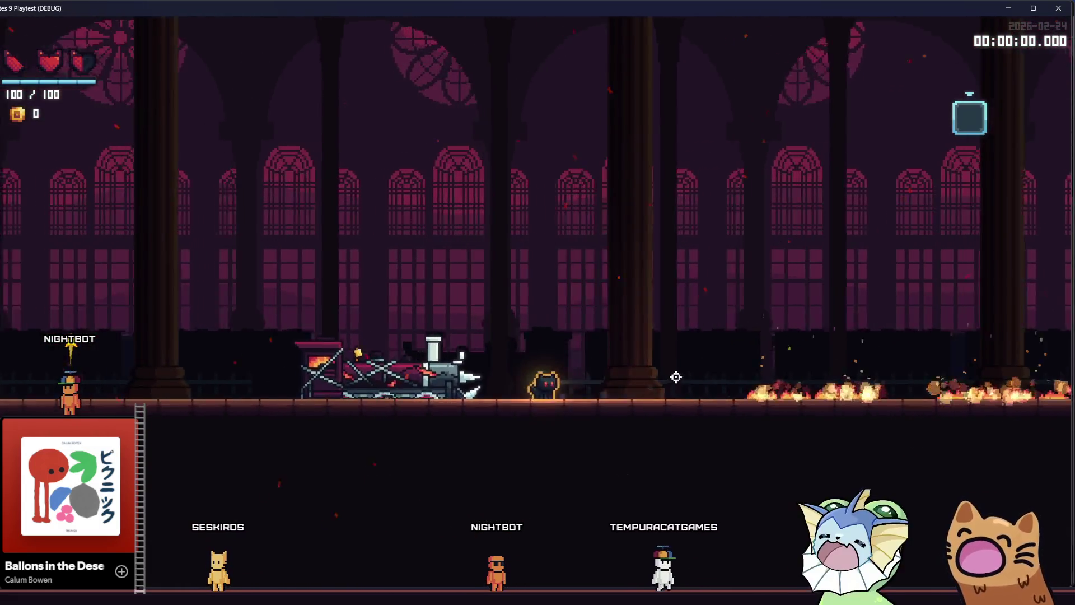
pyautogui.press('d')
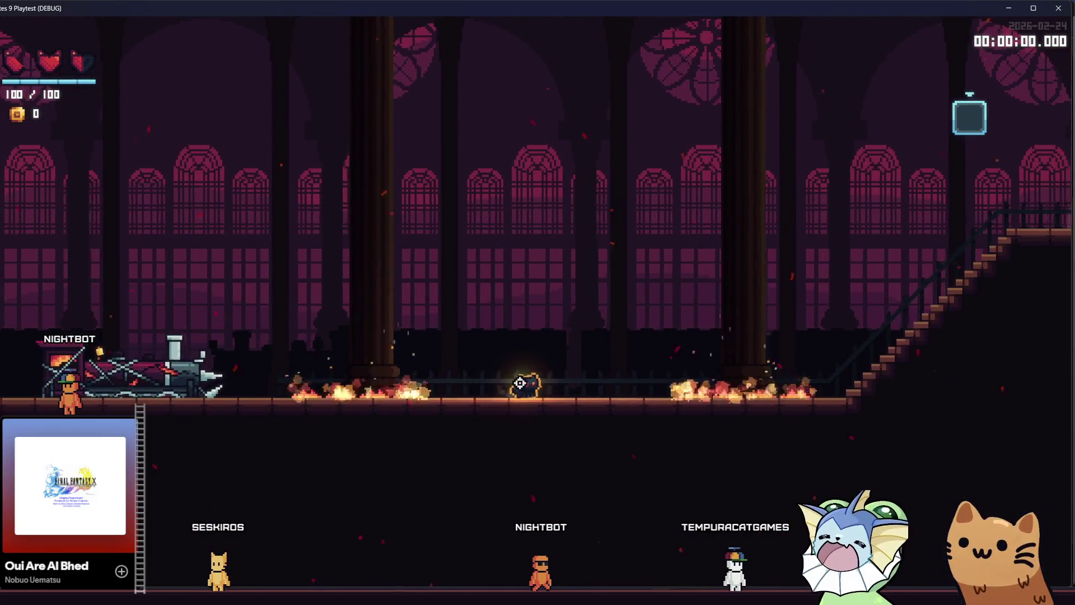
pyautogui.press('d')
pyautogui.press('a')
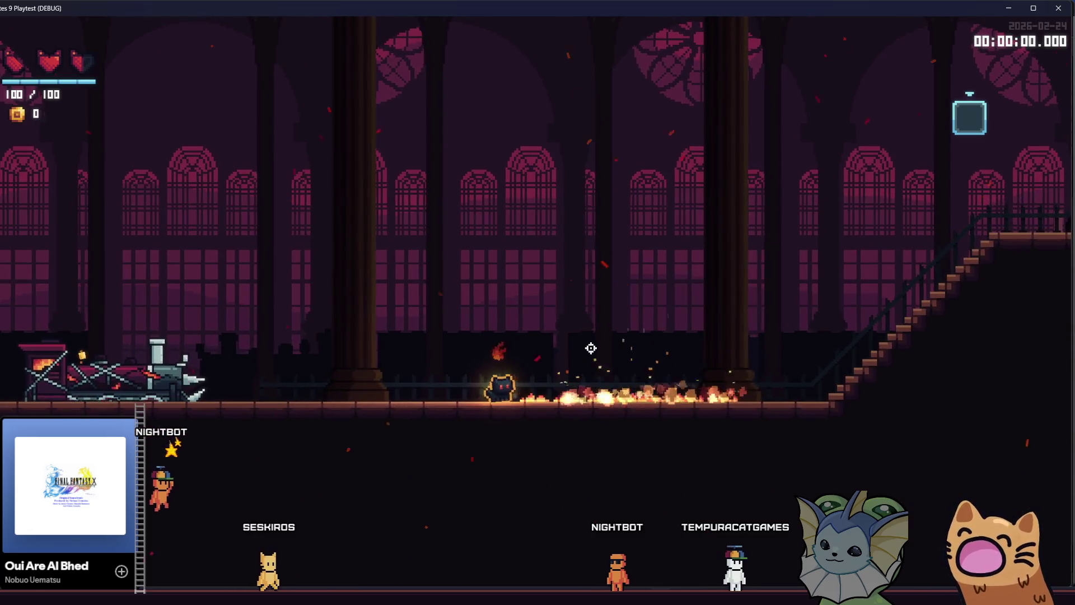
pyautogui.press('a')
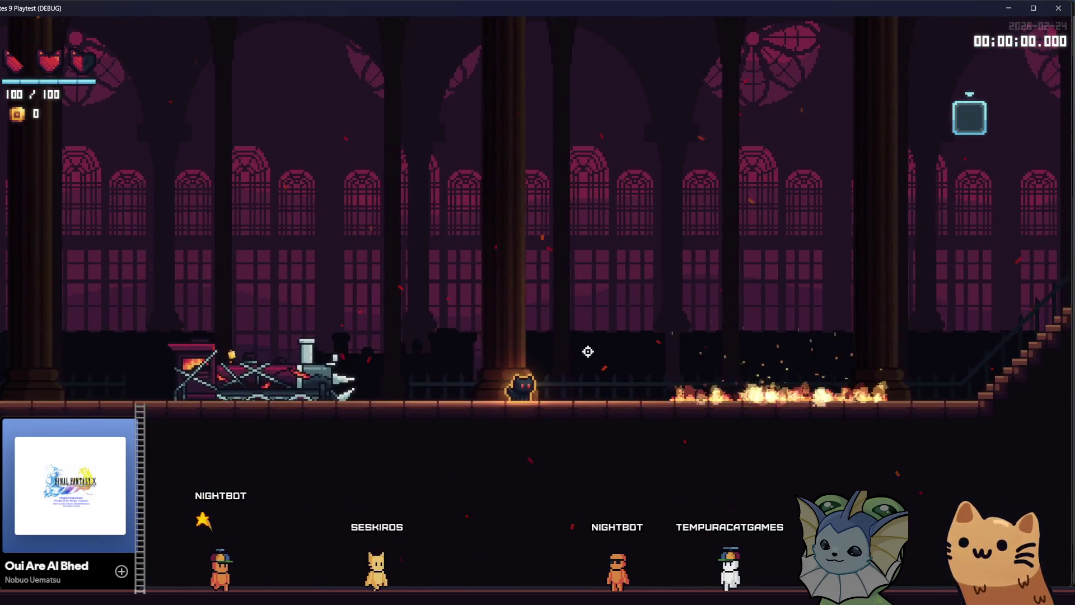
pyautogui.press('F1')
# Spawn a fire enemy on the floor from the debug Enemy options and resume play
pyautogui.click(92, 193)
pyautogui.click(96, 232)
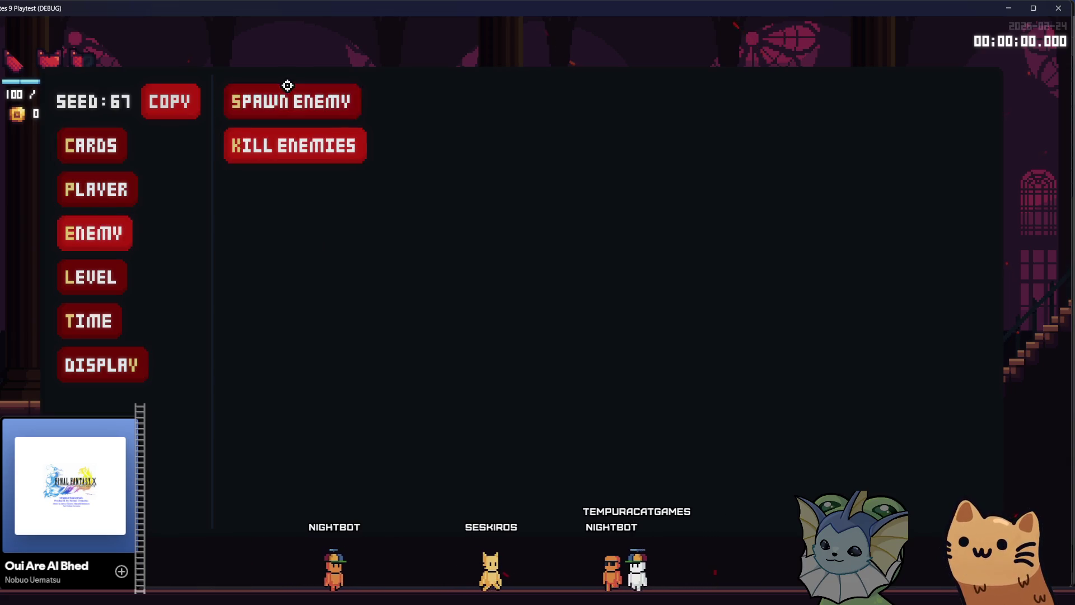
pyautogui.click(300, 111)
pyautogui.scroll(-5, 528, 247)
pyautogui.click(560, 223)
pyautogui.click(916, 357)
pyautogui.press('F1')
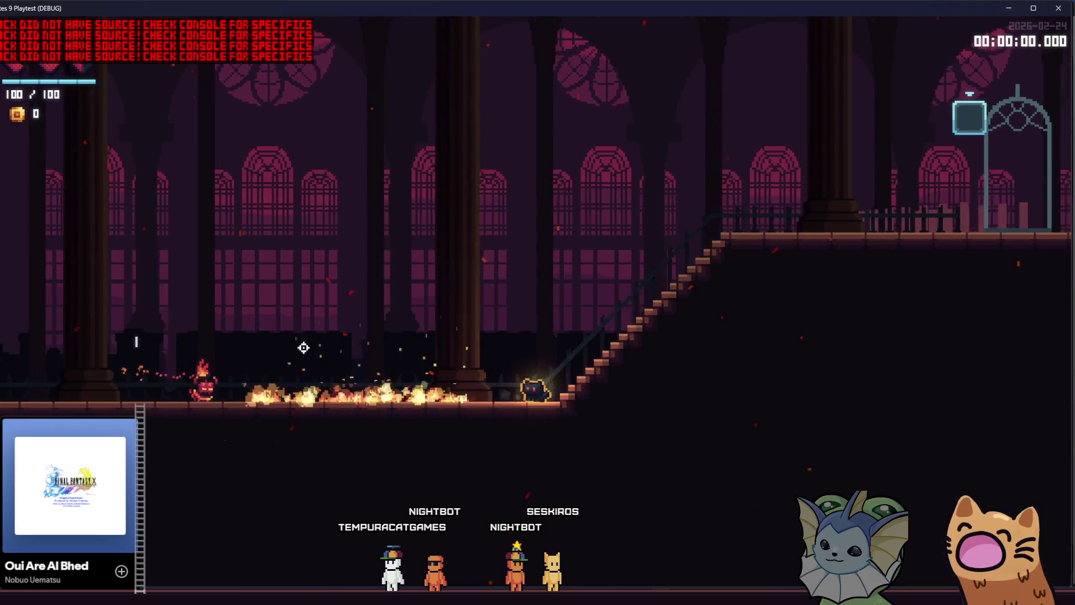
# Run and jump the cat around the lower floor and toward the stairs
pyautogui.press('d')
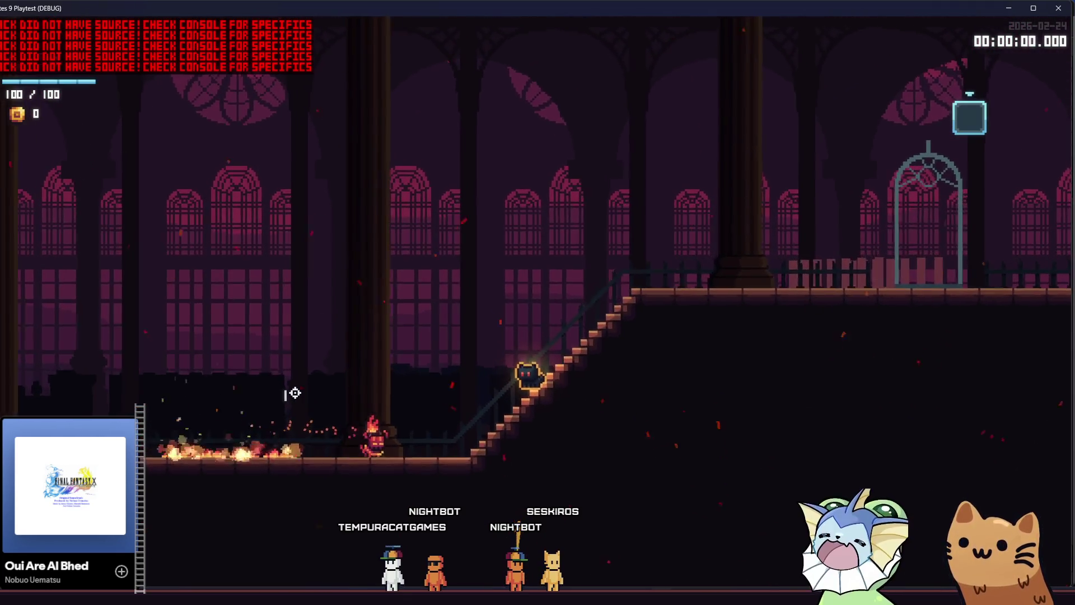
pyautogui.press('a')
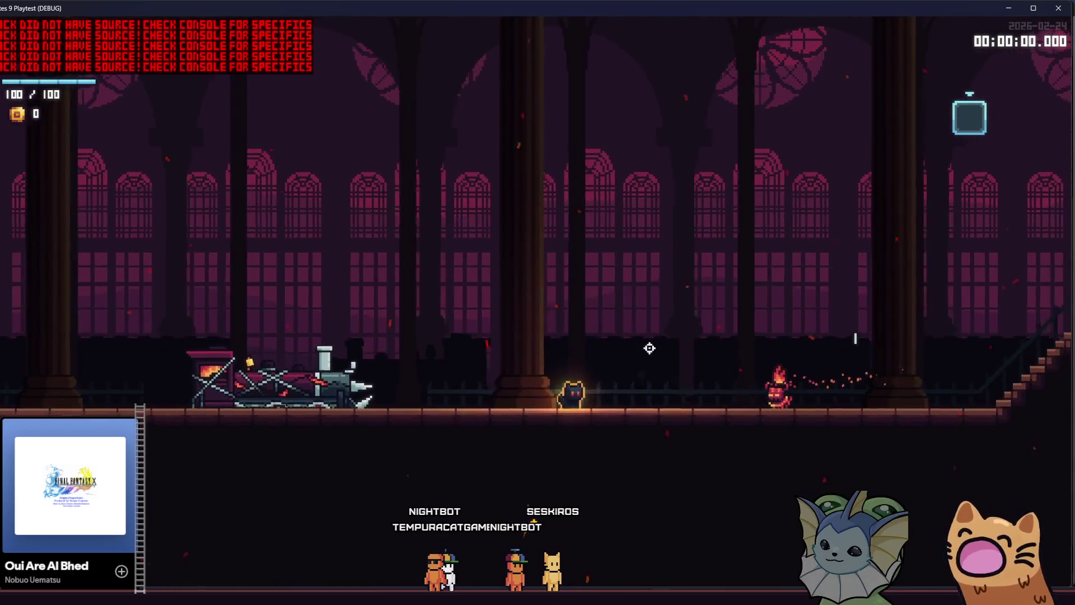
pyautogui.press('a')
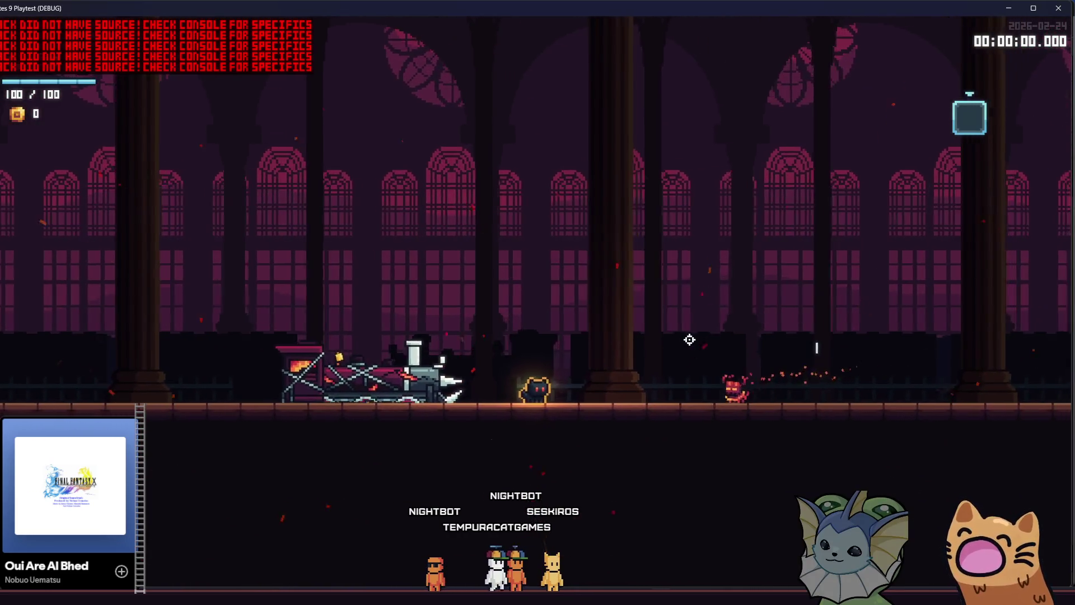
pyautogui.press('d')
pyautogui.press('space')
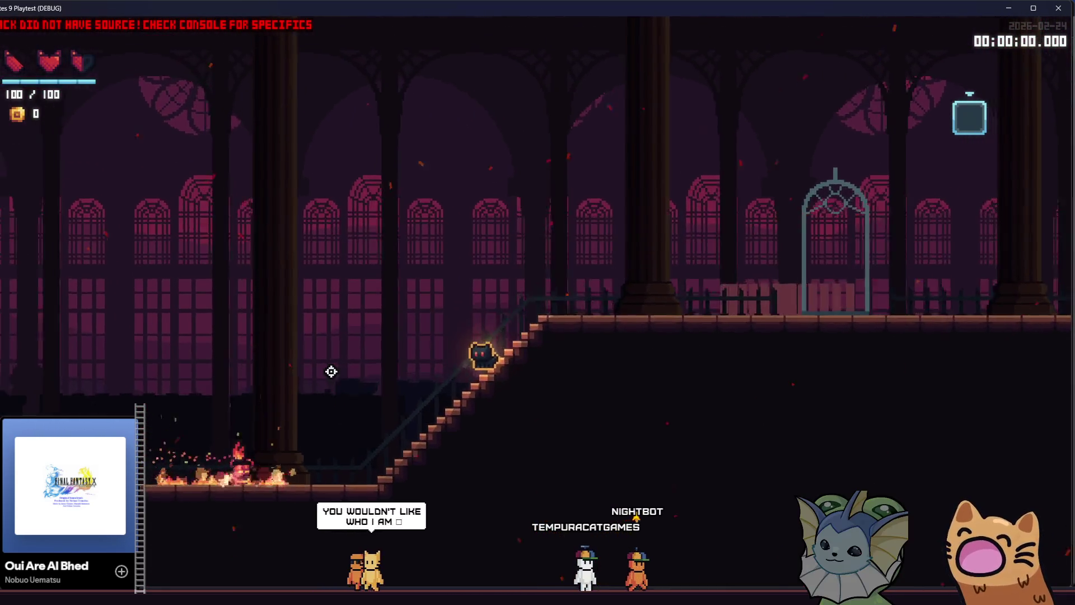
pyautogui.press('space')
pyautogui.press('a')
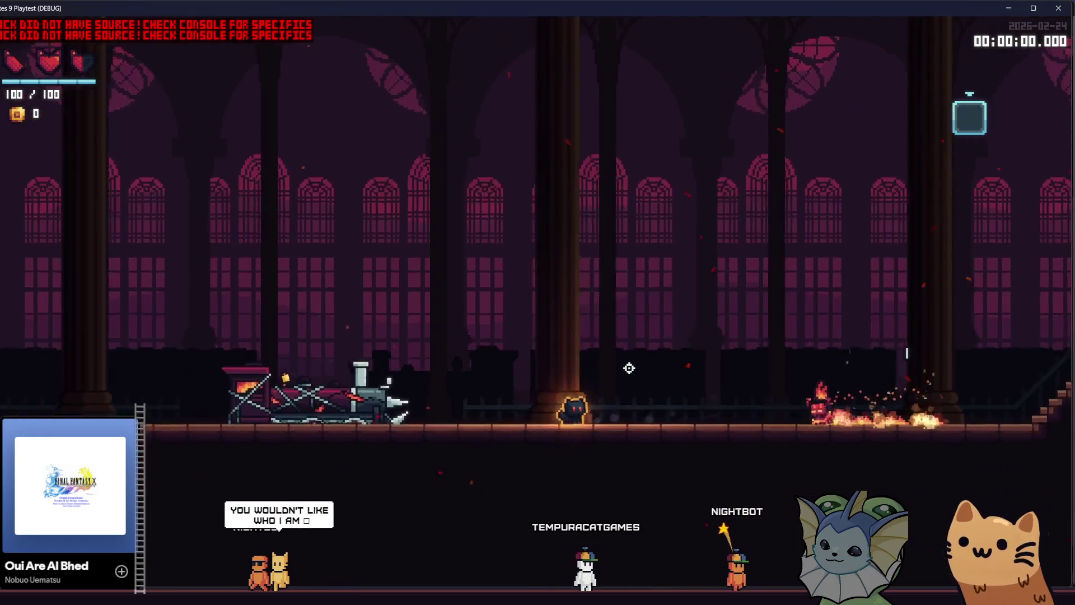
pyautogui.press('space')
pyautogui.press('d')
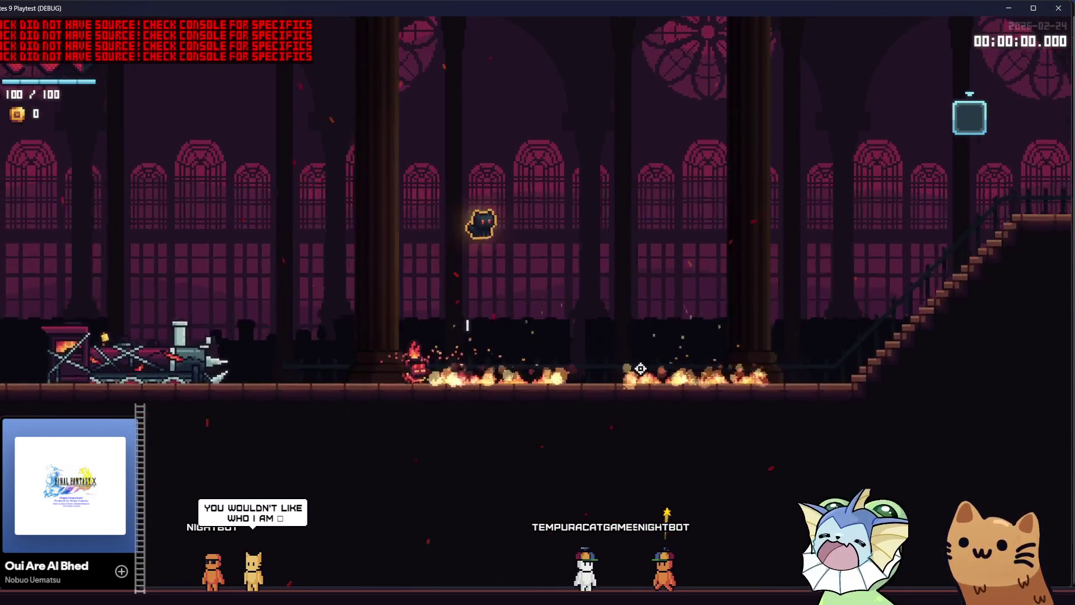
pyautogui.press('d')
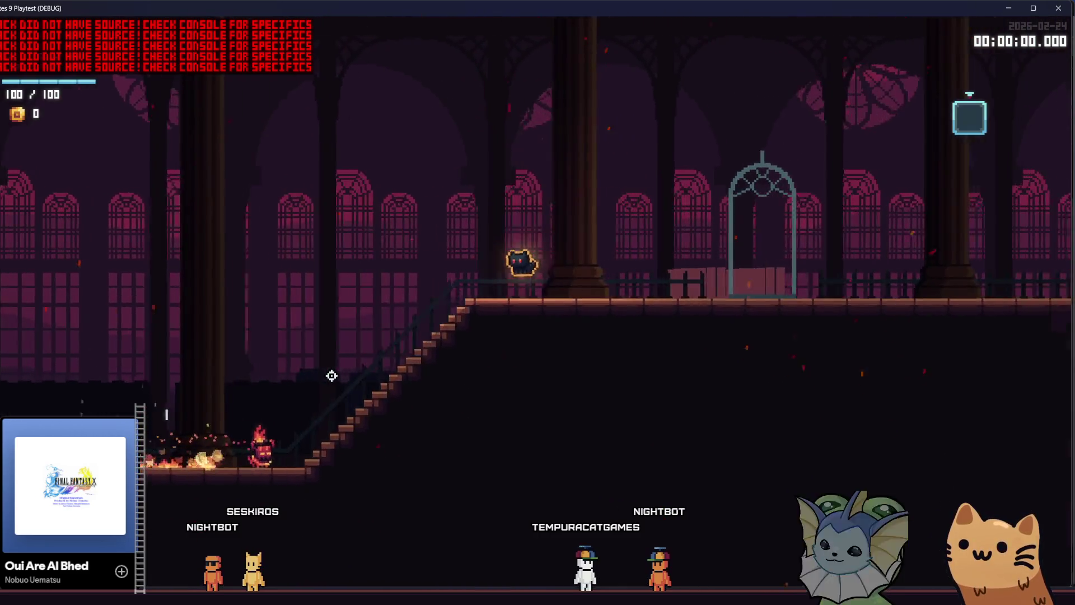
pyautogui.press('d')
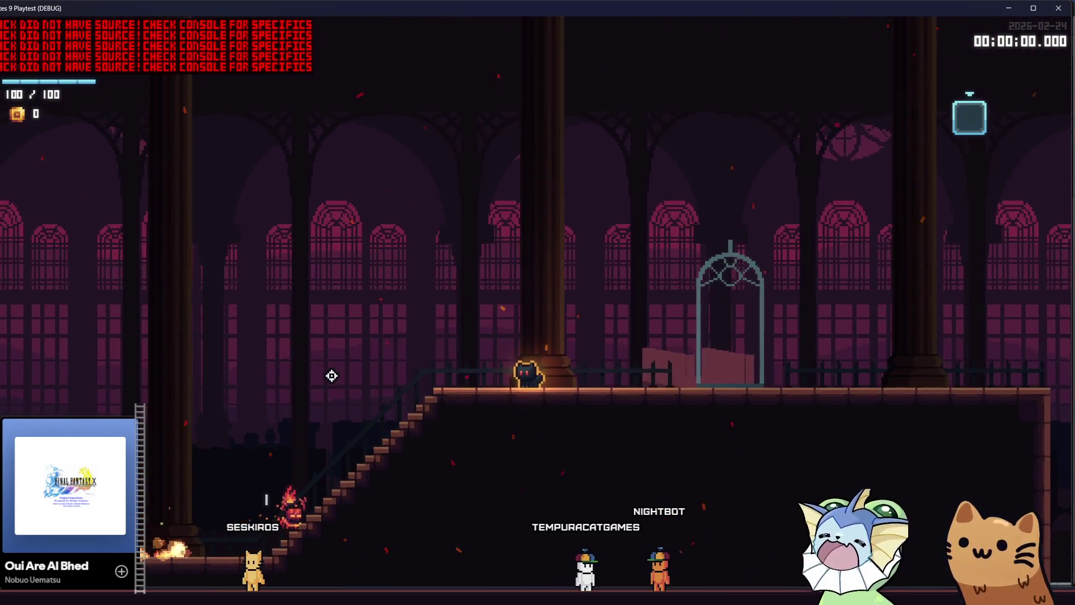
# Climb to the upper floor, dash leaving a fire trail, jump down, and attack the red enemy
pyautogui.press('d')
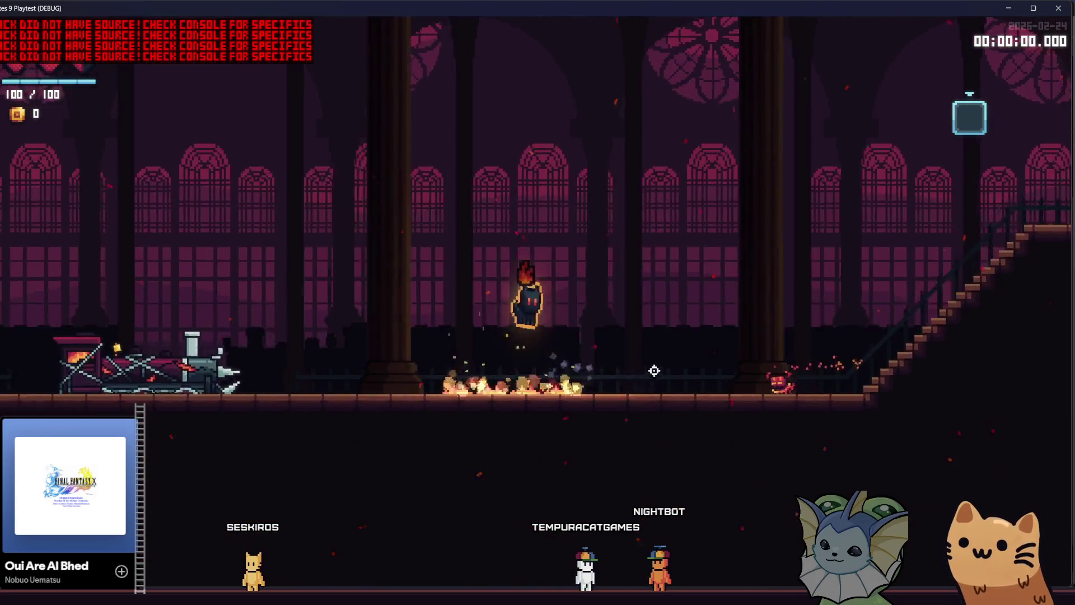
pyautogui.press('a')
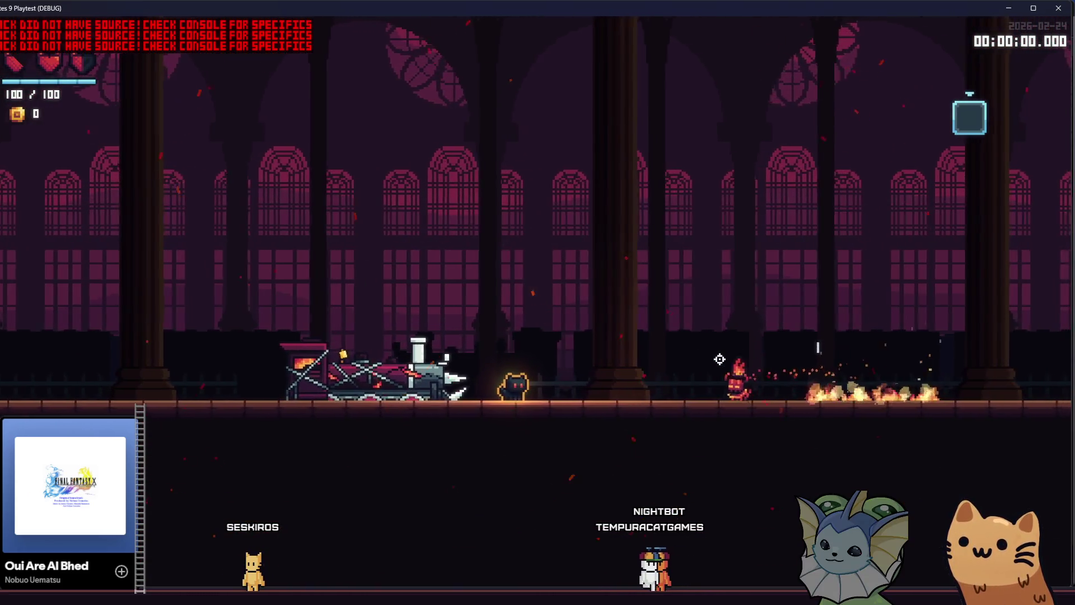
pyautogui.press('d')
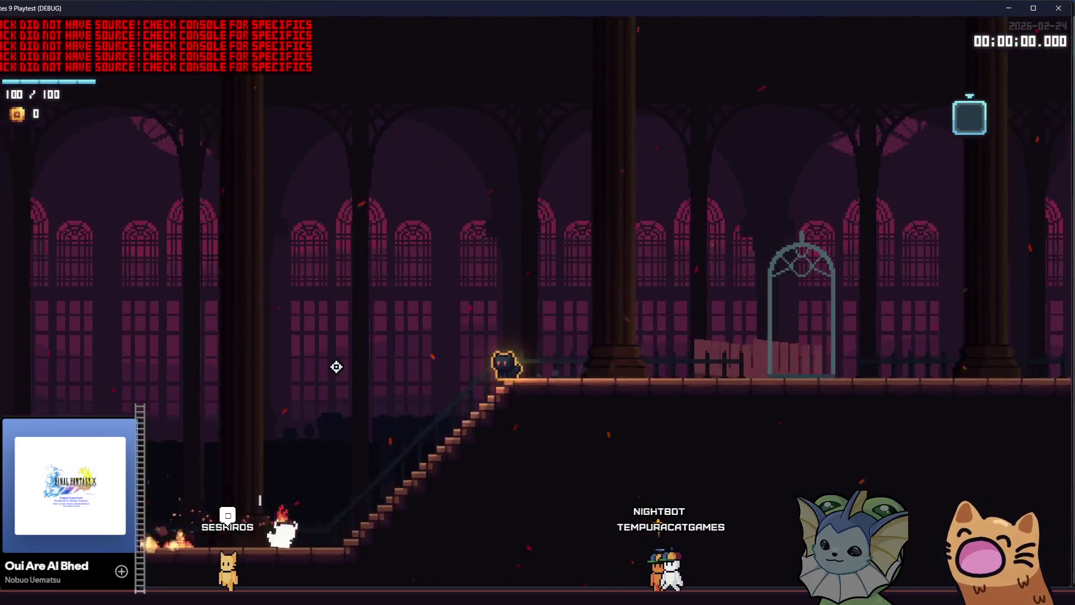
pyautogui.press('space')
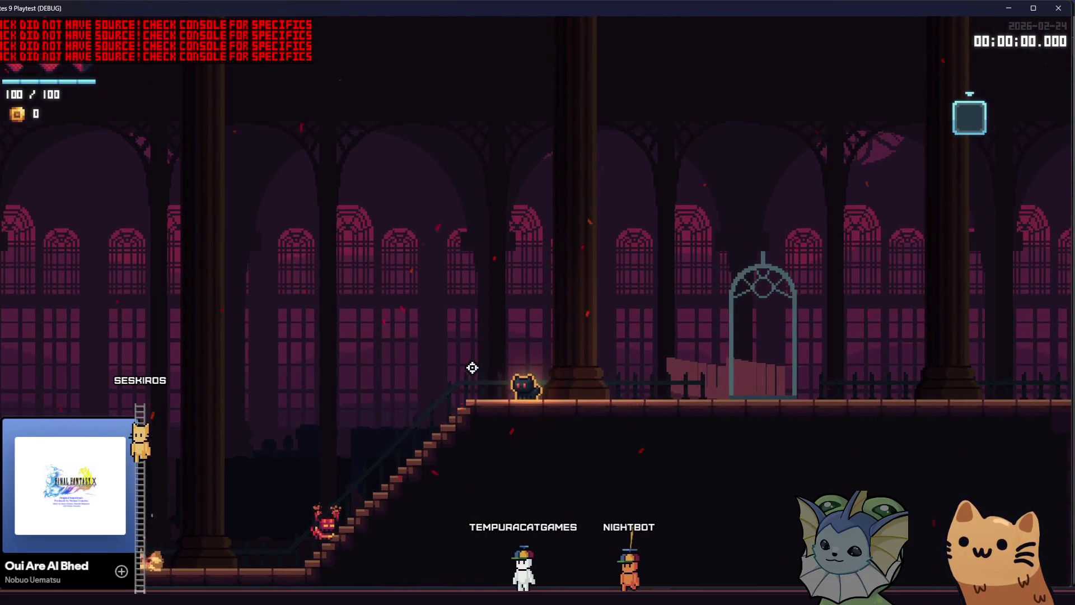
pyautogui.press('shift')
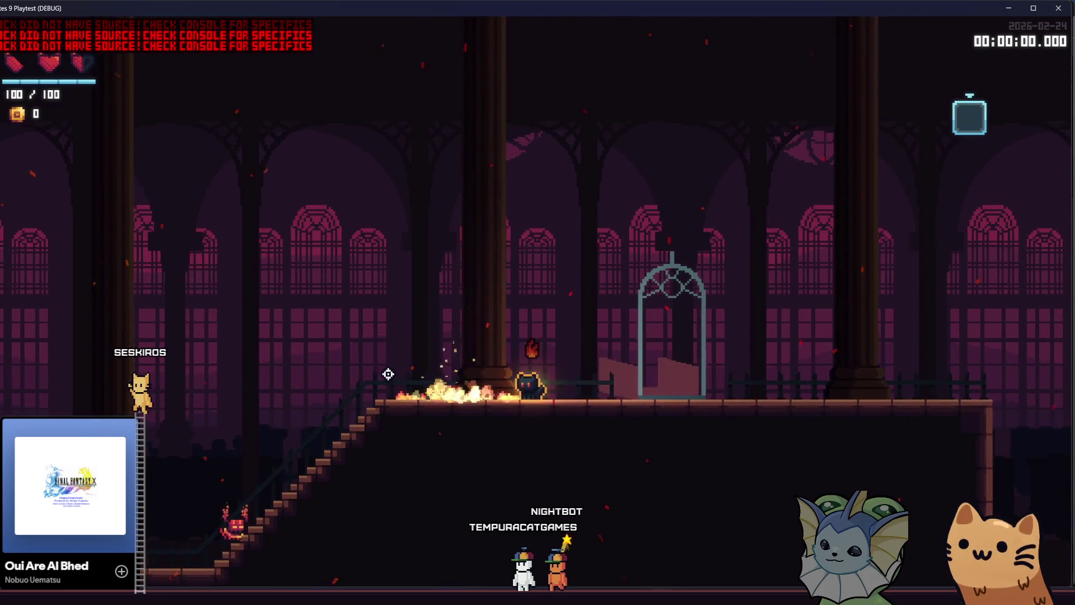
pyautogui.press('a')
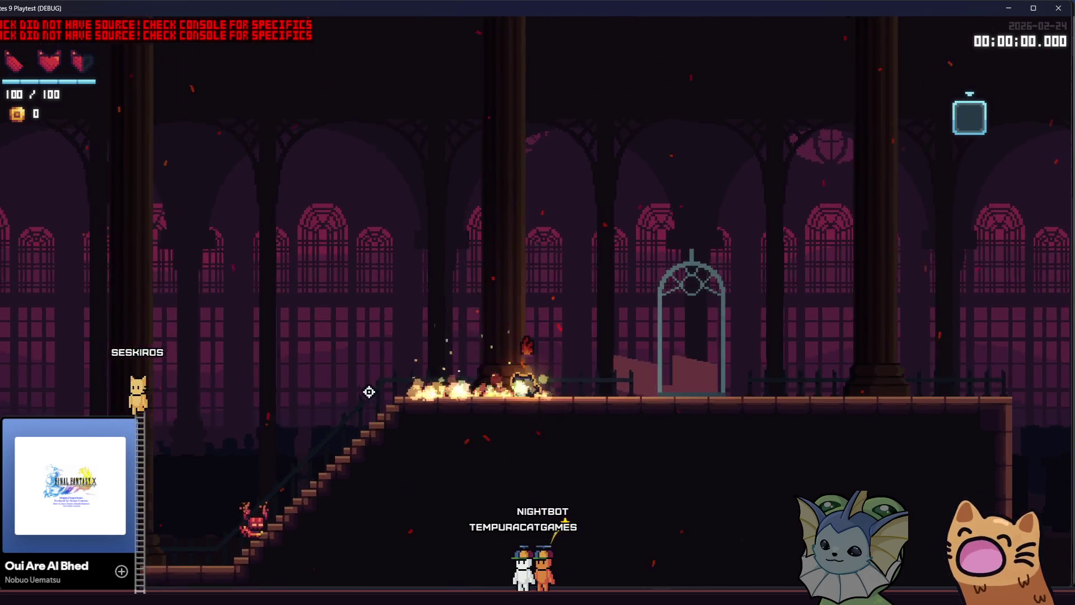
pyautogui.press('space')
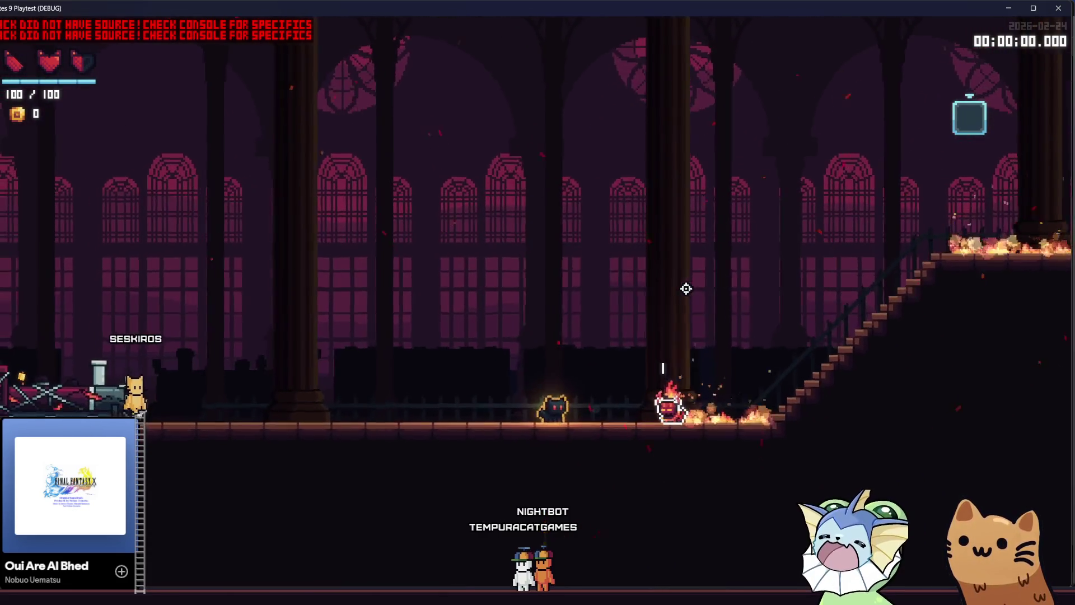
pyautogui.press('d')
pyautogui.press('space')
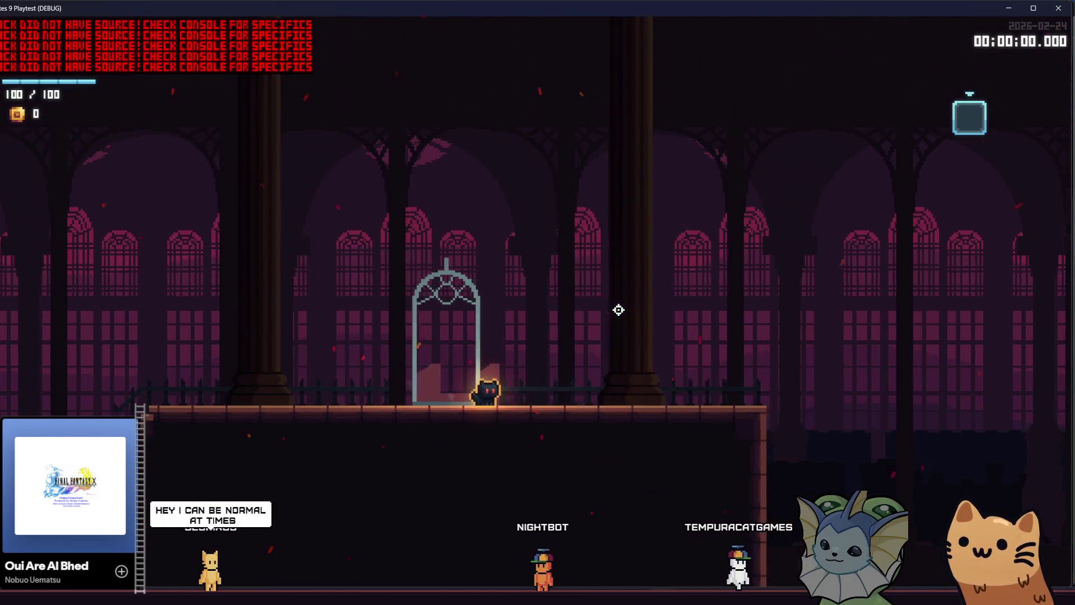
pyautogui.press('a')
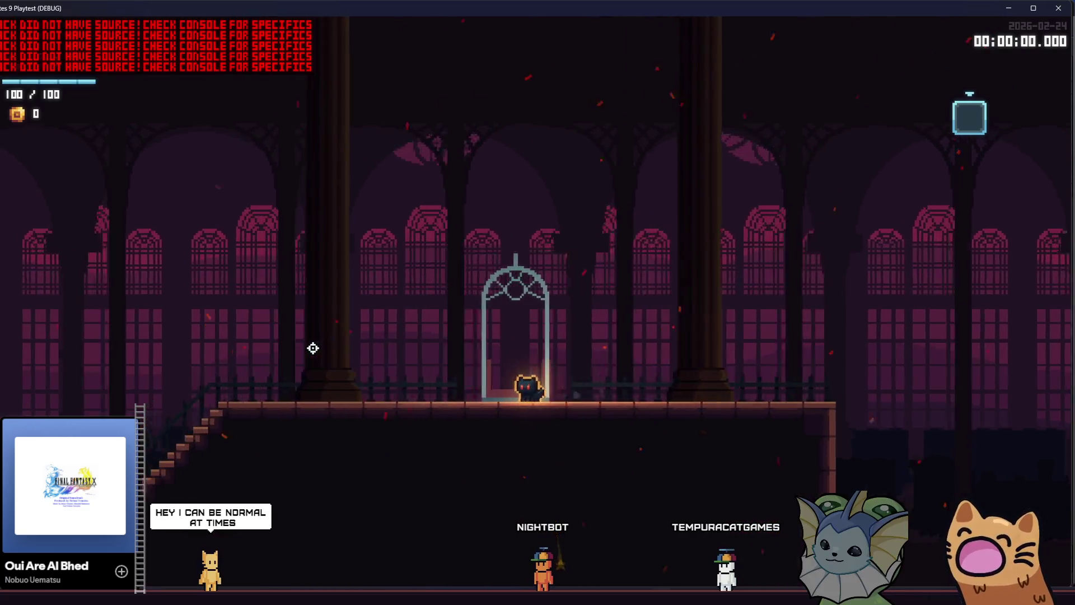
pyautogui.press('space')
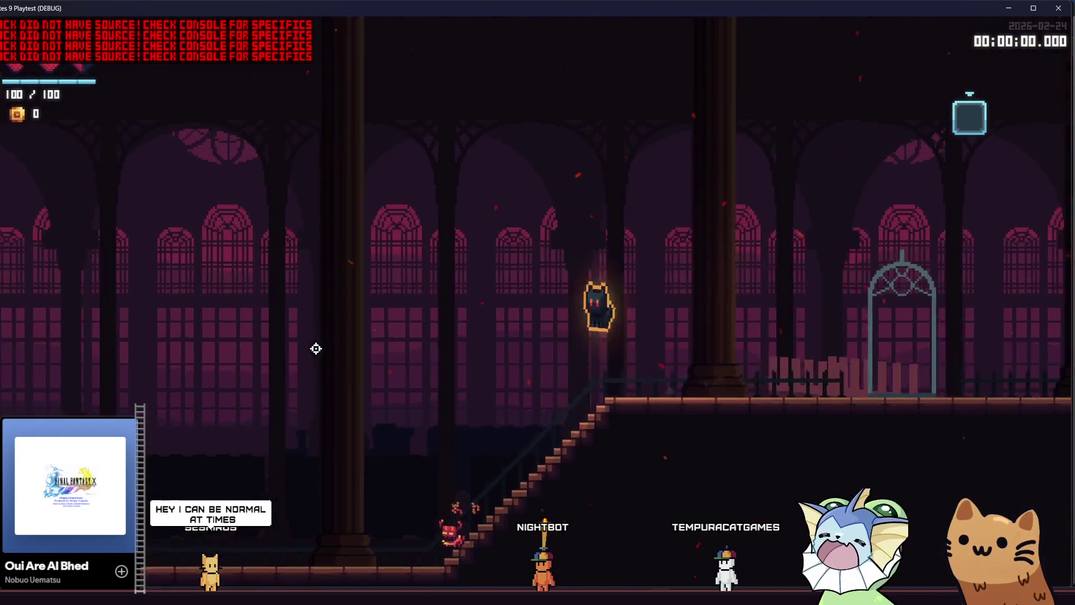
pyautogui.click(687, 379)
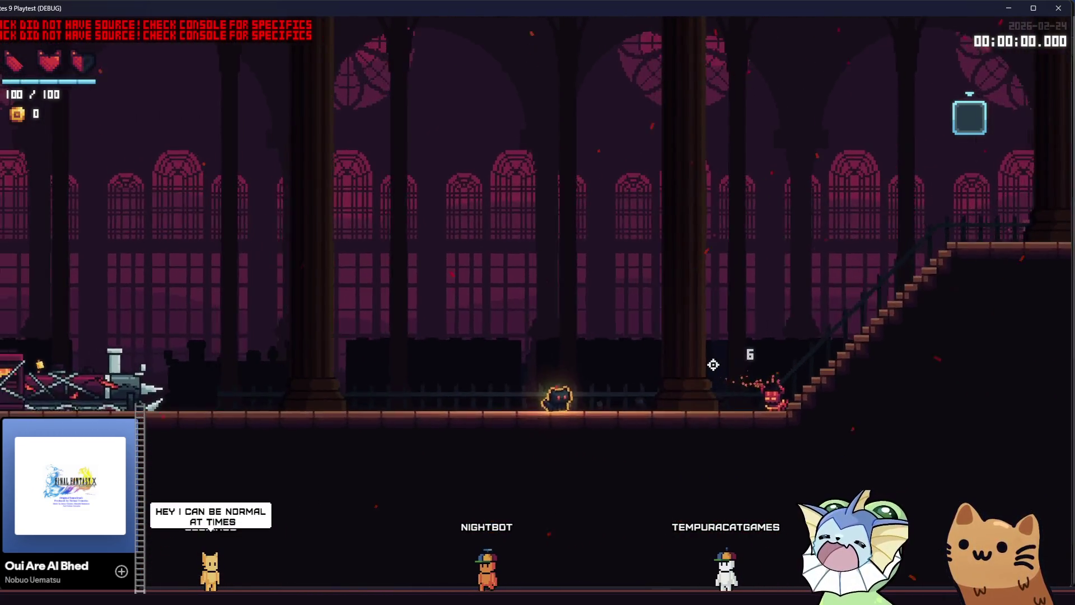
# Fire toward the crosshair, run the cat left toward the train, and back right
pyautogui.press('d')
pyautogui.click(386, 364)
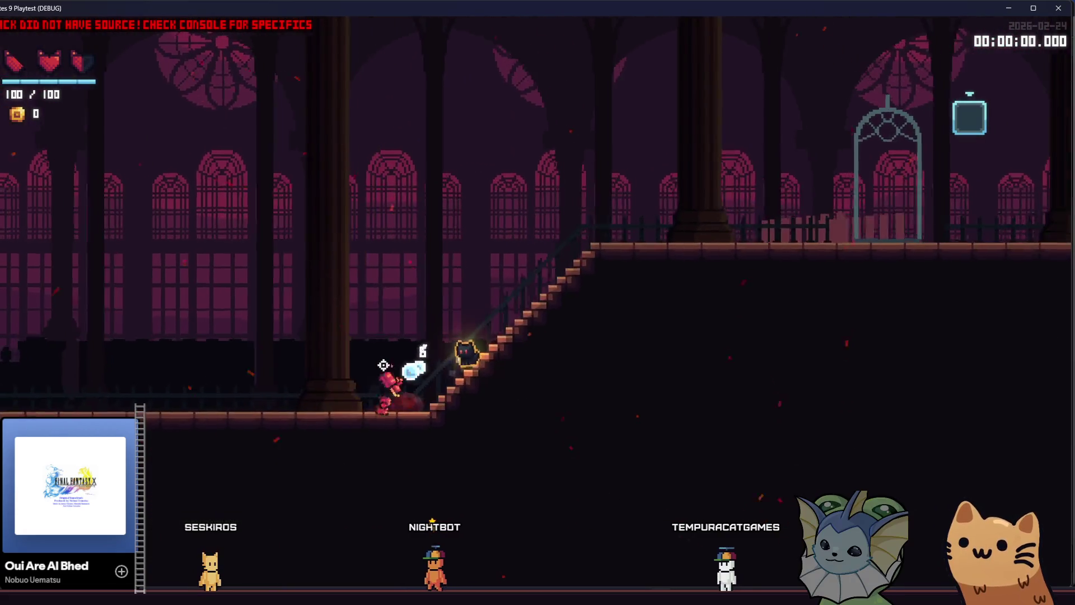
pyautogui.press('a')
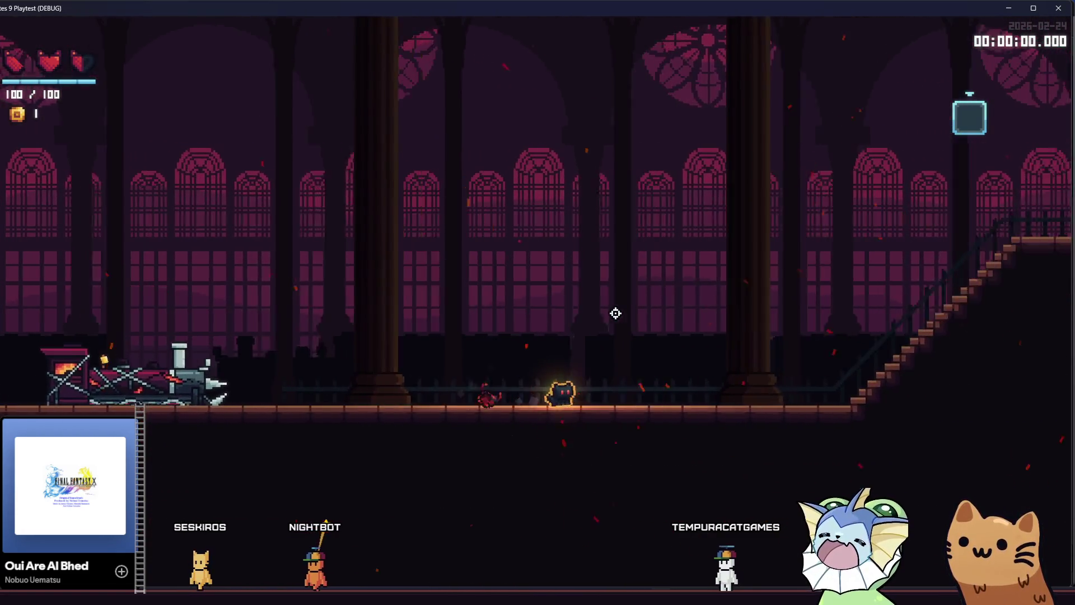
pyautogui.press('a')
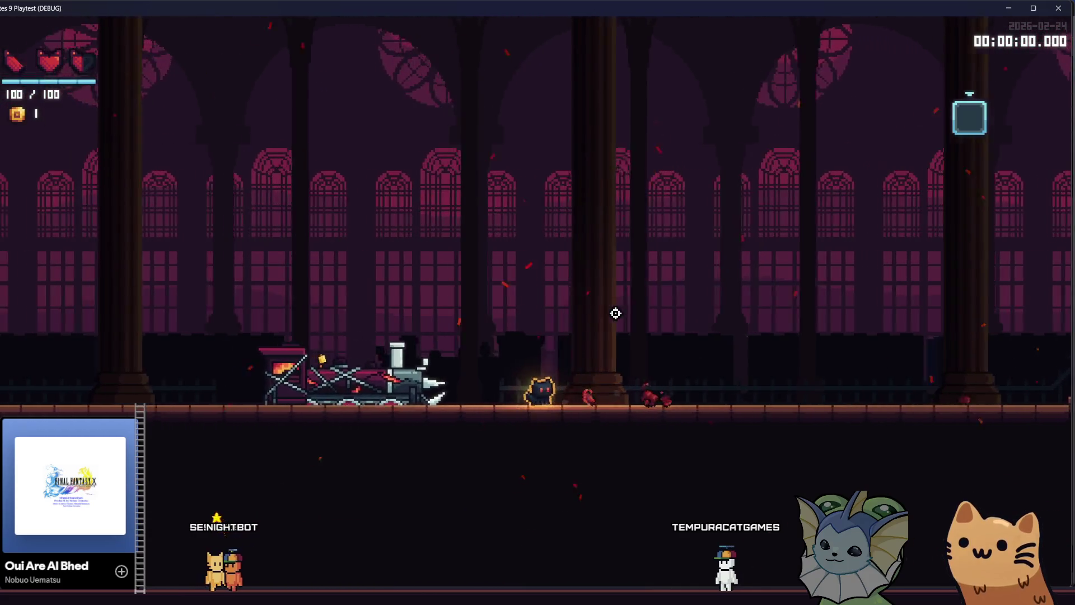
pyautogui.press('d')
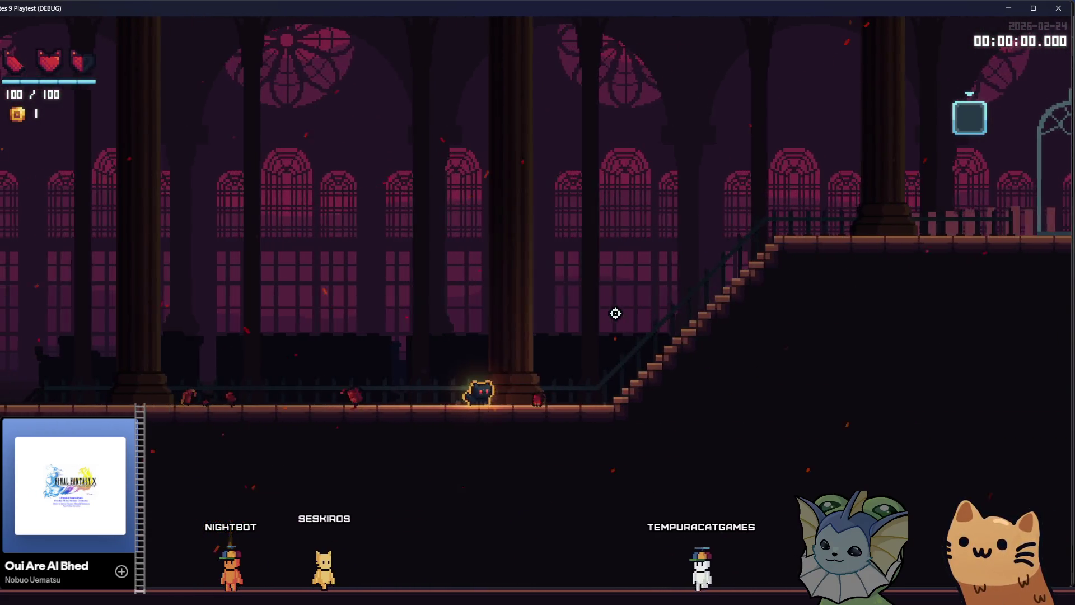
# Check the weapon card deck, close it, and return to the Godot script editor
pyautogui.press('Tab')
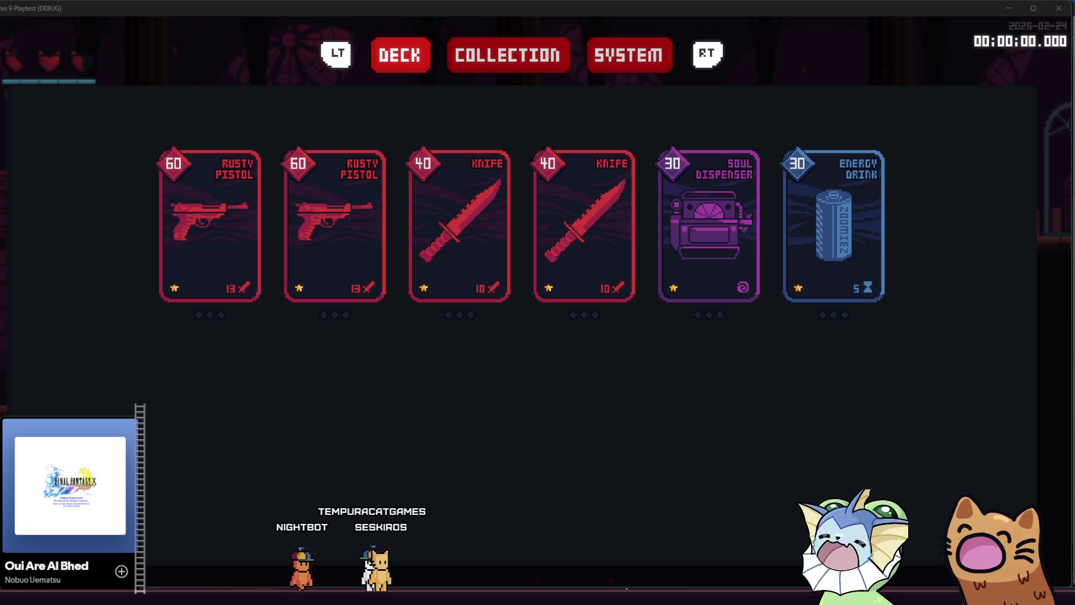
pyautogui.press('Escape')
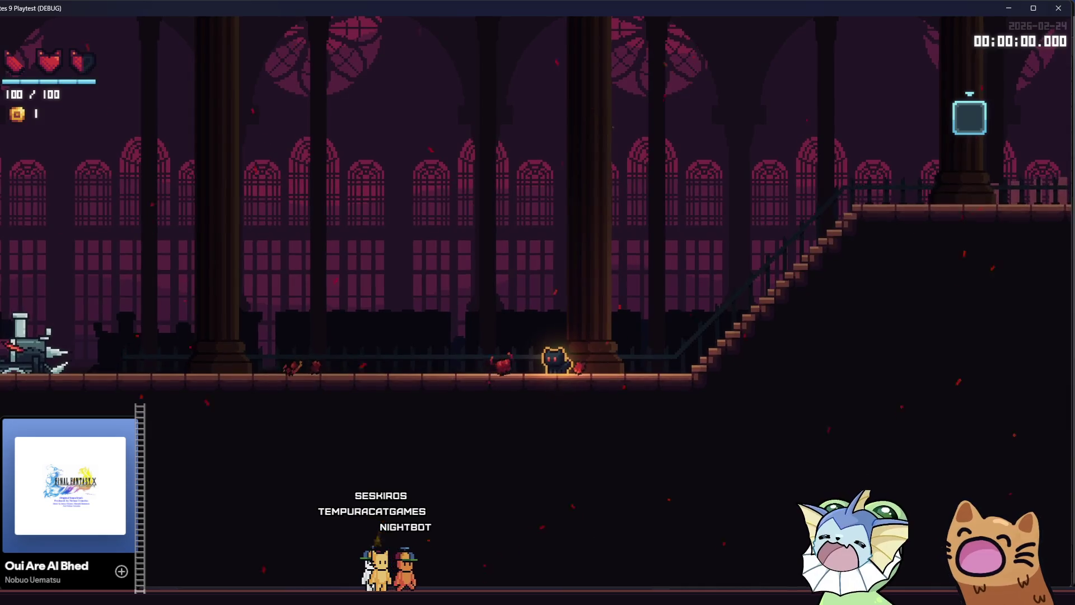
pyautogui.hotkey('alt', 'Tab')
# Type stray characters into movement_properties on line 52 of base_projectile.gd, then undo them
pyautogui.click(290, 259)
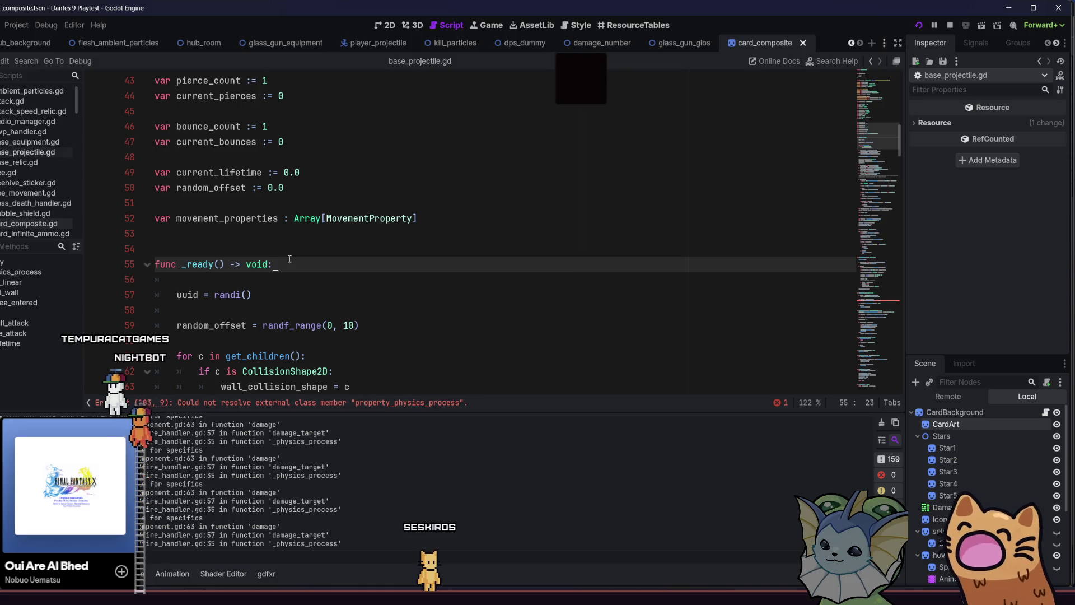
pyautogui.click(225, 218)
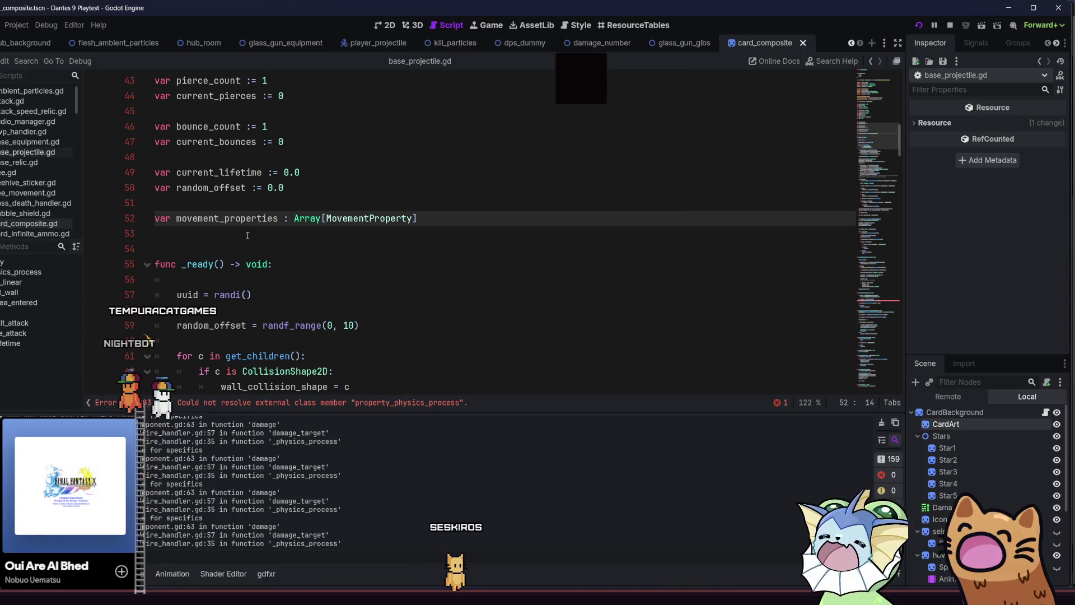
pyautogui.write('eeeeeeeee')
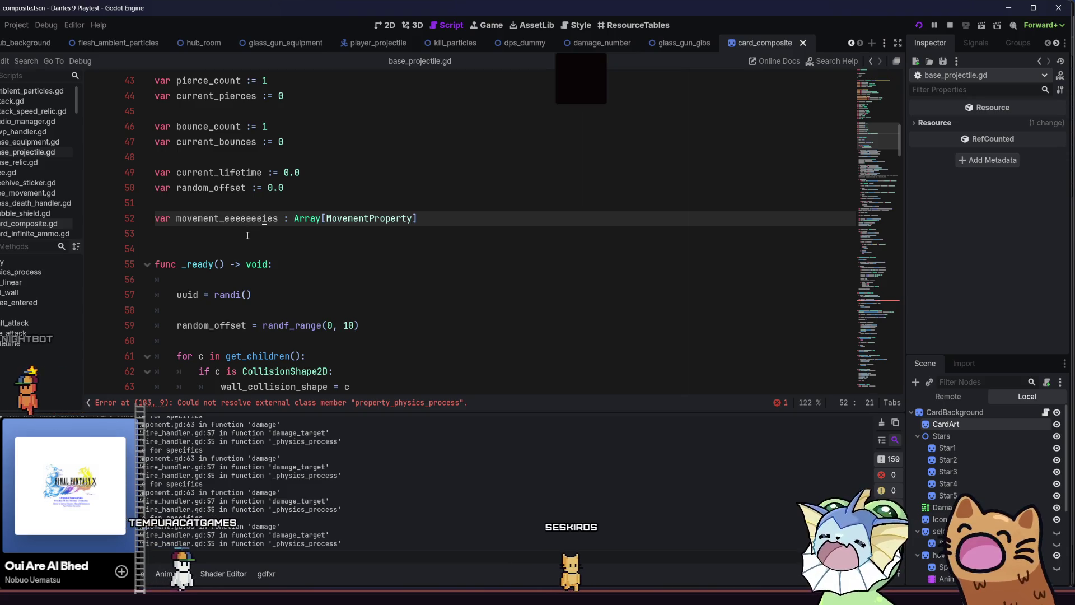
pyautogui.write('ee')
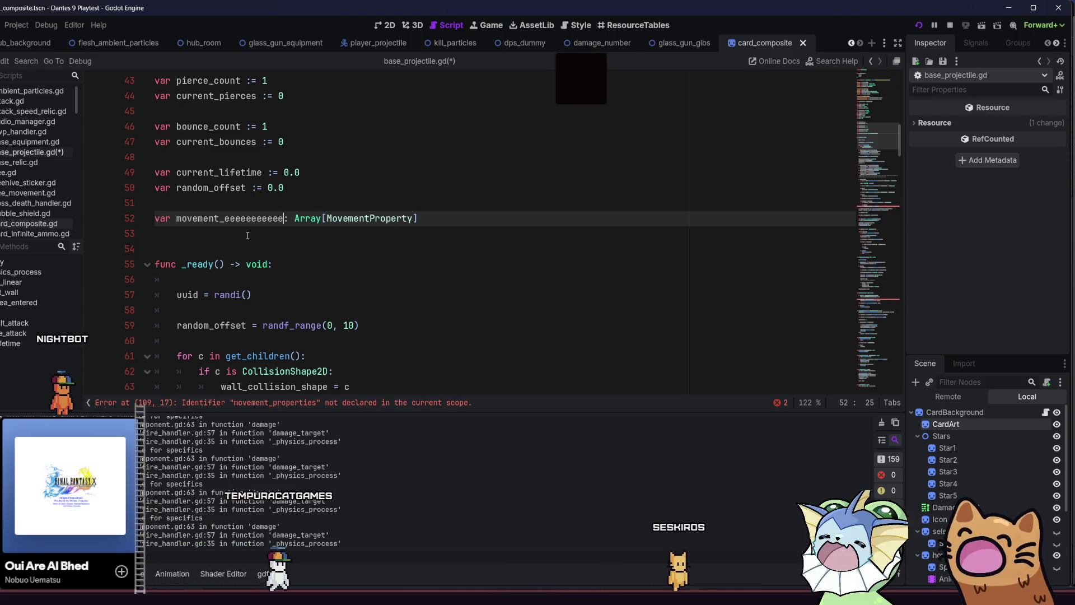
pyautogui.press('BackSpace')
pyautogui.press('BackSpace')
pyautogui.press('BackSpace')
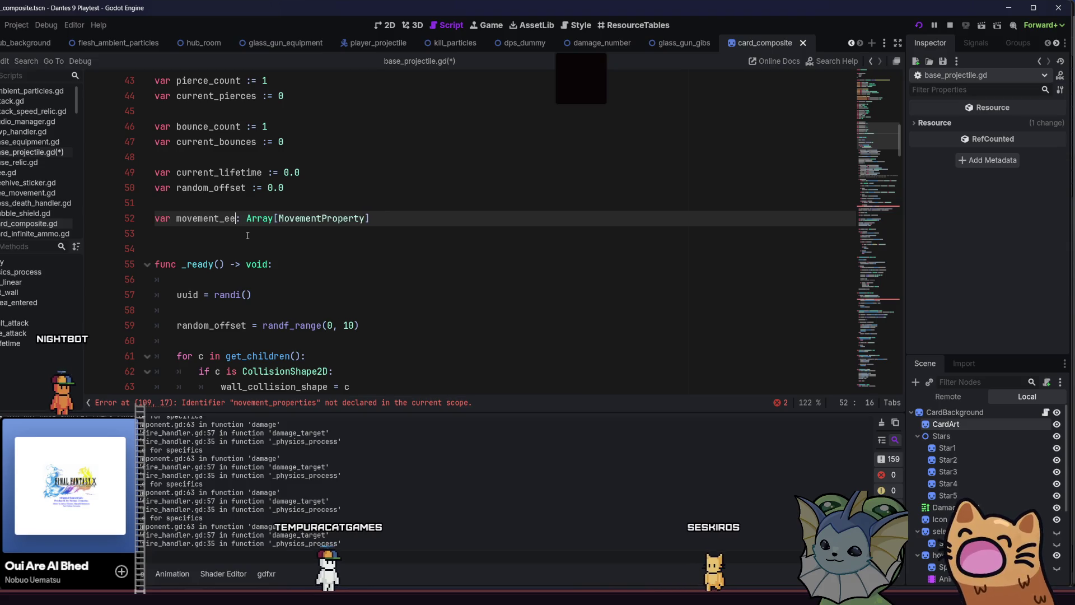
pyautogui.hotkey('ctrl', 'z')
pyautogui.hotkey('ctrl', 'shift', 'z')
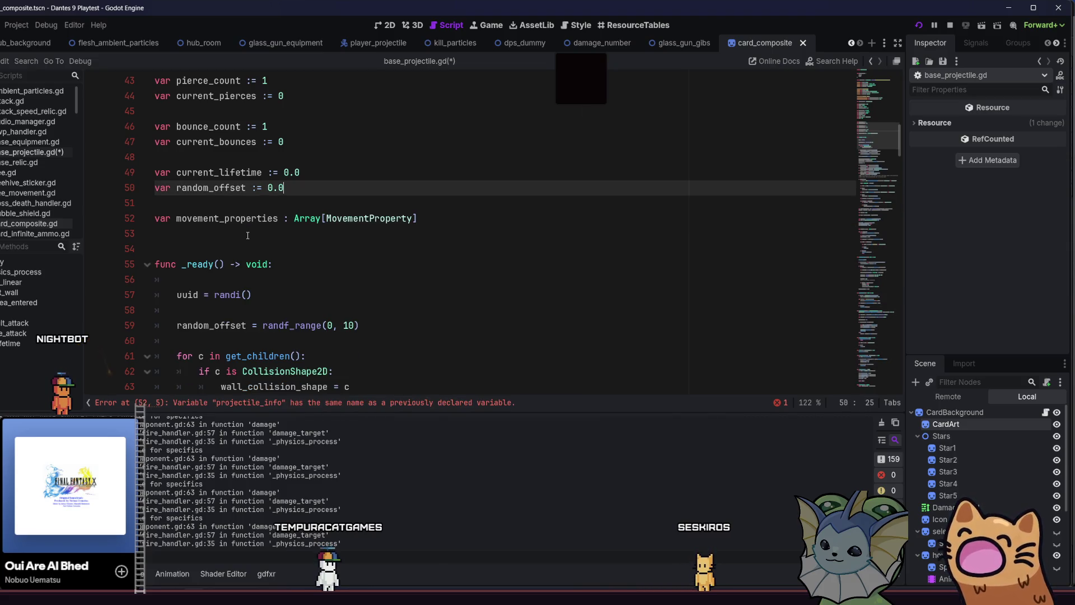
# Leave base_projectile.gd unchanged and run the Dante's 9 playtest with F5
pyautogui.click(364, 229)
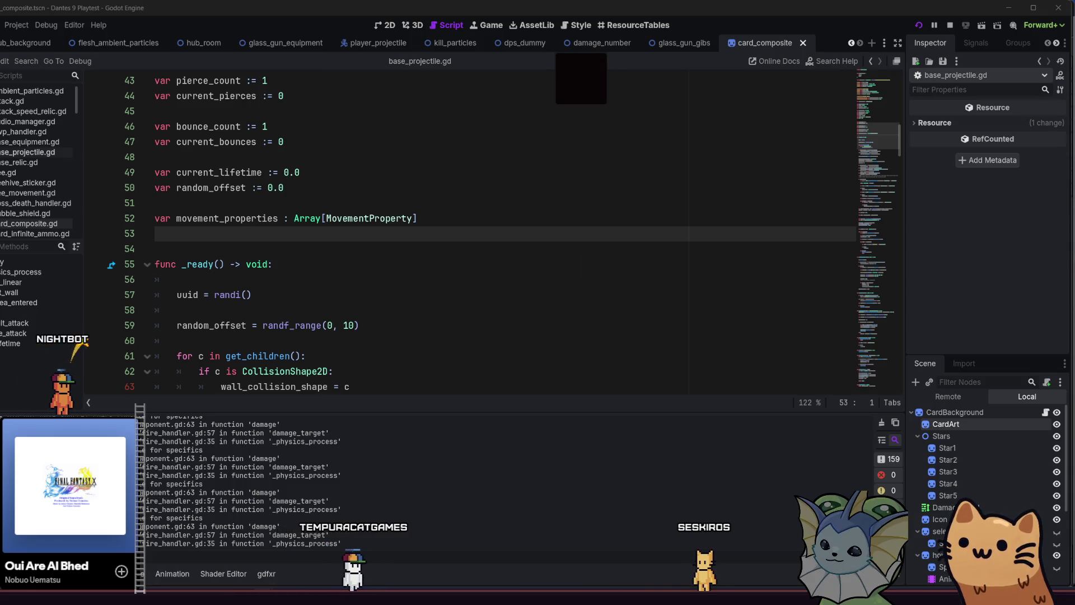
pyautogui.click(459, 299)
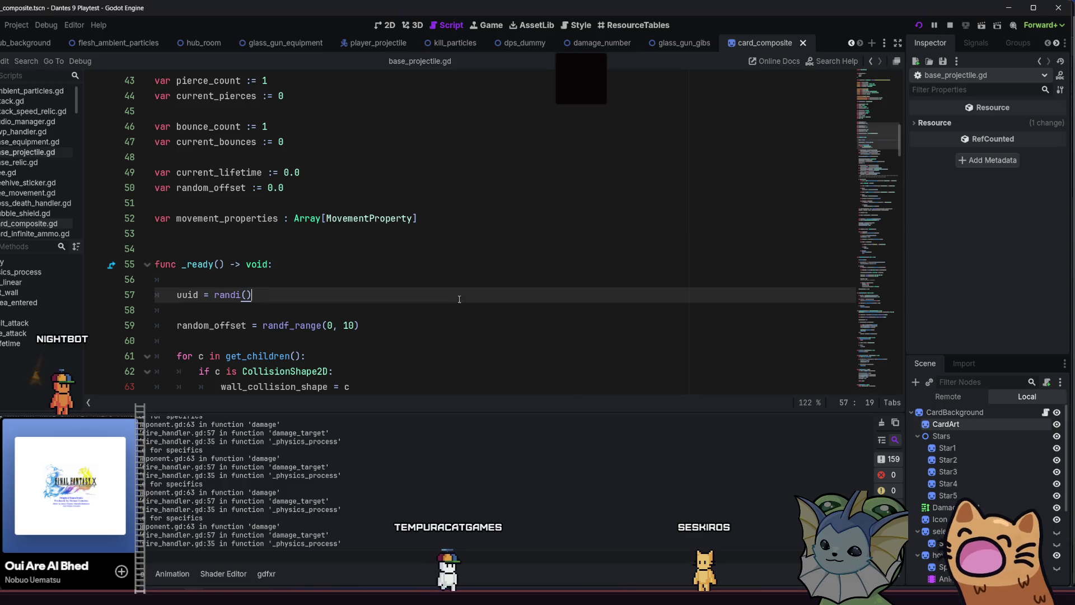
pyautogui.click(414, 279)
pyautogui.press('Up')
pyautogui.press('Up')
pyautogui.press('Down')
pyautogui.press('Down')
pyautogui.press('Down')
pyautogui.press('Up')
pyautogui.press('F5')
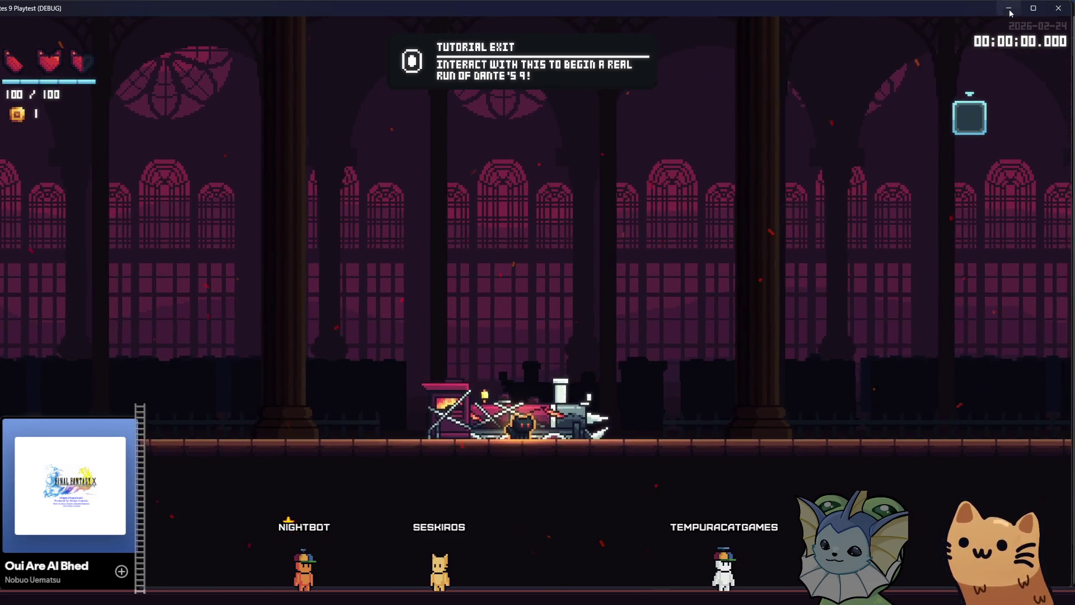
# Close the running playtest and switch to the gatos.aseprite sprite sheet in Aseprite
pyautogui.hotkey('alt', 'F4')
pyautogui.click(461, 259)
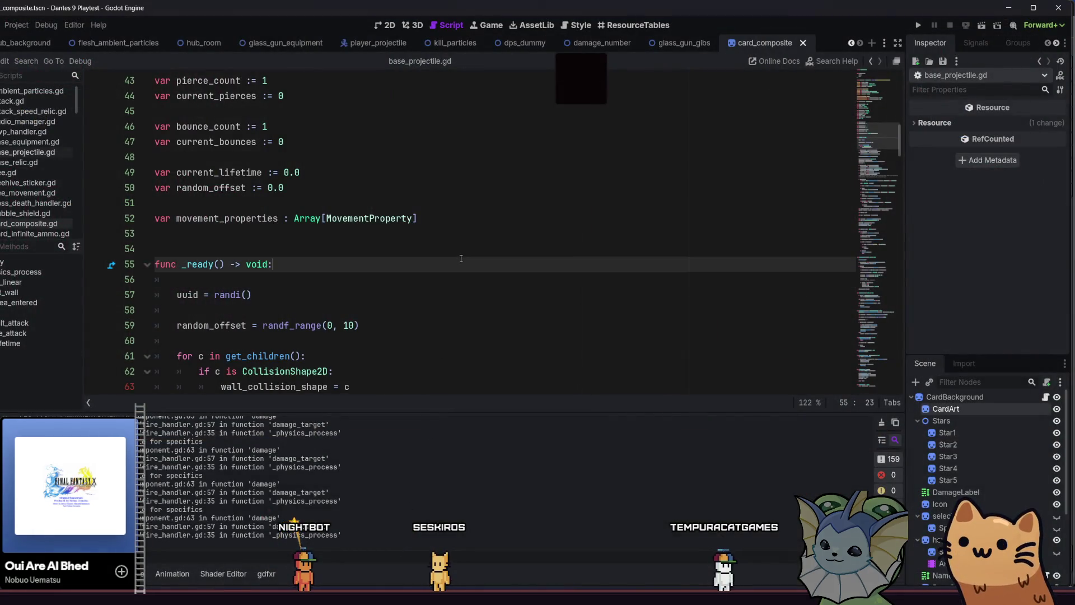
pyautogui.hotkey('alt', 'Tab')
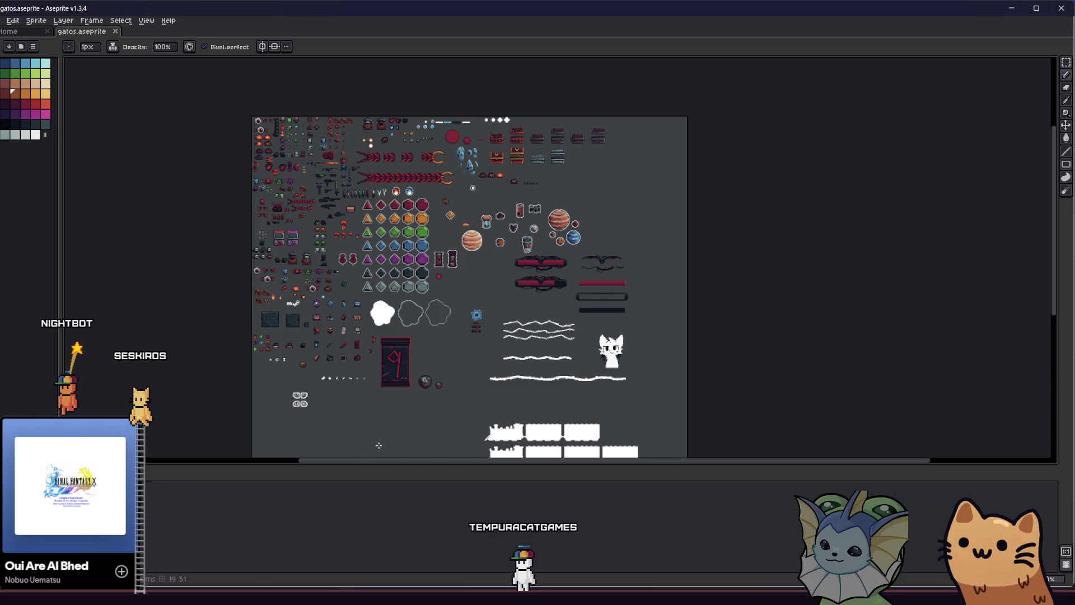
# Zoom and pan the gatos.aseprite sheet to the planet, hourglass and gem sprites
pyautogui.scroll(4, 492, 271)
pyautogui.scroll(1, 497, 353)
pyautogui.moveTo(497, 353); pyautogui.dragTo(502, 424)
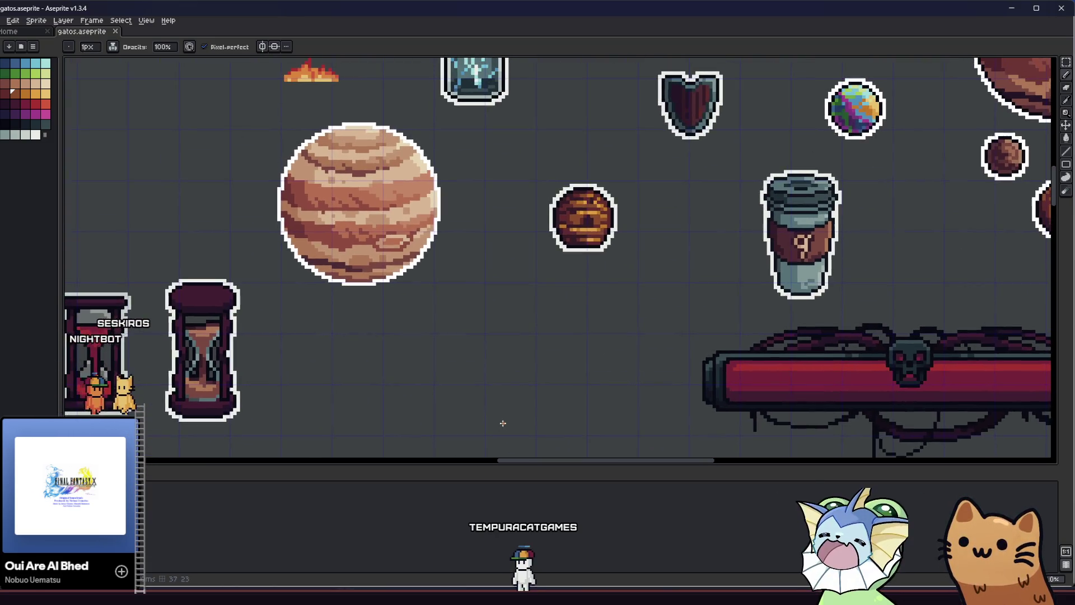
pyautogui.scroll(-2, 473, 333)
pyautogui.moveTo(473, 334); pyautogui.dragTo(473, 359)
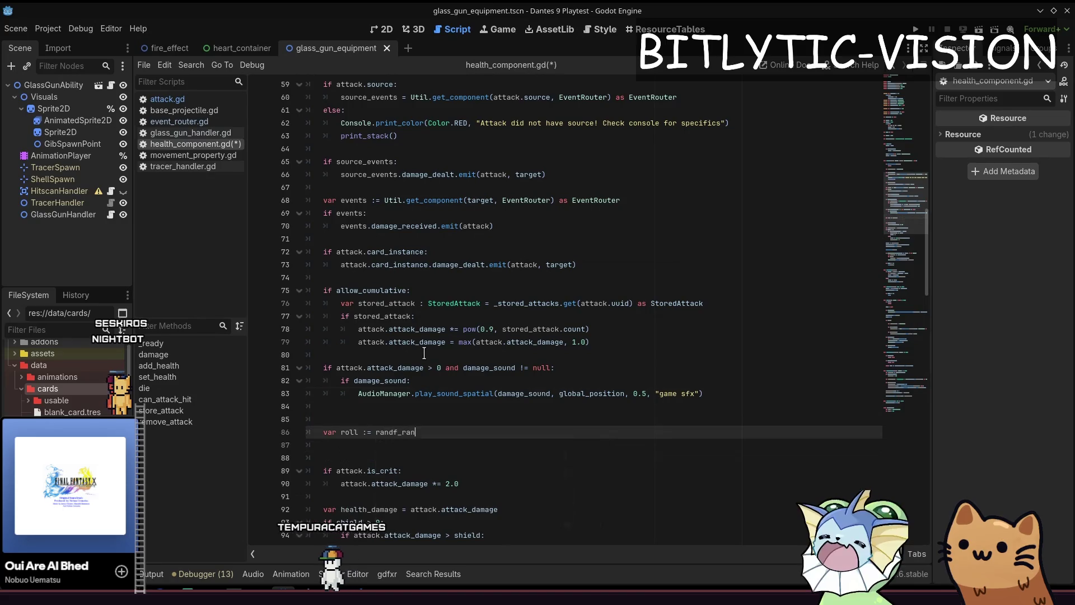
# Write a Util.roll_chance(null, 0.5) crit roll in health_component.gd, checking its definition in util.gd
pyautogui.write('Util.')
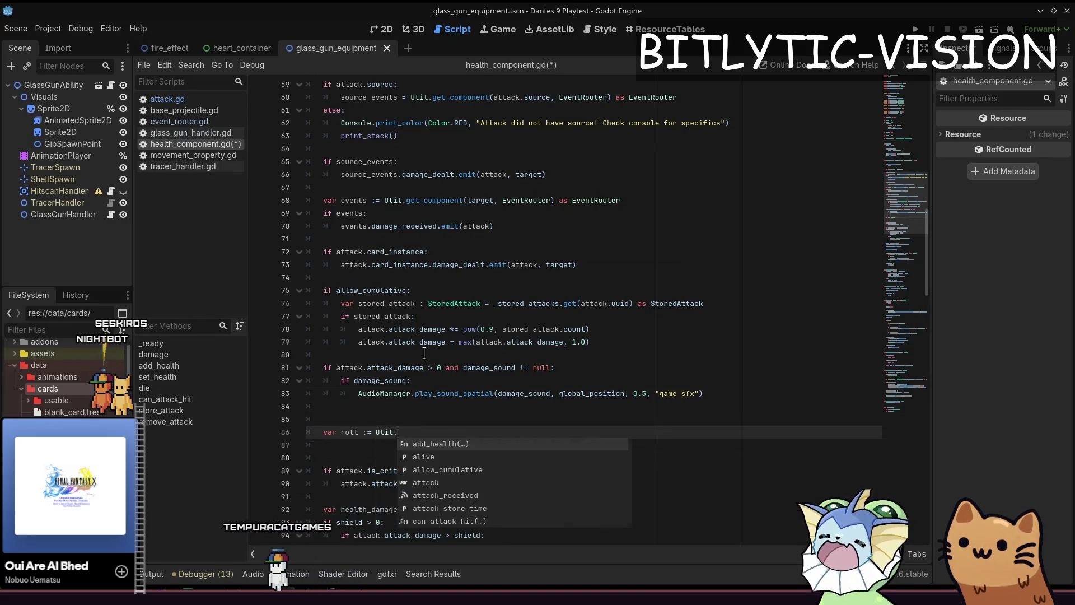
pyautogui.write('get_')
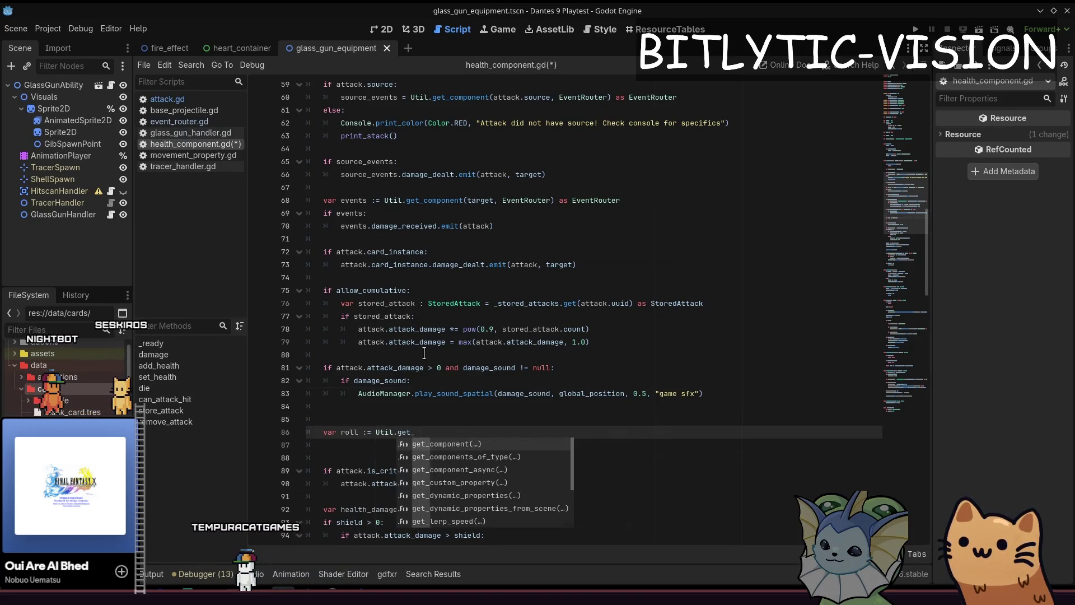
pyautogui.press('BackSpace')
pyautogui.press('BackSpace')
pyautogui.press('BackSpace')
pyautogui.write('roll')
pyautogui.press('Return')
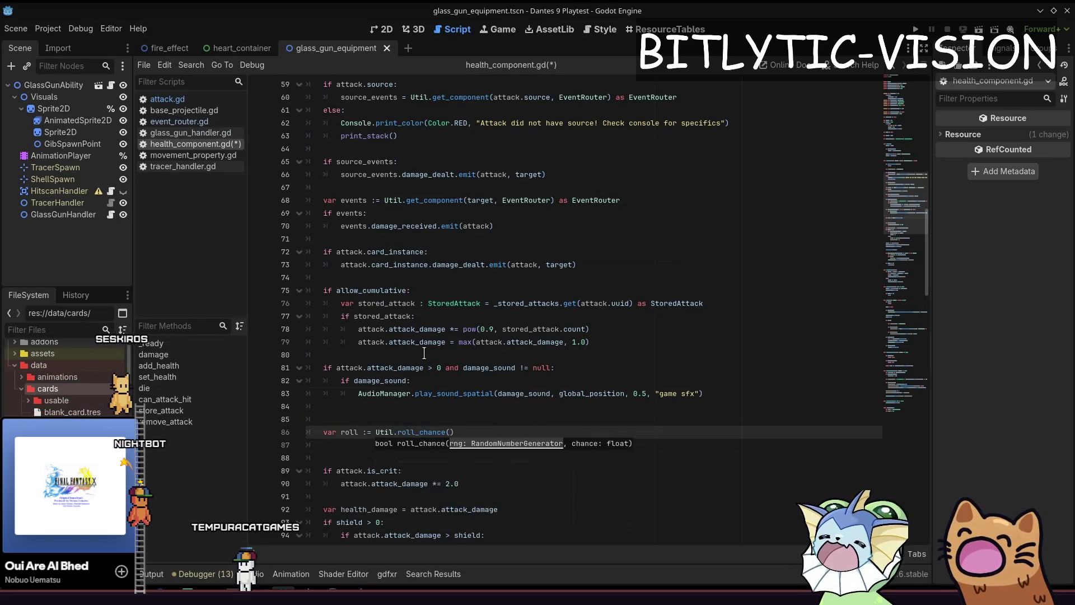
pyautogui.write('nu')
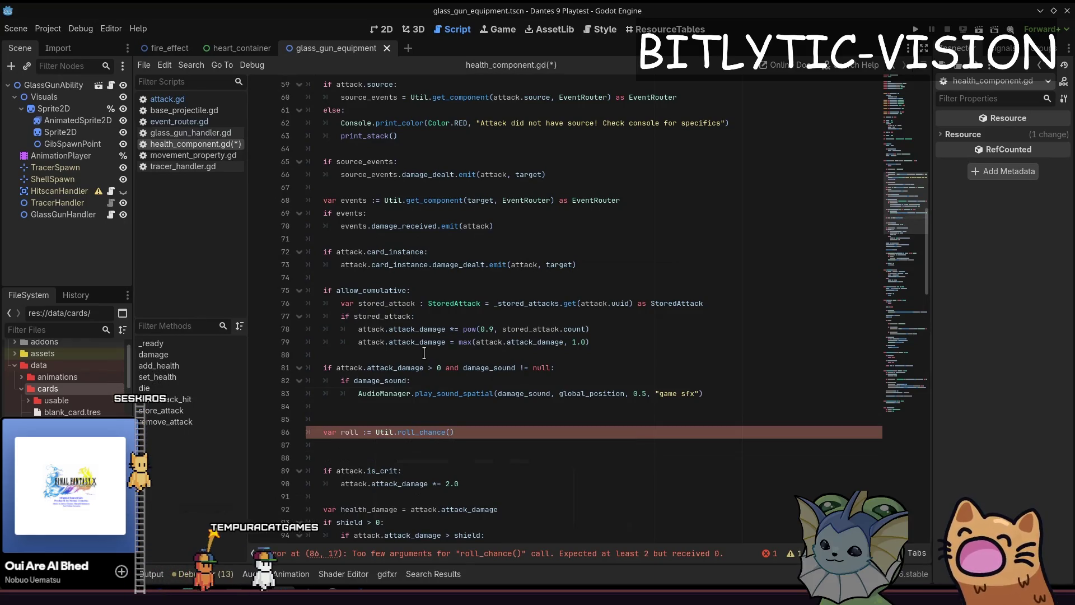
pyautogui.write('ll, 0')
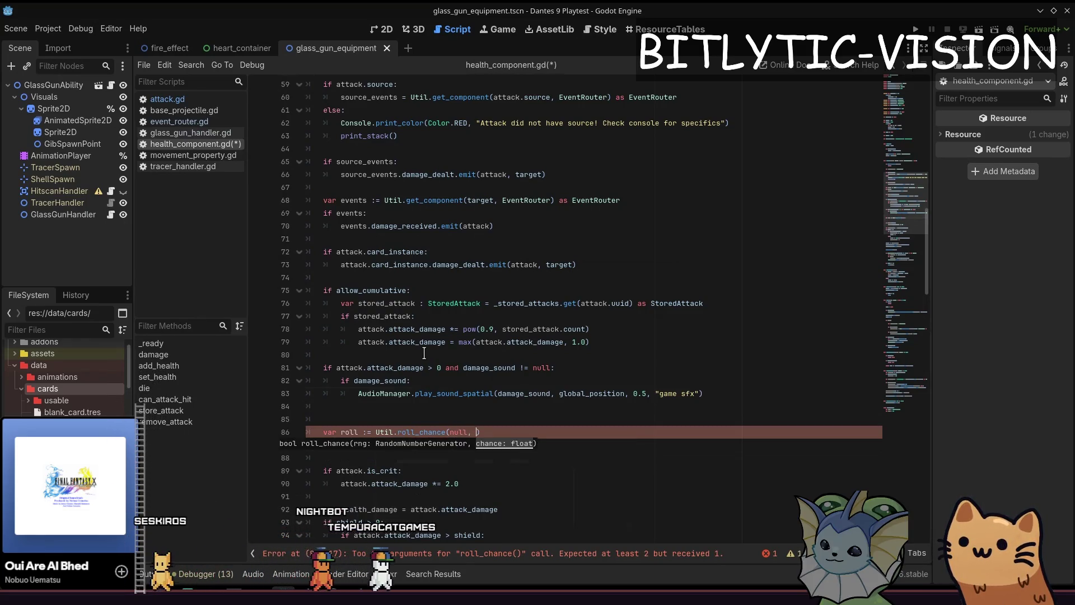
pyautogui.write('.5')
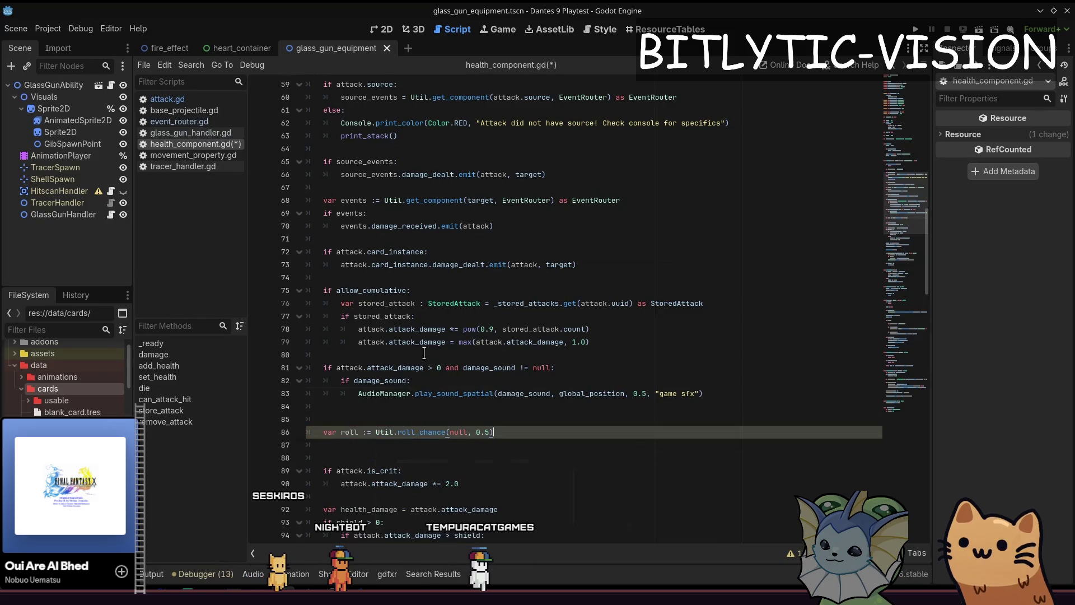
pyautogui.keyDown('ctrl'); pyautogui.click(436, 436); pyautogui.keyUp('ctrl')
pyautogui.hotkey('alt', 'Left')
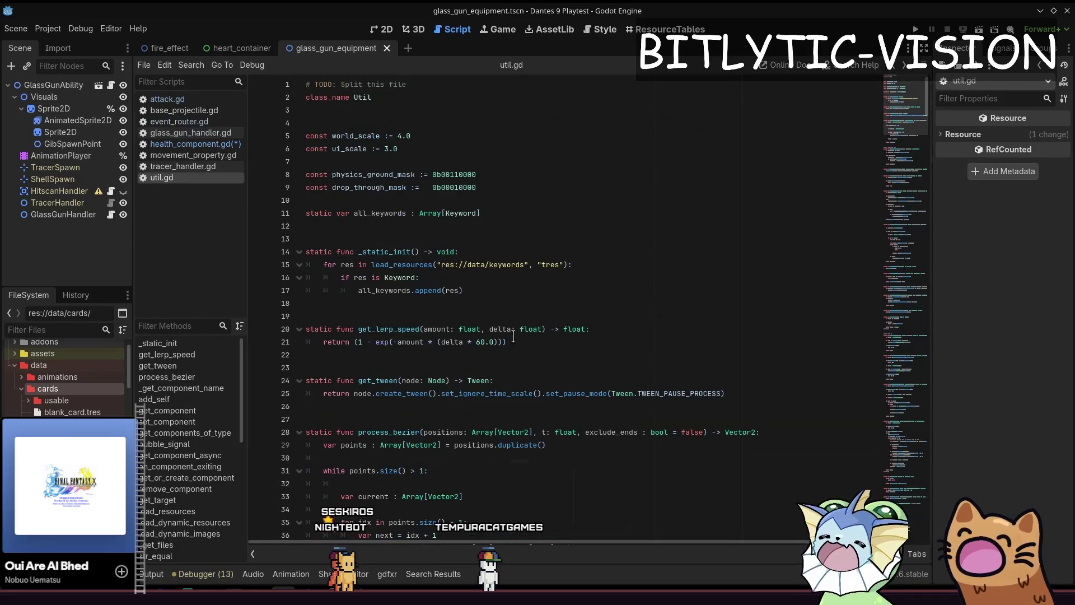
pyautogui.hotkey('alt', 'Left')
# Add 'attack.is_crit = roll' below the roll line and save health_component.gd
pyautogui.scroll(-5, 449, 434)
pyautogui.click(475, 269)
pyautogui.press('Return')
pyautogui.click(475, 270)
pyautogui.write('at')
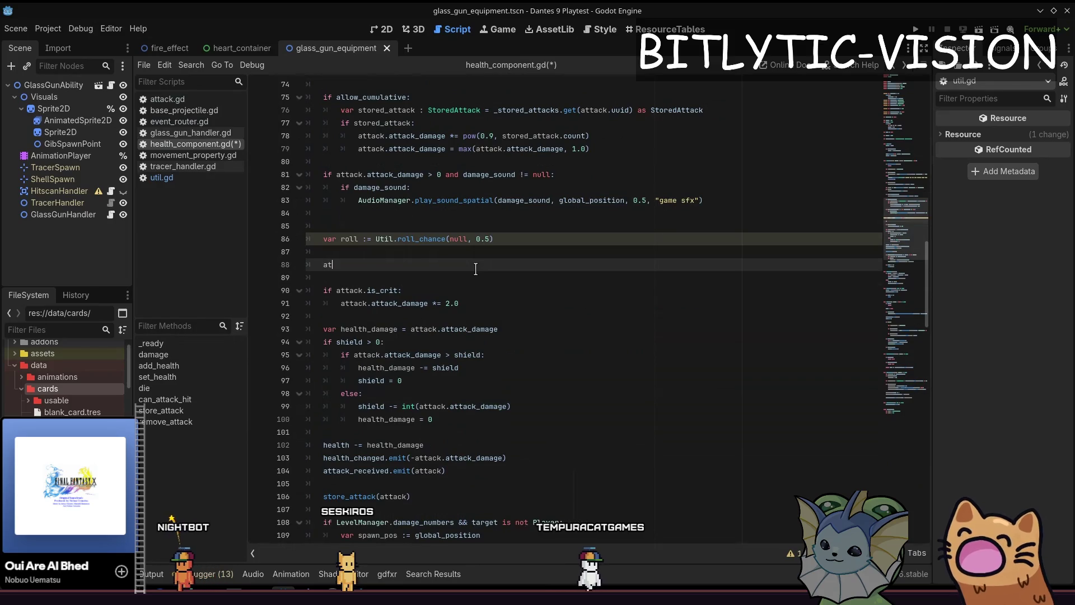
pyautogui.write('tack.is_crit ')
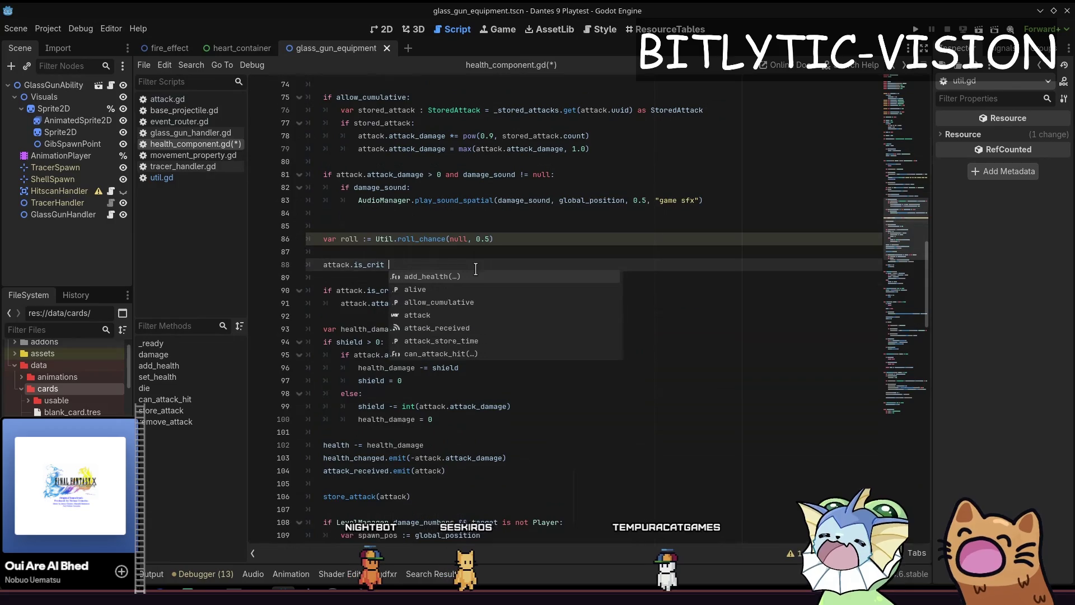
pyautogui.write('= roll')
pyautogui.press('Escape')
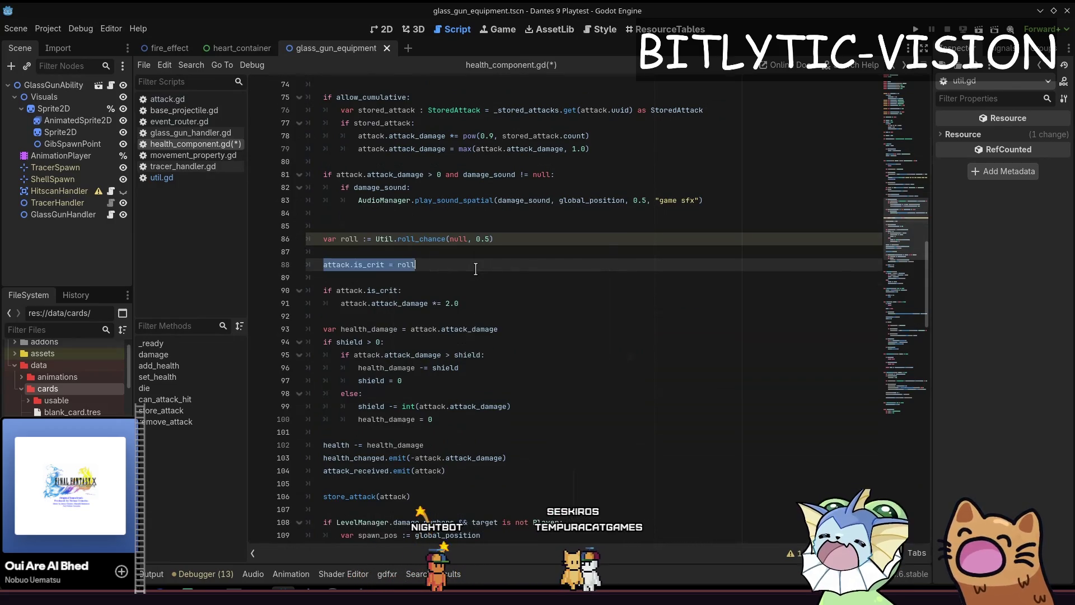
pyautogui.press('Up')
pyautogui.press('Down')
pyautogui.hotkey('ctrl', 's')
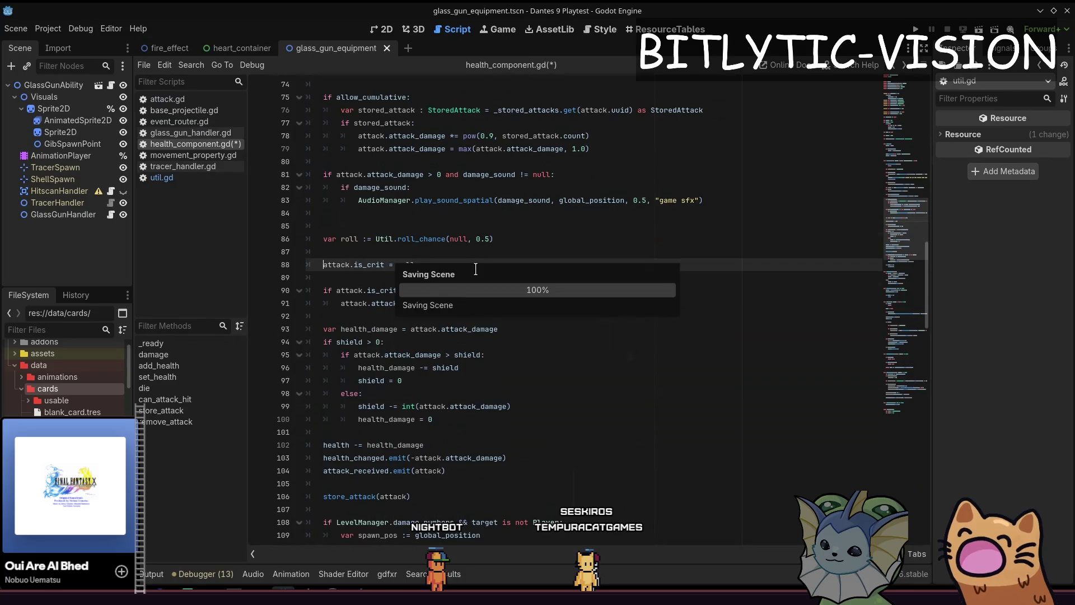
pyautogui.hotkey('shift', 'alt', 'o')
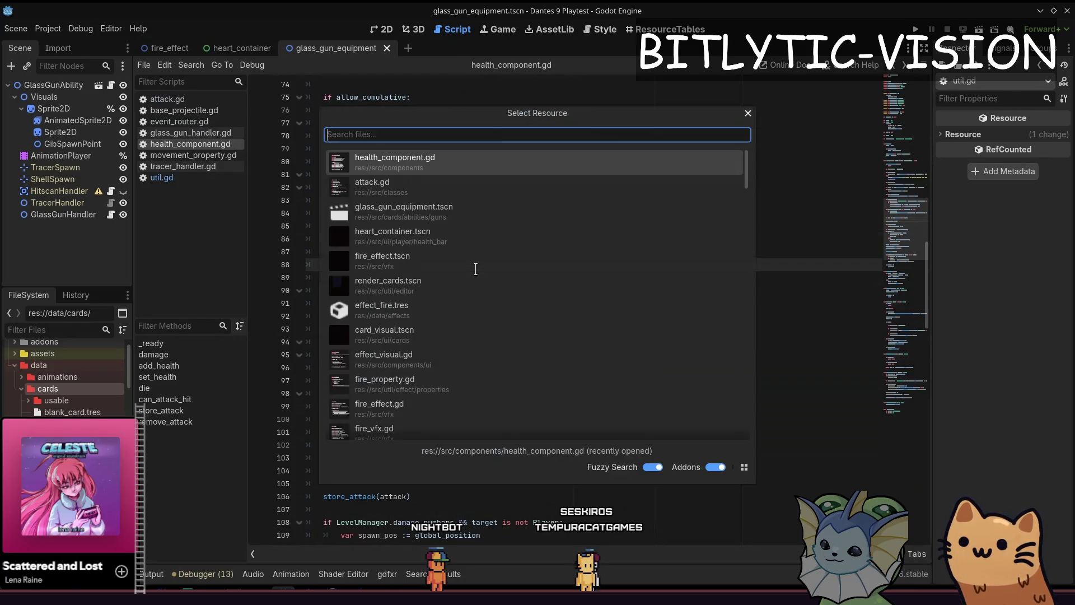
# Open damage_number.gd and delete its commented '#damage_label.pop()' line
pyautogui.write('damage_number.')
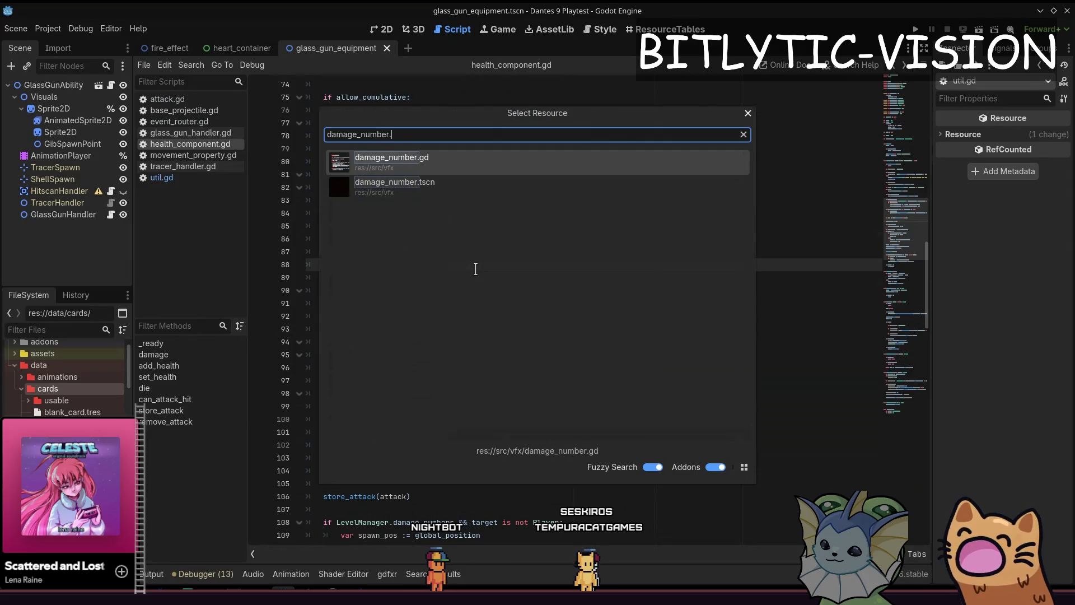
pyautogui.press('Return')
pyautogui.hotkey('ctrl', 'End')
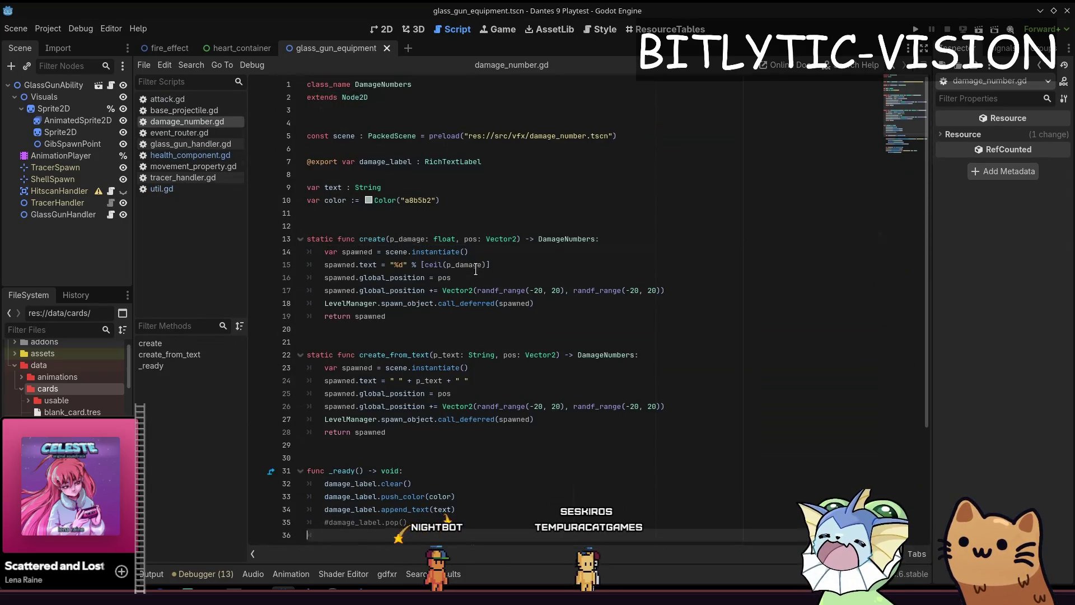
pyautogui.press('Up')
pyautogui.press('Up')
pyautogui.press('Up')
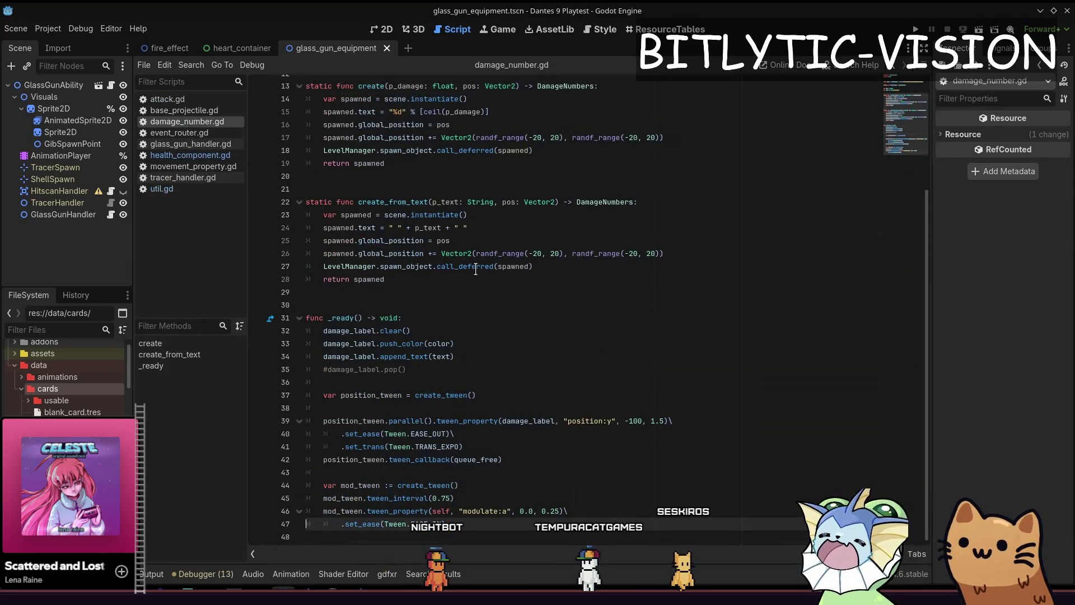
pyautogui.hotkey('ctrl', 'shift', 'k')
# Review the tween and color code in damage_number.gd and save the script
pyautogui.press('Down')
pyautogui.press('Down')
pyautogui.press('Down')
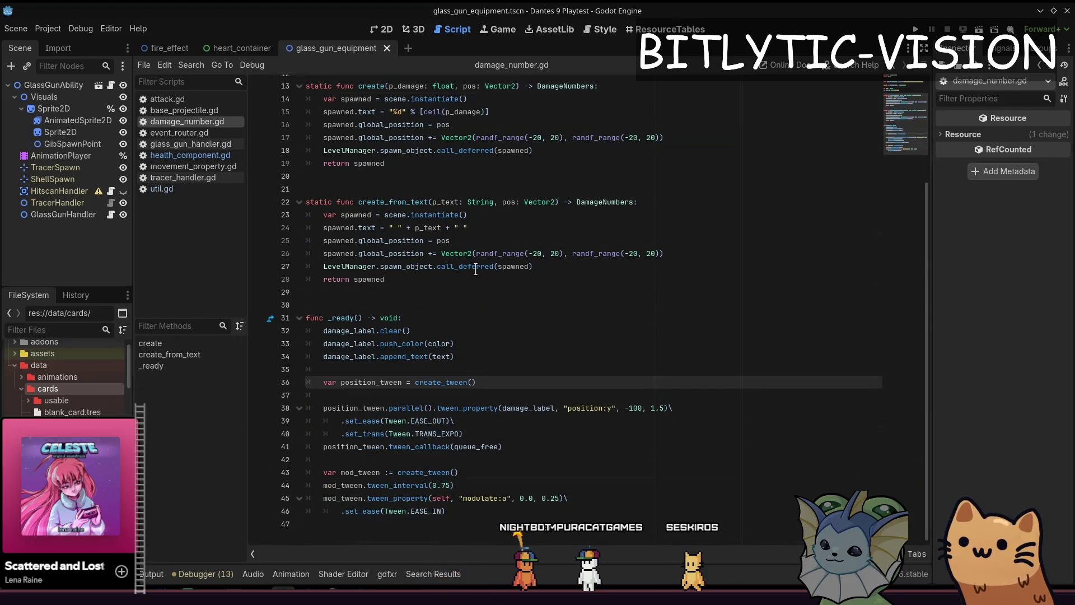
pyautogui.press('Up')
pyautogui.press('Up')
pyautogui.press('Up')
pyautogui.press('Up')
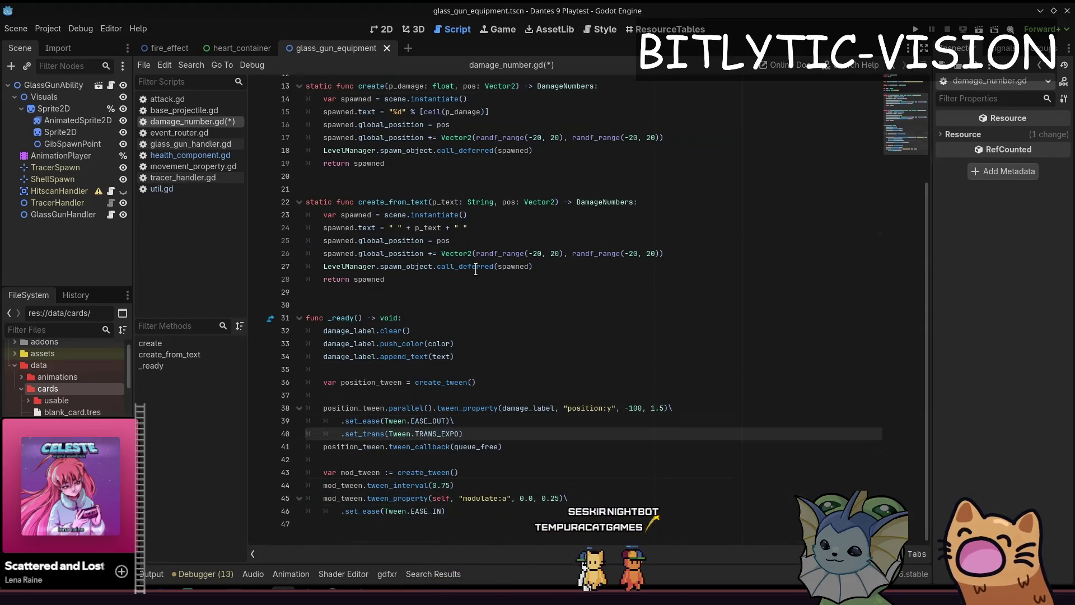
pyautogui.hotkey('ctrl', 'Home')
pyautogui.hotkey('ctrl', 'End')
pyautogui.hotkey('ctrl', 'Home')
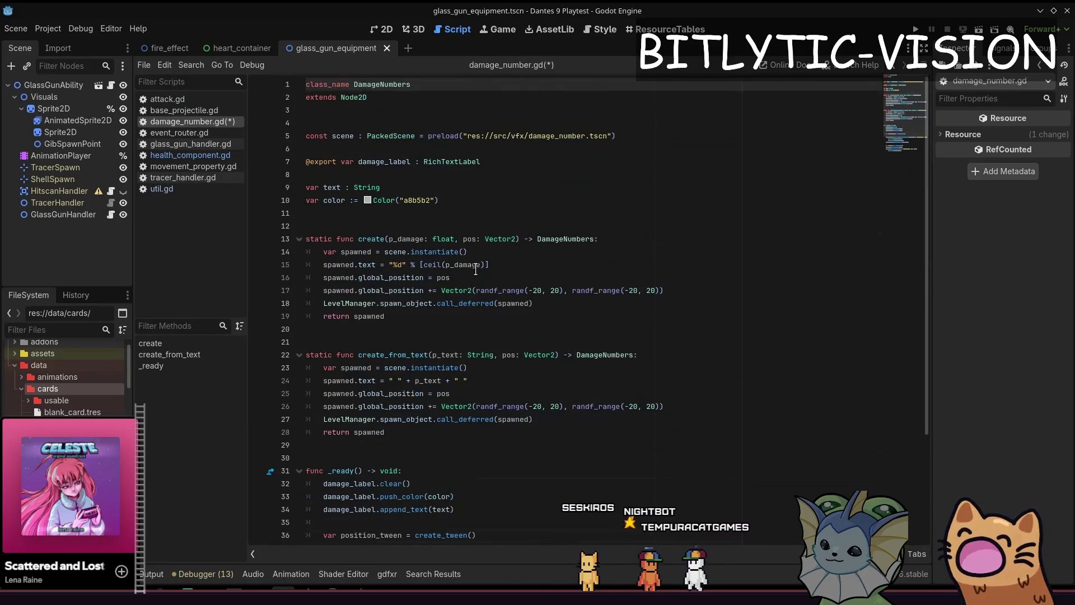
pyautogui.press('Down')
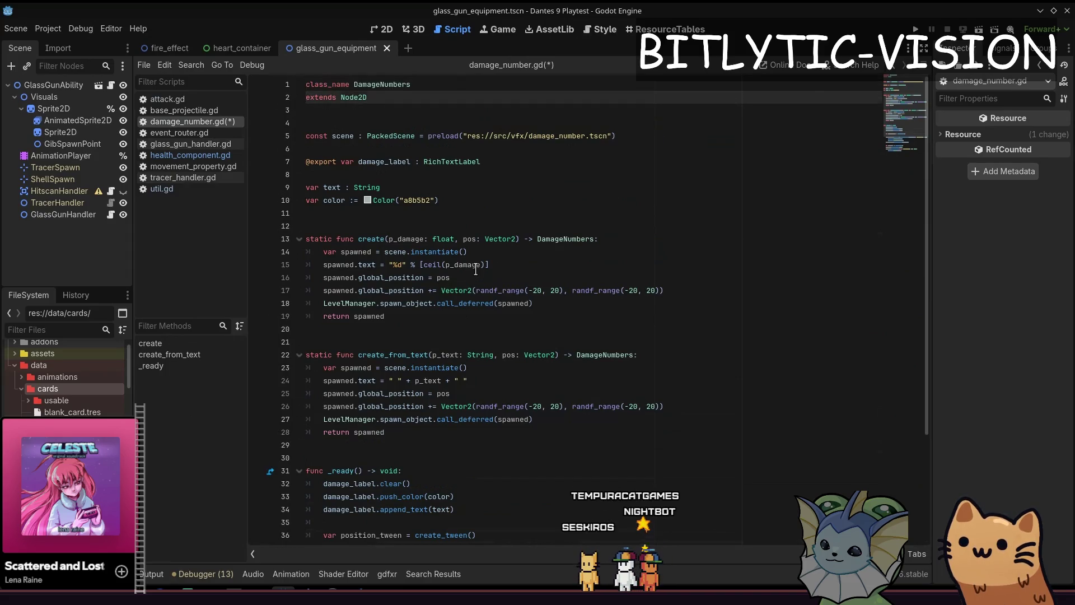
pyautogui.press('Down')
pyautogui.press('Down')
pyautogui.press('Down')
pyautogui.press('Up')
pyautogui.press('Up')
pyautogui.press('End')
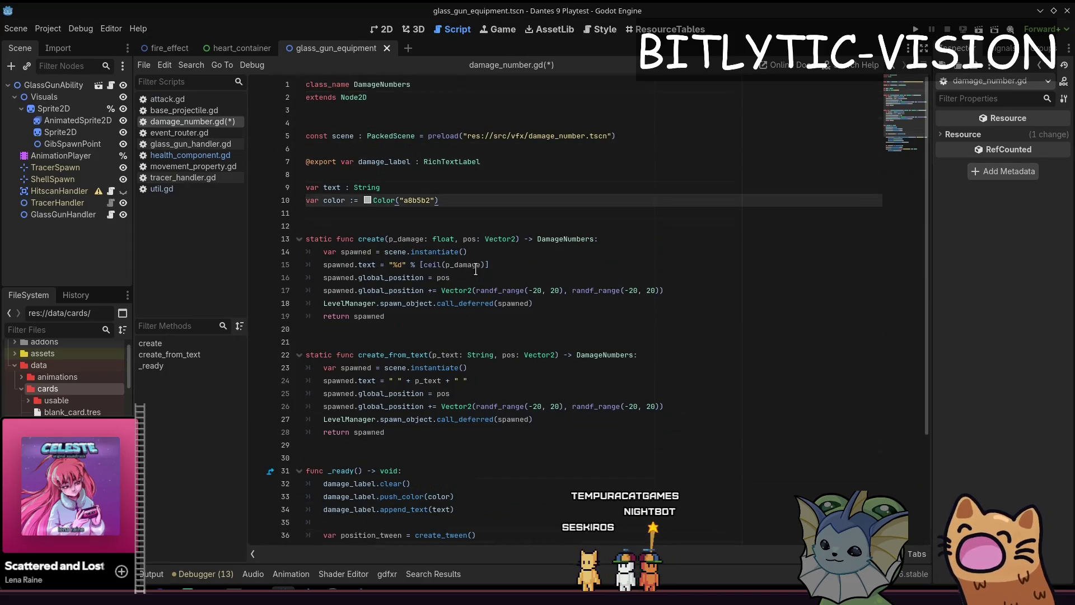
pyautogui.press('Down')
pyautogui.press('Down')
pyautogui.press('Up')
pyautogui.press('Up')
pyautogui.hotkey('ctrl', 's')
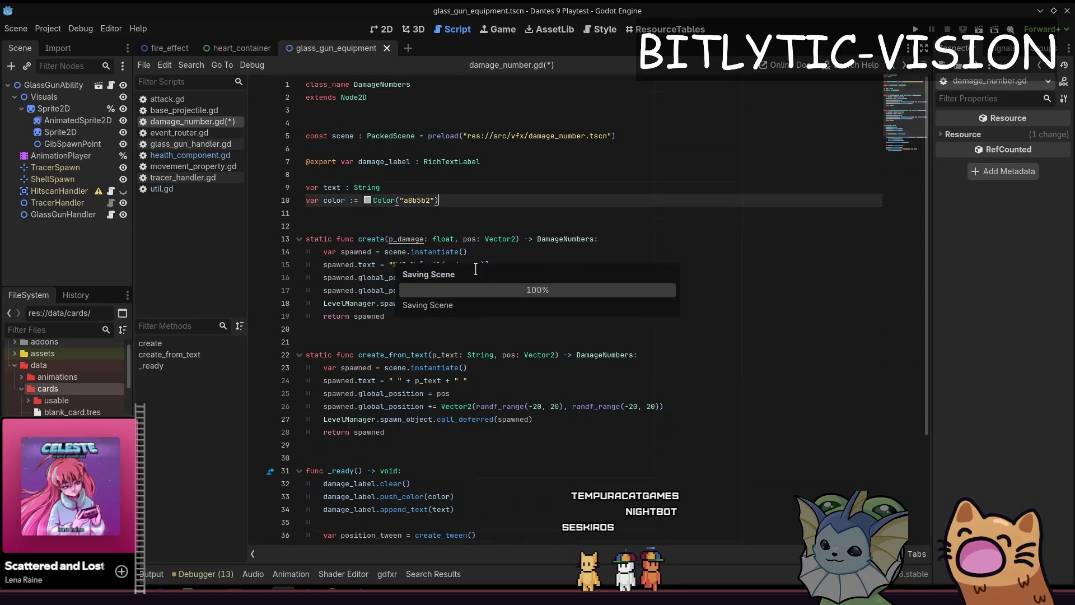
pyautogui.press('Down')
pyautogui.press('Down')
pyautogui.hotkey('ctrl', 'End')
pyautogui.hotkey('ctrl', 'Home')
pyautogui.hotkey('ctrl', 'End')
pyautogui.press('Up')
pyautogui.press('Up')
pyautogui.press('Up')
# Back in health_component.gd, select and delete the roll and is_crit lines, then restore them
pyautogui.hotkey('alt', 'Left')
pyautogui.hotkey('alt', 'Left')
pyautogui.hotkey('alt', 'Left')
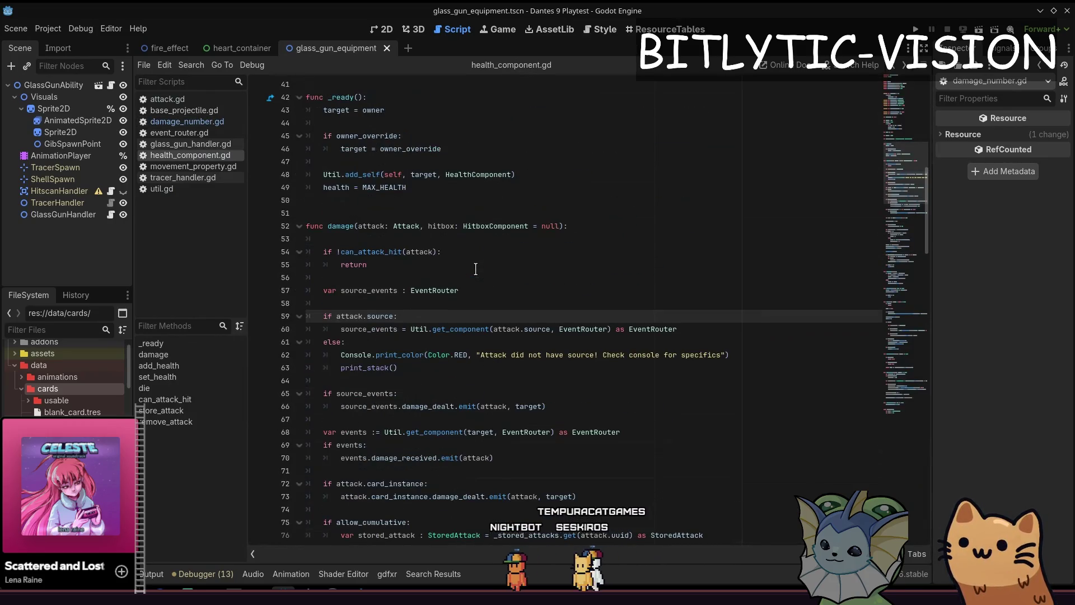
pyautogui.press('Down')
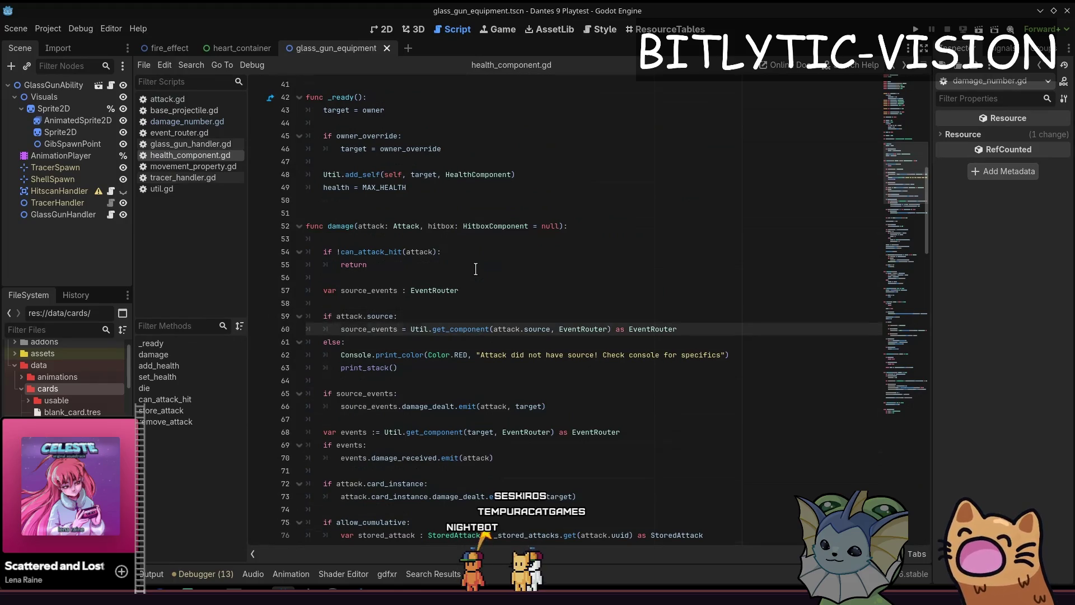
pyautogui.press('Down')
pyautogui.press('Down')
pyautogui.press('Down')
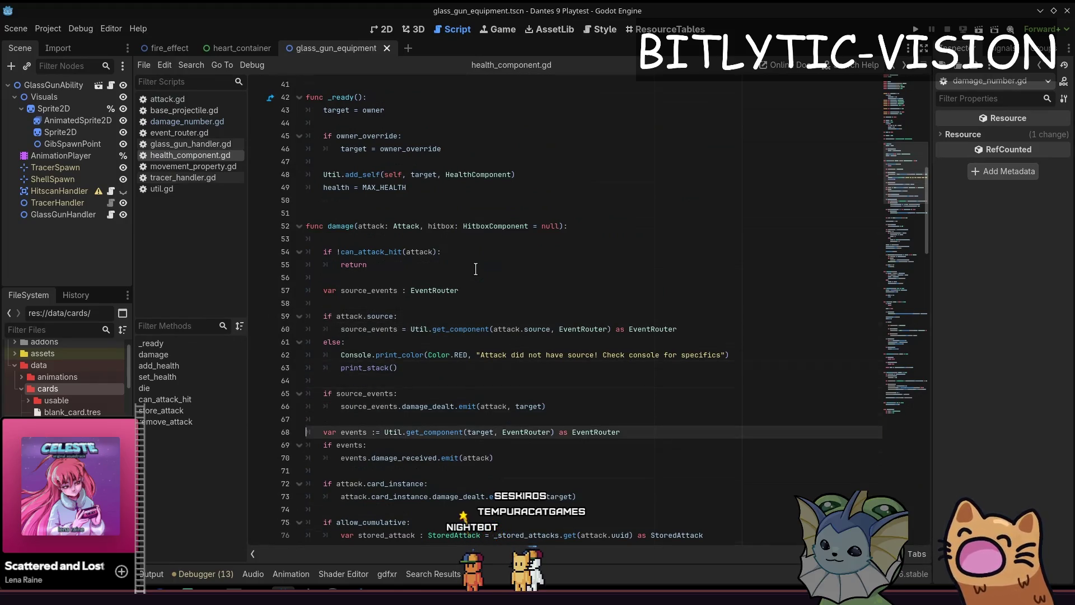
pyautogui.press('pagedown')
pyautogui.press('Up')
pyautogui.press('Up')
pyautogui.press('Up')
pyautogui.press('Up')
pyautogui.press('Home')
pyautogui.hotkey('shift', 'End')
pyautogui.hotkey('shift', 'Down')
pyautogui.hotkey('shift', 'Down')
pyautogui.press('Delete')
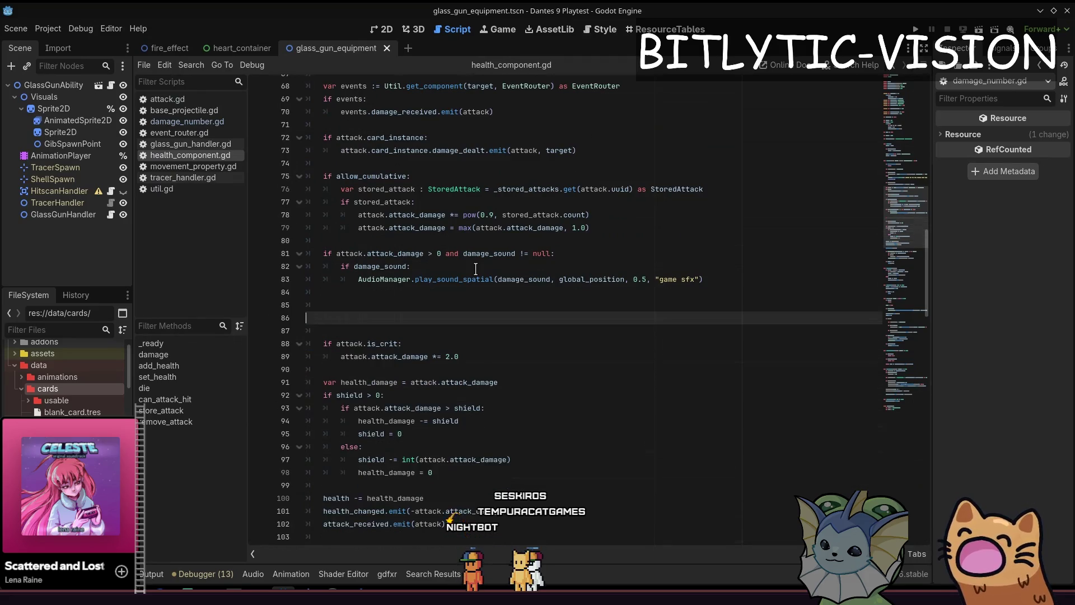
pyautogui.hotkey('ctrl', 'z')
pyautogui.hotkey('ctrl', 'z')
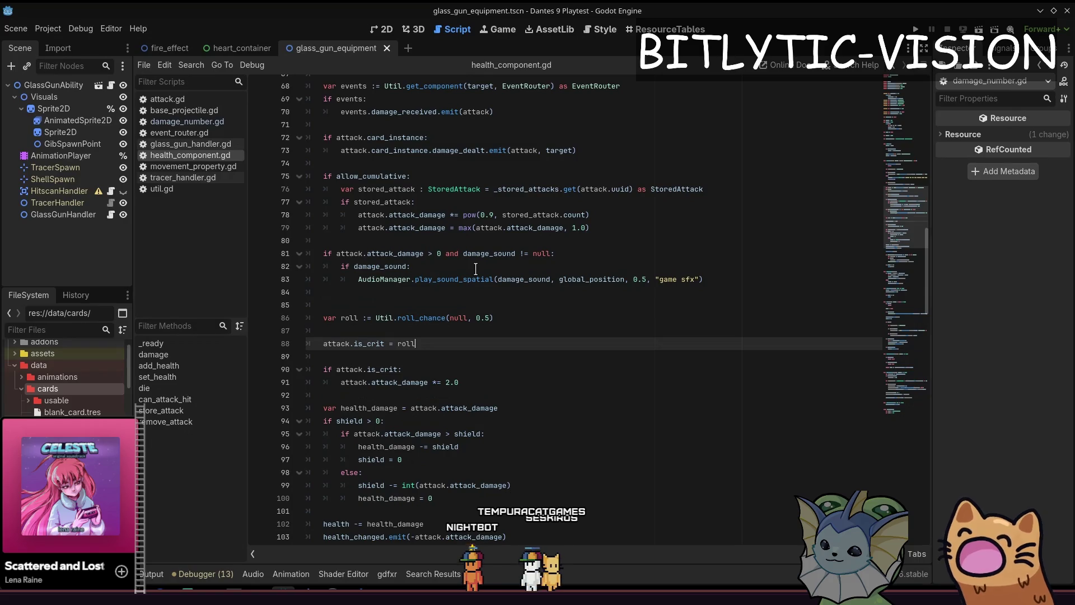
# Cut the roll and is_crit lines, remove the leftover empty lines, and save
pyautogui.press('Up')
pyautogui.press('Up')
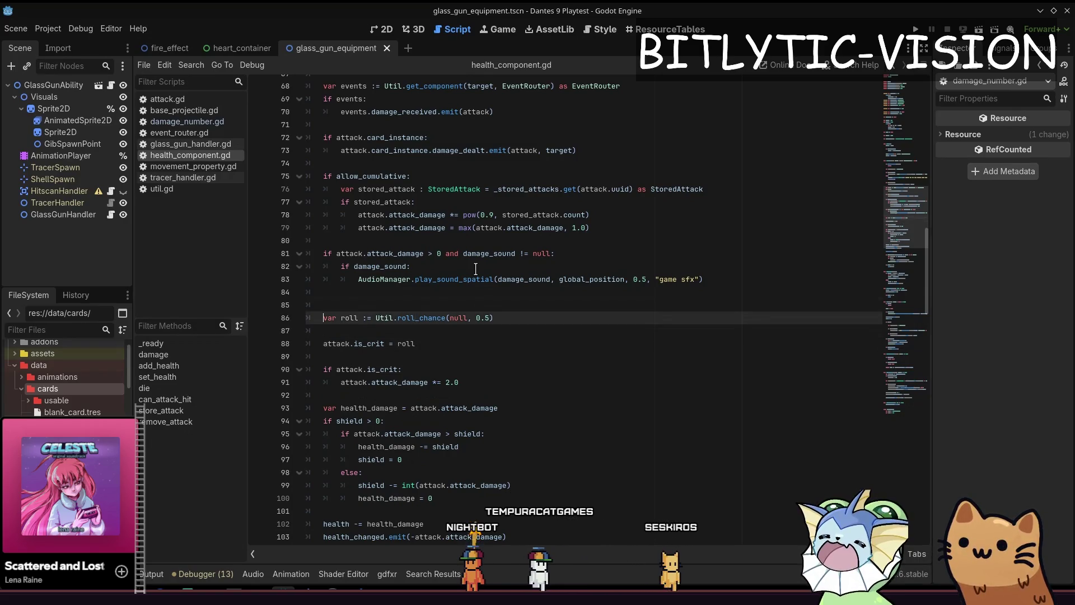
pyautogui.hotkey('shift', 'End')
pyautogui.hotkey('shift', 'Down')
pyautogui.hotkey('shift', 'Down')
pyautogui.press('Up')
pyautogui.press('Up')
pyautogui.press('Up')
pyautogui.press('Down')
pyautogui.press('Down')
pyautogui.press('Up')
pyautogui.press('Home')
pyautogui.hotkey('shift', 'End')
pyautogui.hotkey('shift', 'Down')
pyautogui.hotkey('shift', 'Down')
pyautogui.hotkey('ctrl', 'x')
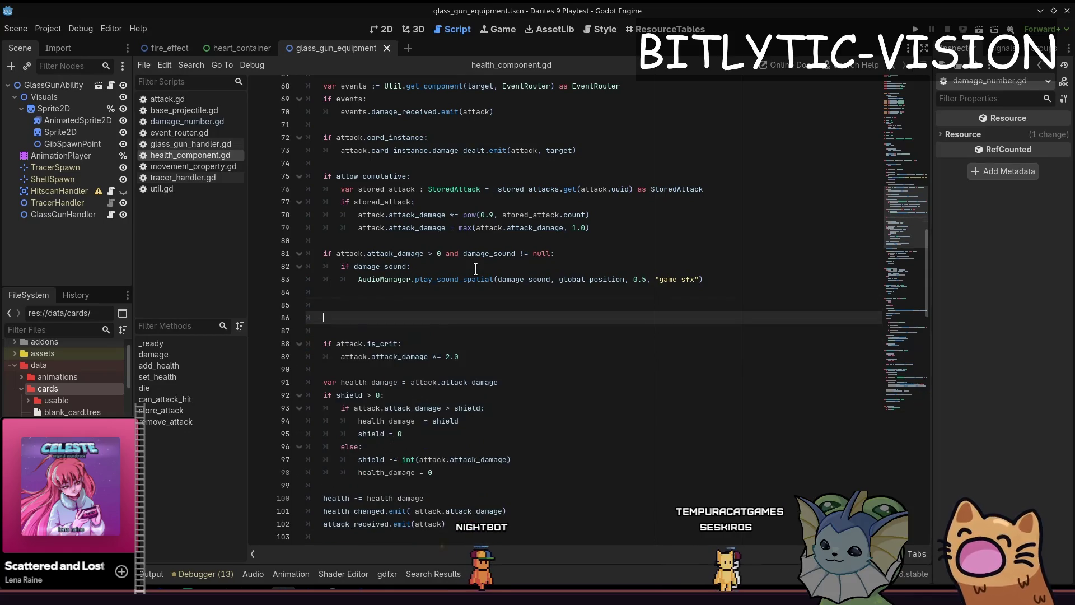
pyautogui.press('Up')
pyautogui.press('Up')
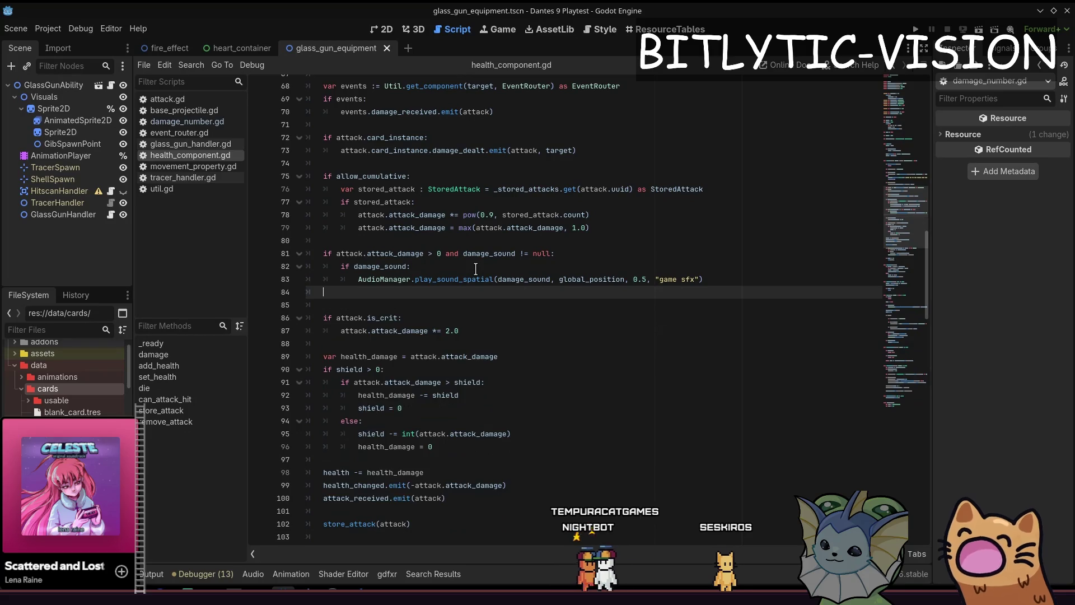
pyautogui.press('Down')
pyautogui.press('Down')
pyautogui.press('Down')
pyautogui.press('BackSpace')
pyautogui.press('BackSpace')
pyautogui.press('BackSpace')
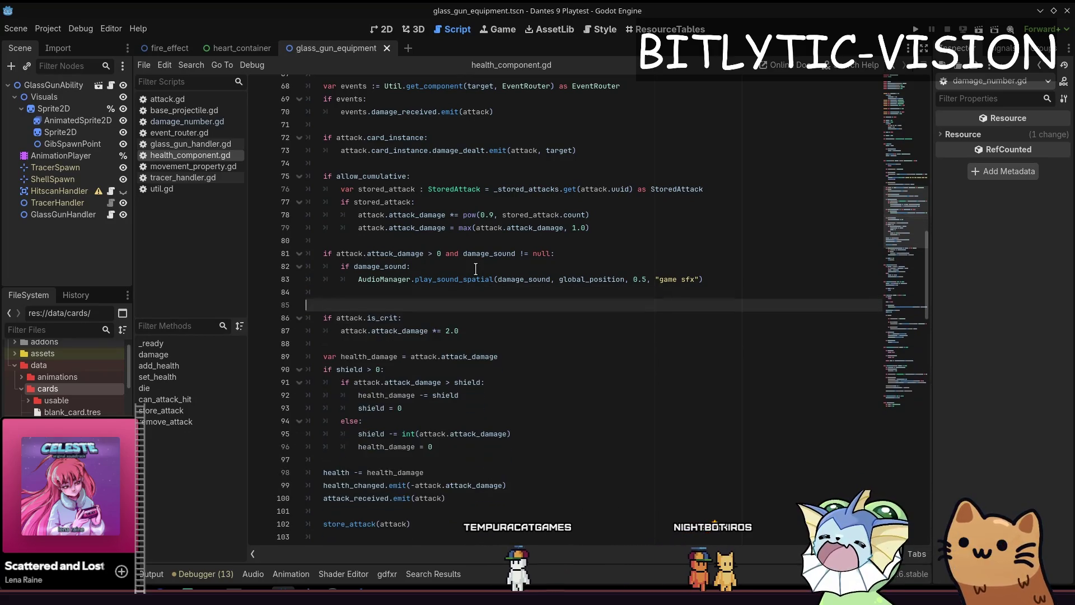
pyautogui.press('Delete')
pyautogui.press('Down')
pyautogui.press('Up')
pyautogui.hotkey('ctrl', 's')
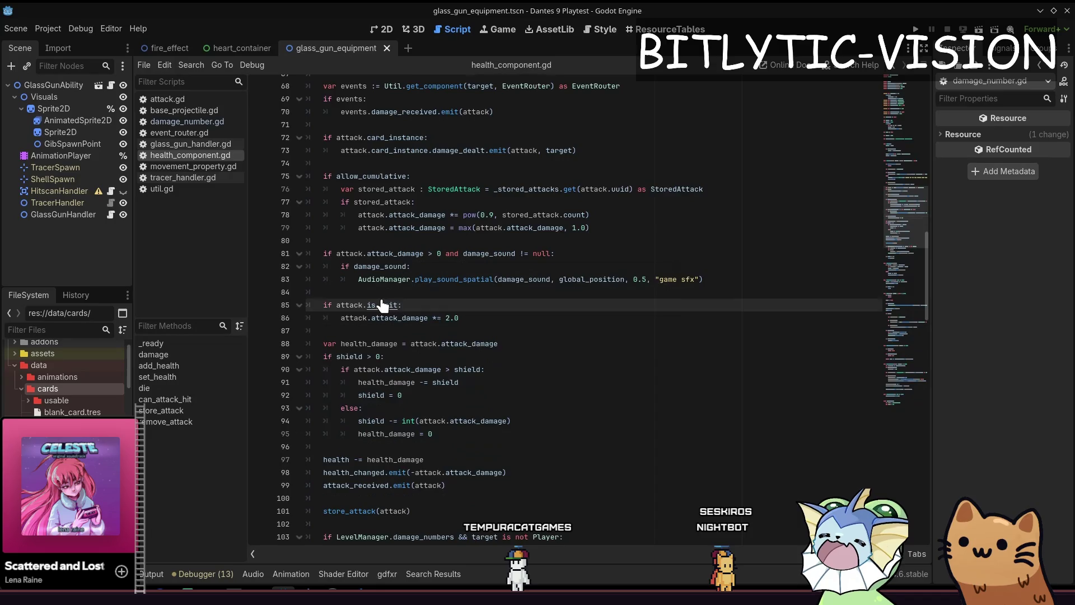
# Look up where is_crit is defined, then return to health_component.gd
pyautogui.keyDown('ctrl'); pyautogui.click(383, 305); pyautogui.keyUp('ctrl')
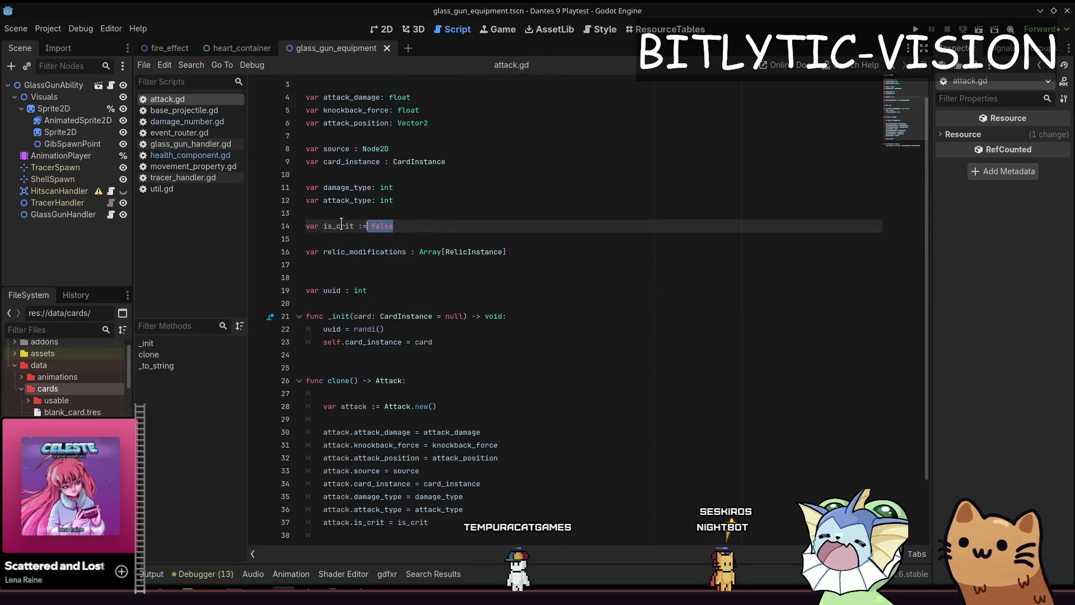
pyautogui.press('Home')
pyautogui.scroll(1, 462, 233)
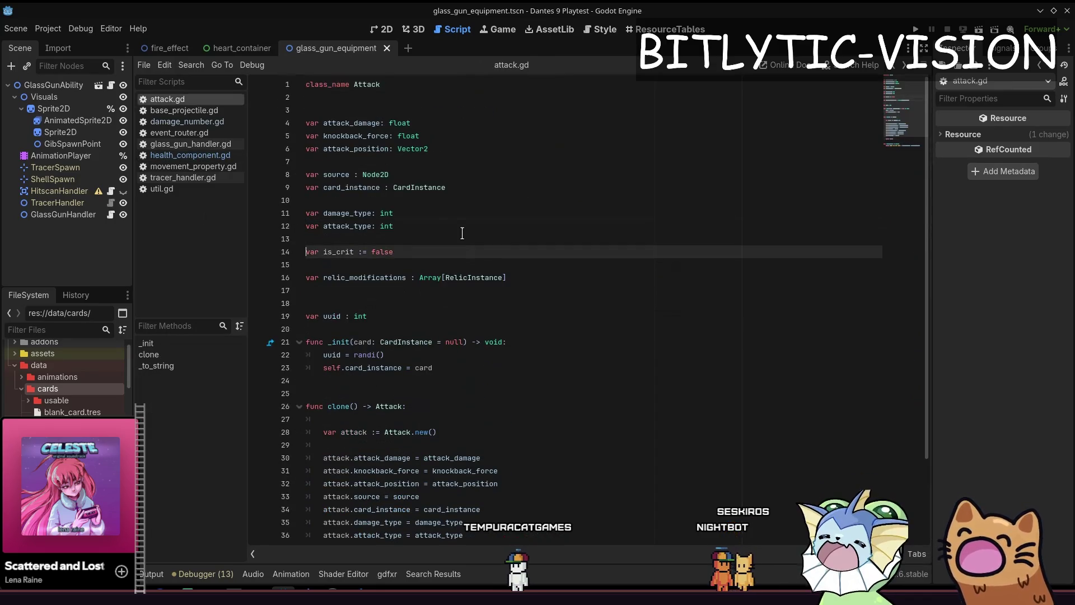
pyautogui.hotkey('alt', 'Left')
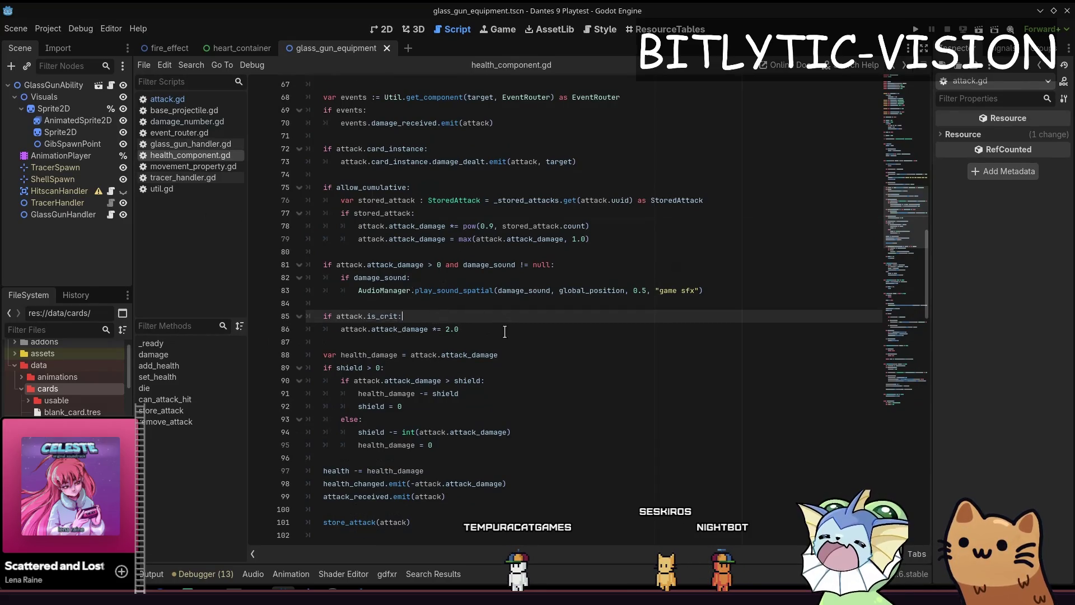
pyautogui.hotkey('alt', 'Right')
pyautogui.moveTo(474, 378)
pyautogui.mouseDown()
pyautogui.moveTo(364, 174)
pyautogui.moveTo(448, 436)
pyautogui.mouseUp()
pyautogui.click(366, 174)
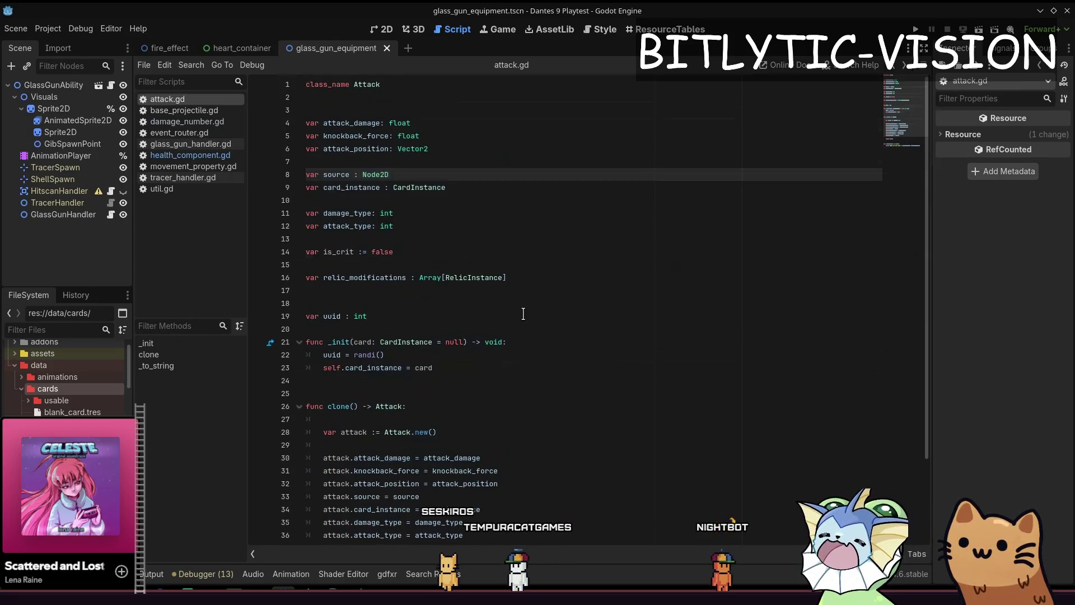
pyautogui.hotkey('alt', 'Left')
pyautogui.hotkey('alt', 'Left')
# Open several blank lines above the 'if attack.is_crit:' check in health_component.gd
pyautogui.click(425, 302)
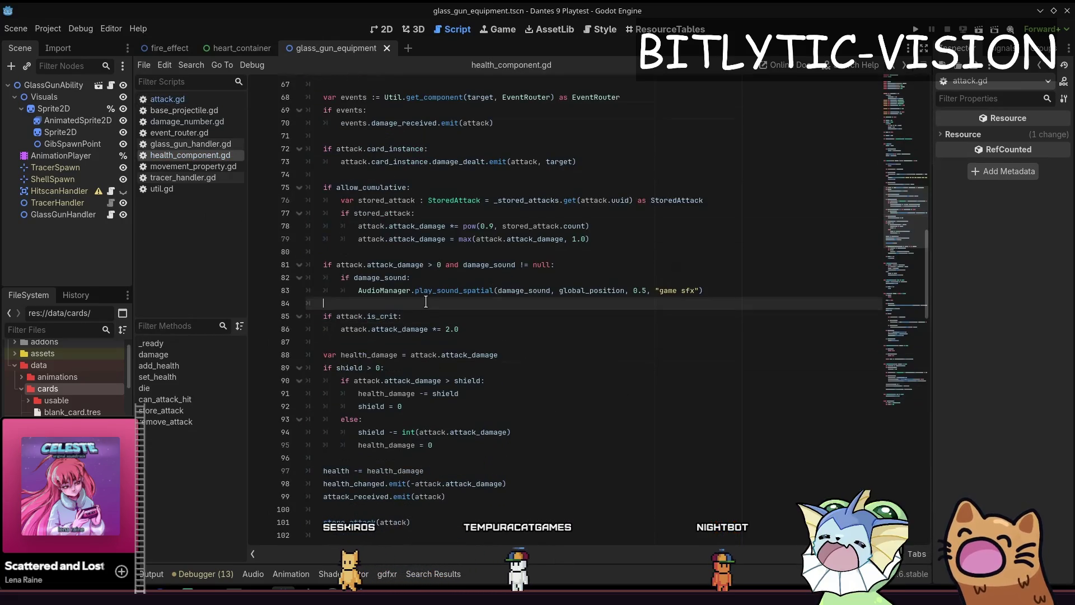
pyautogui.press('Return')
pyautogui.press('Return')
pyautogui.press('Up')
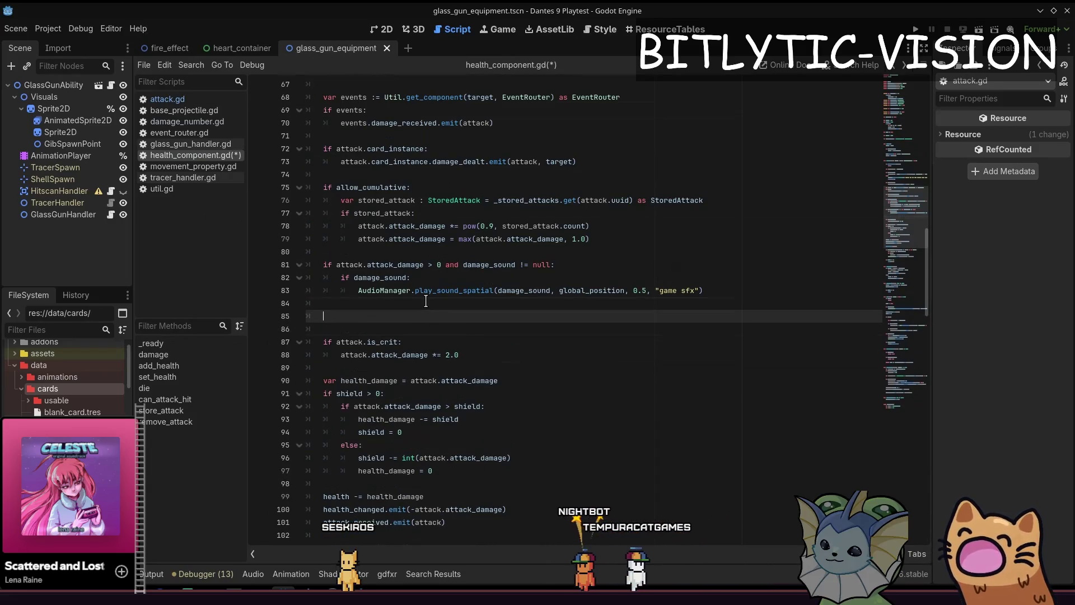
pyautogui.hotkey('ctrl', 'z')
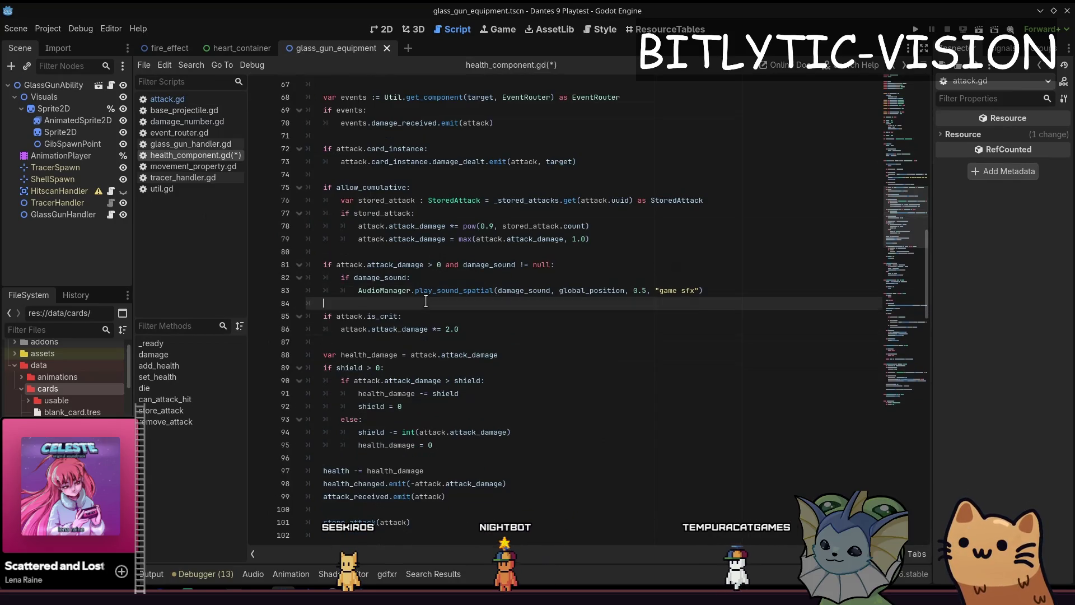
pyautogui.press('Down')
pyautogui.hotkey('ctrl', 's')
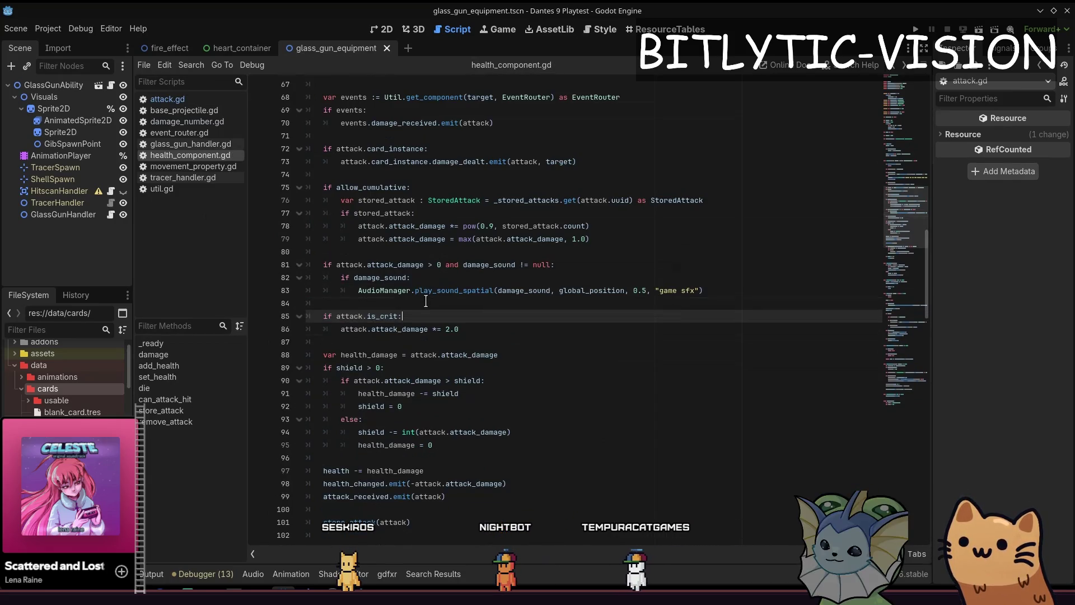
pyautogui.press('Up')
pyautogui.press('Return')
pyautogui.press('Return')
pyautogui.press('Return')
pyautogui.press('Up')
pyautogui.press('Up')
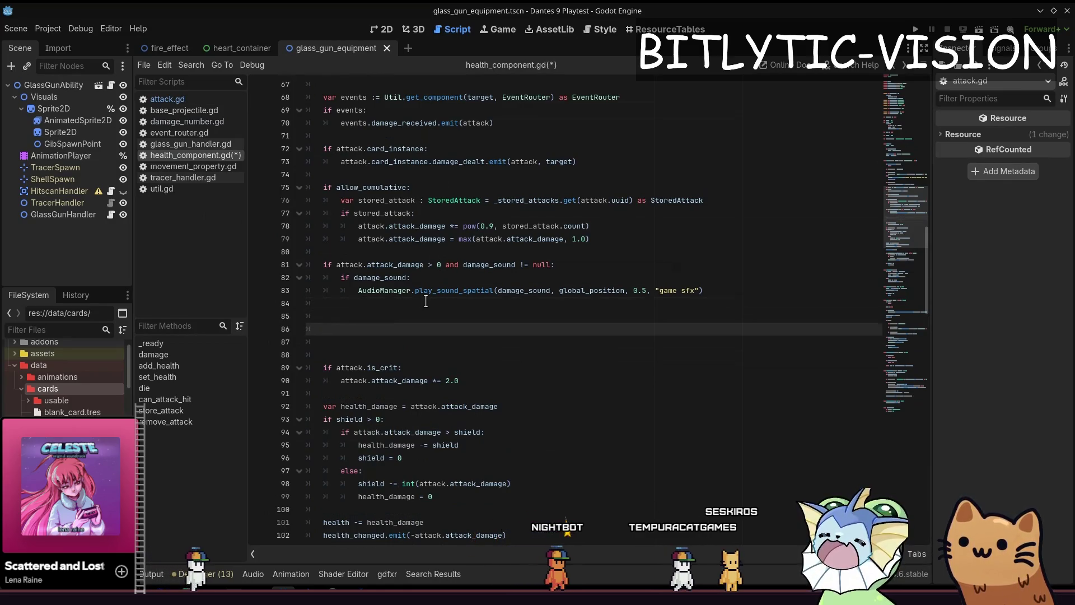
pyautogui.hotkey('alt', 'Tab')
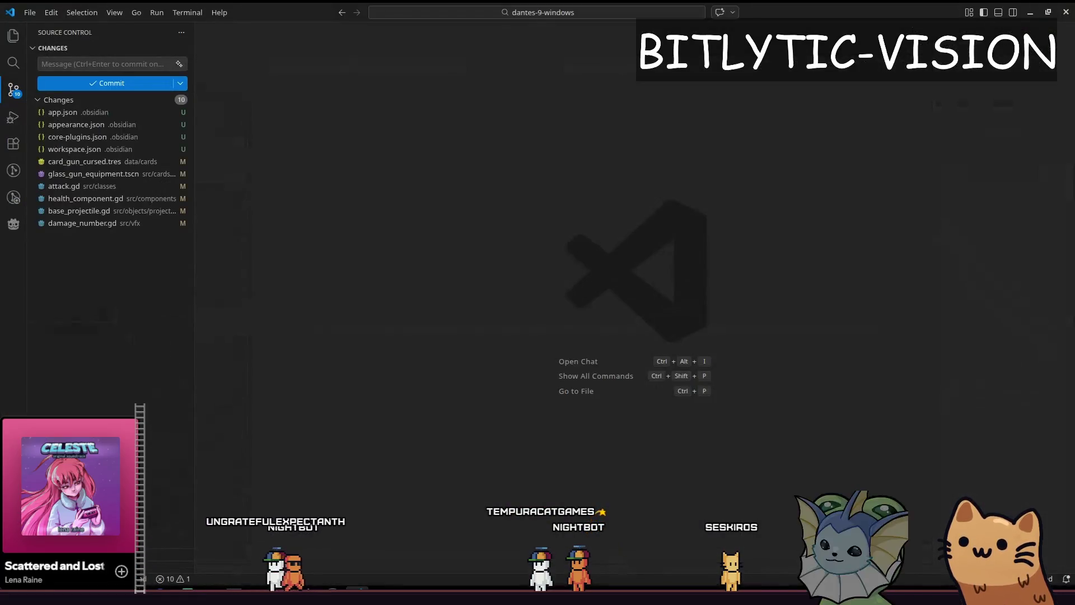
# Return from VS Code's list of 10 changed files to the Godot script editor
pyautogui.hotkey('alt', 'Tab')
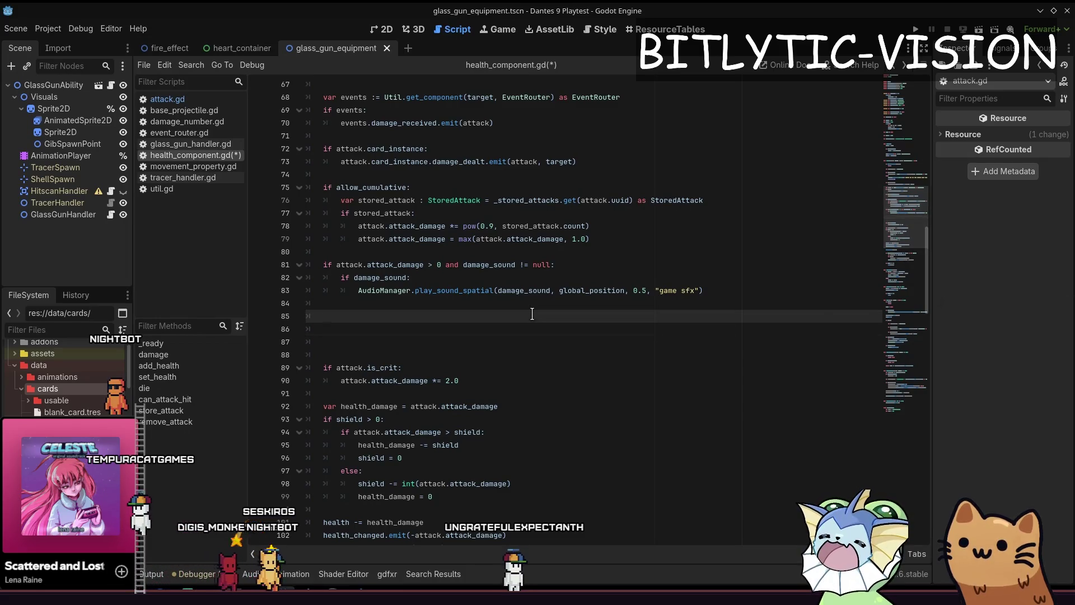
# Save health_component.gd and start typing the '# Card crit chance' comment above the is_crit check
pyautogui.hotkey('ctrl', 's')
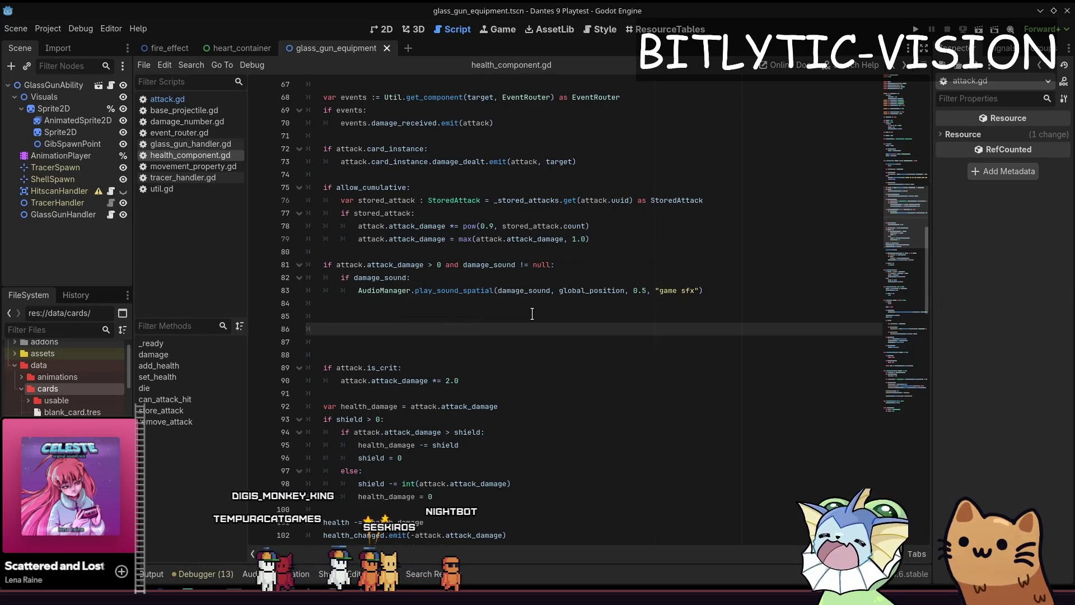
pyautogui.press('Down')
pyautogui.press('Down')
pyautogui.press('Up')
pyautogui.press('Up')
pyautogui.press('Up')
pyautogui.press('Down')
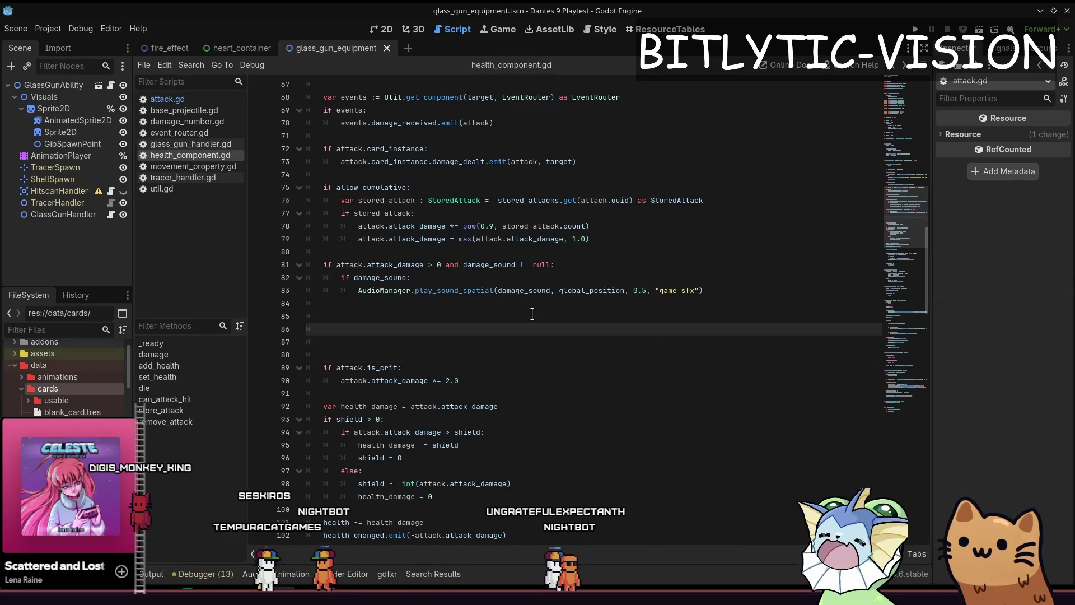
pyautogui.write('# Card crit chance')
pyautogui.press('Tab')
pyautogui.write('# Unit crit chance')
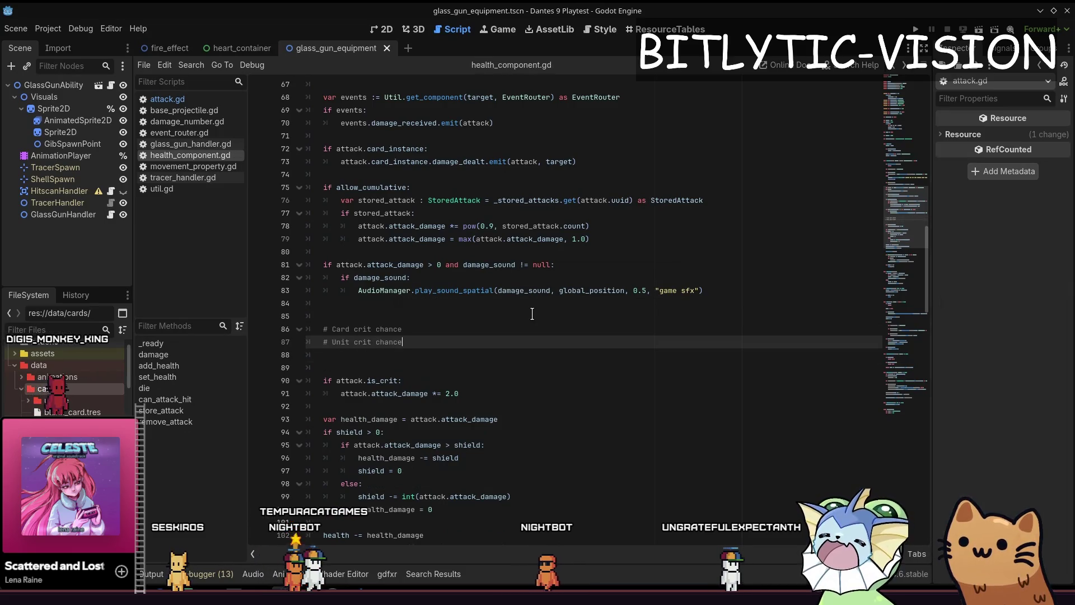
pyautogui.press('Return')
pyautogui.press('Return')
pyautogui.press('Down')
pyautogui.press('Up')
pyautogui.press('Up')
pyautogui.press('Up')
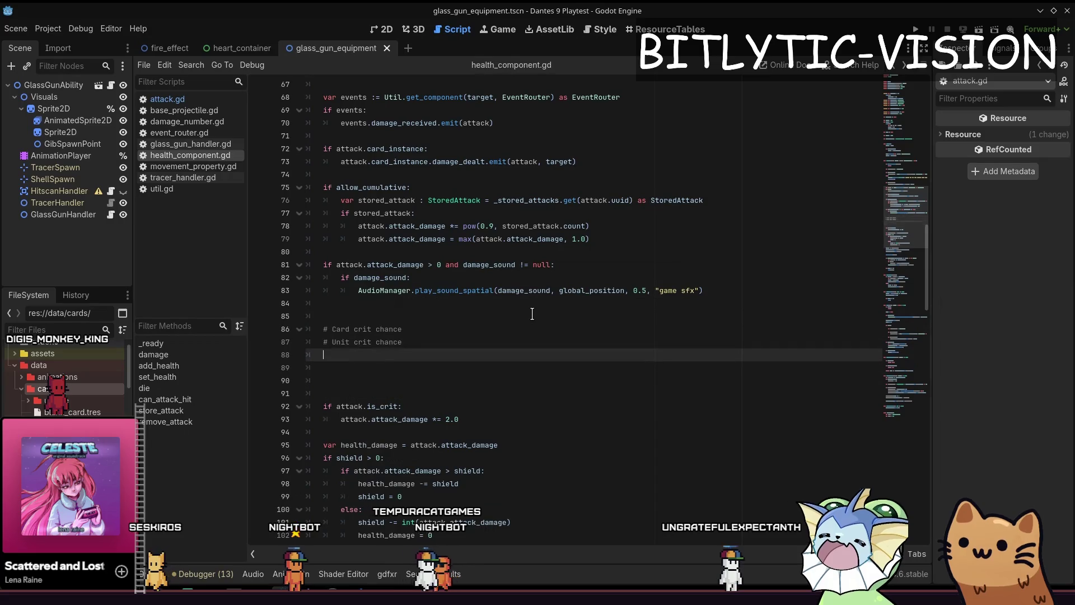
pyautogui.hotkey('shift', 'Down')
pyautogui.hotkey('shift', 'Down')
pyautogui.press('Down')
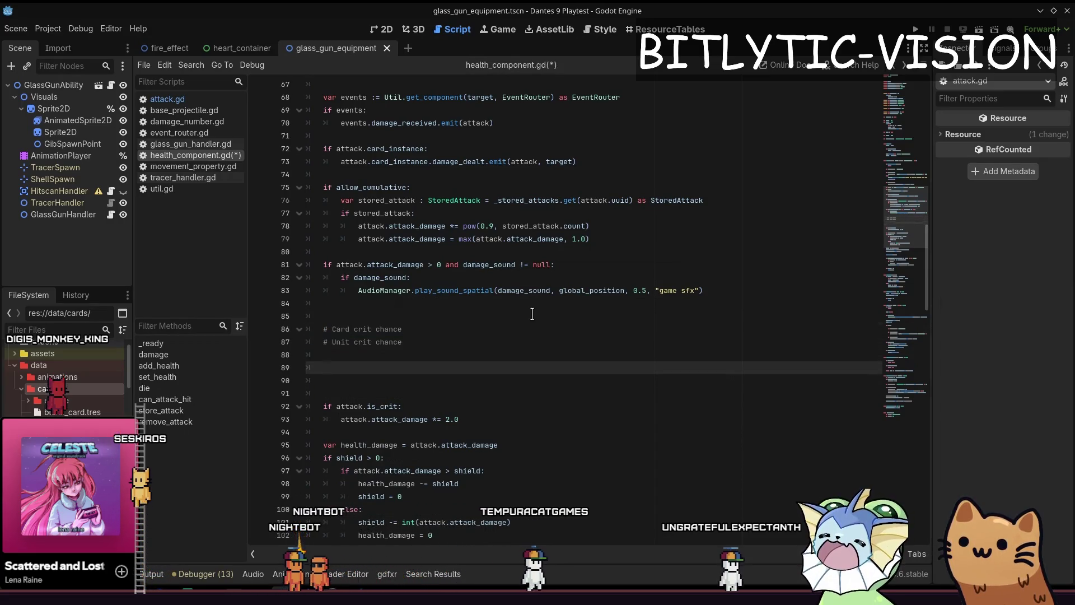
pyautogui.press('BackSpace')
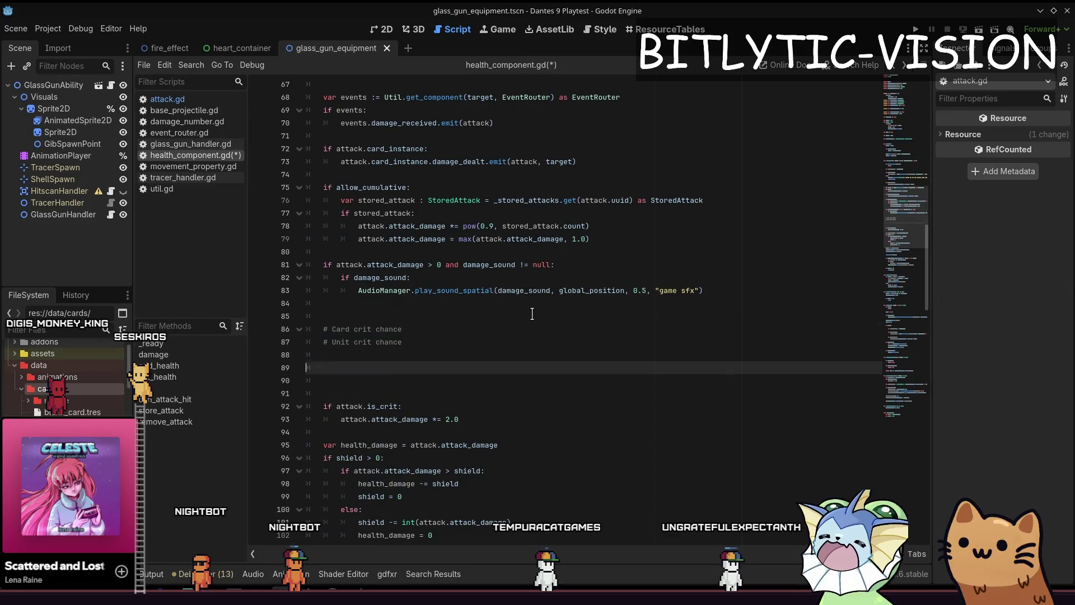
pyautogui.press('Down')
pyautogui.press('Down')
pyautogui.press('Down')
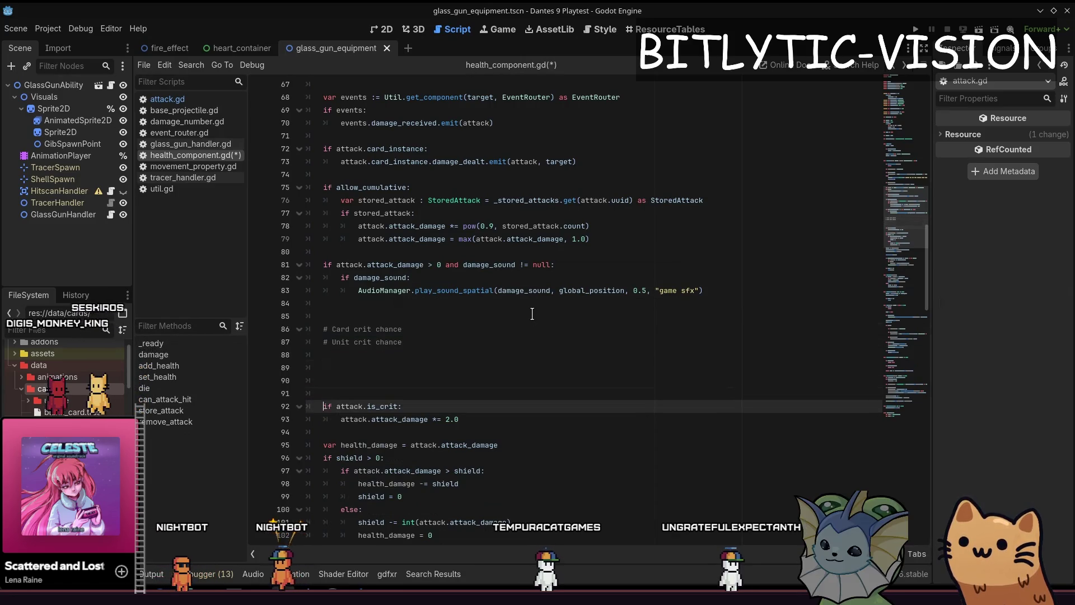
pyautogui.press('Home')
pyautogui.hotkey('shift', 'Down')
pyautogui.hotkey('shift', 'End')
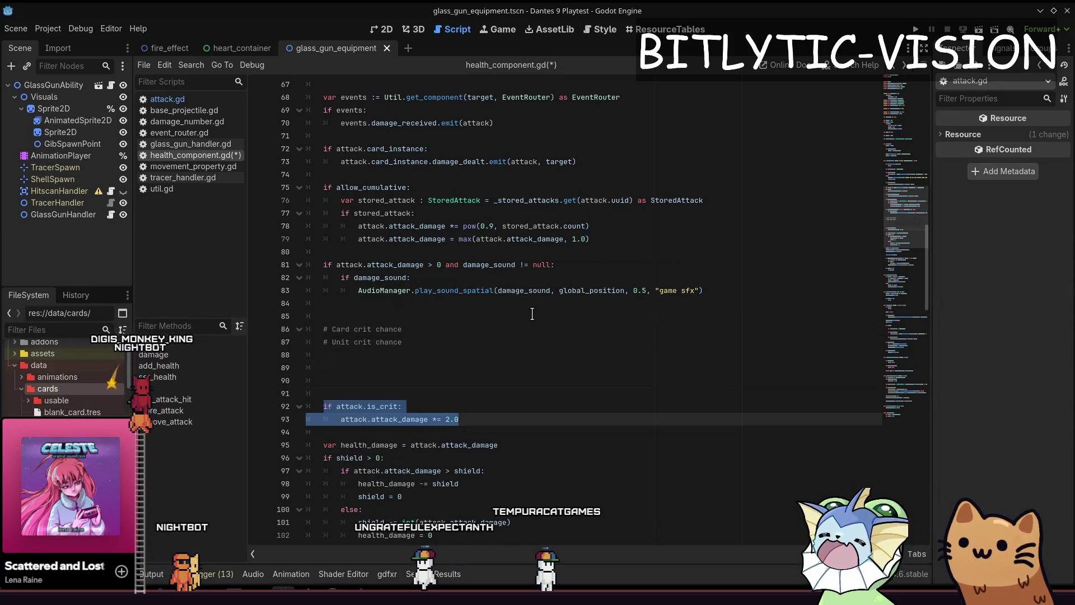
pyautogui.press('Right')
pyautogui.press('BackSpace')
pyautogui.press('BackSpace')
pyautogui.press('BackSpace')
pyautogui.write('Util.get_compo')
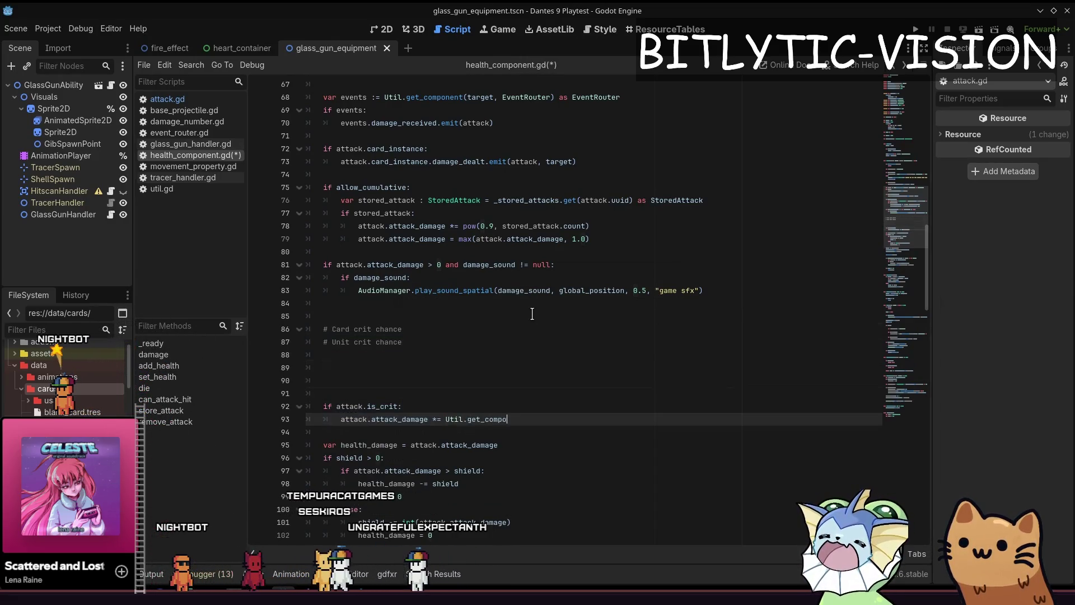
pyautogui.write('nent(target, CRit')
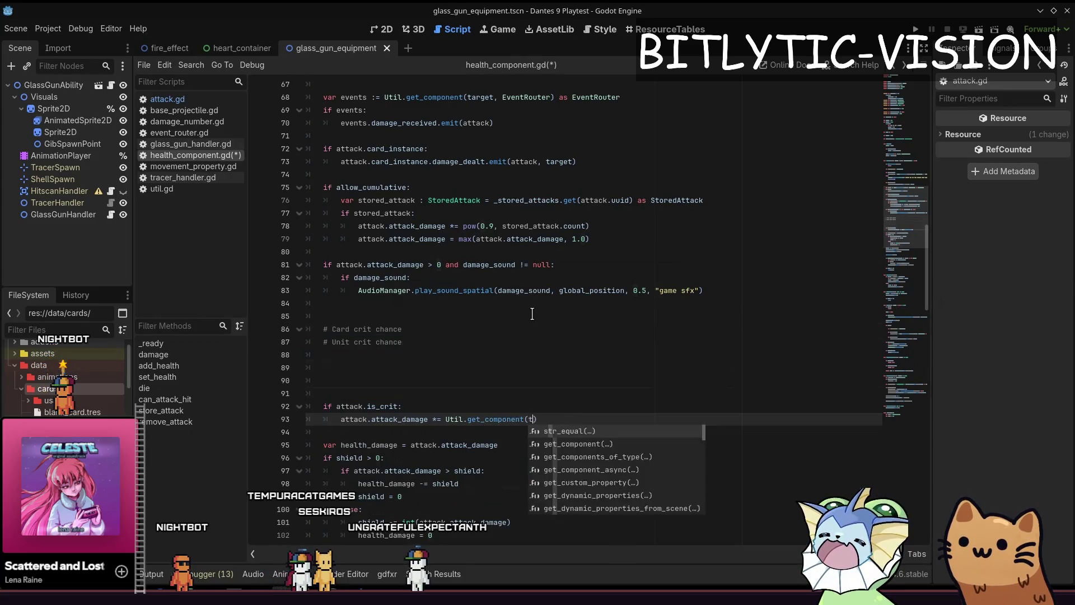
pyautogui.write('Modif')
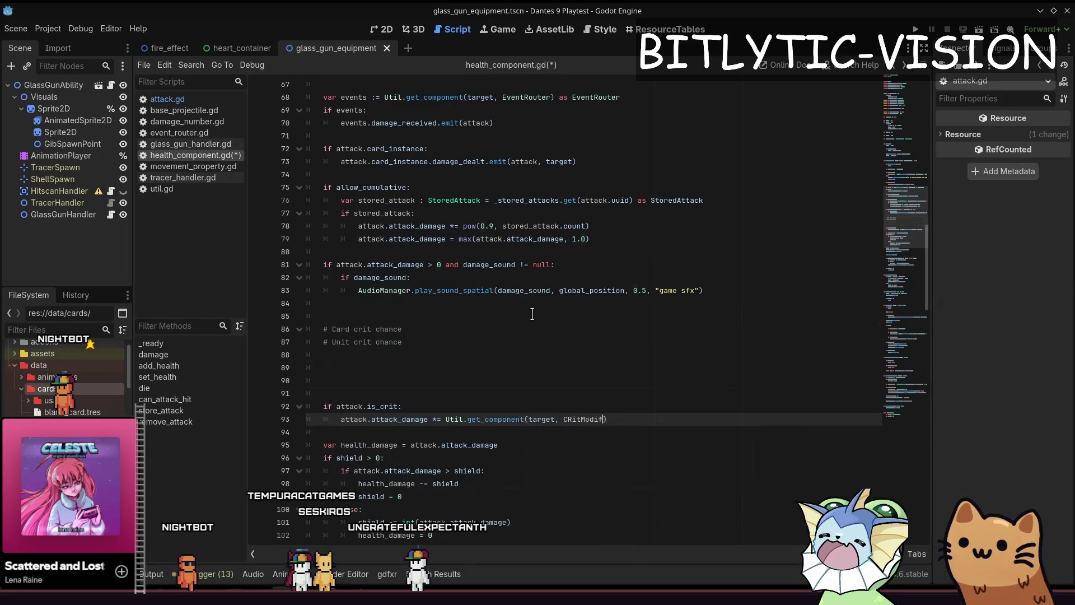
pyautogui.press('BackSpace')
pyautogui.press('BackSpace')
pyautogui.press('BackSpace')
pyautogui.write('rit')
pyautogui.press('End')
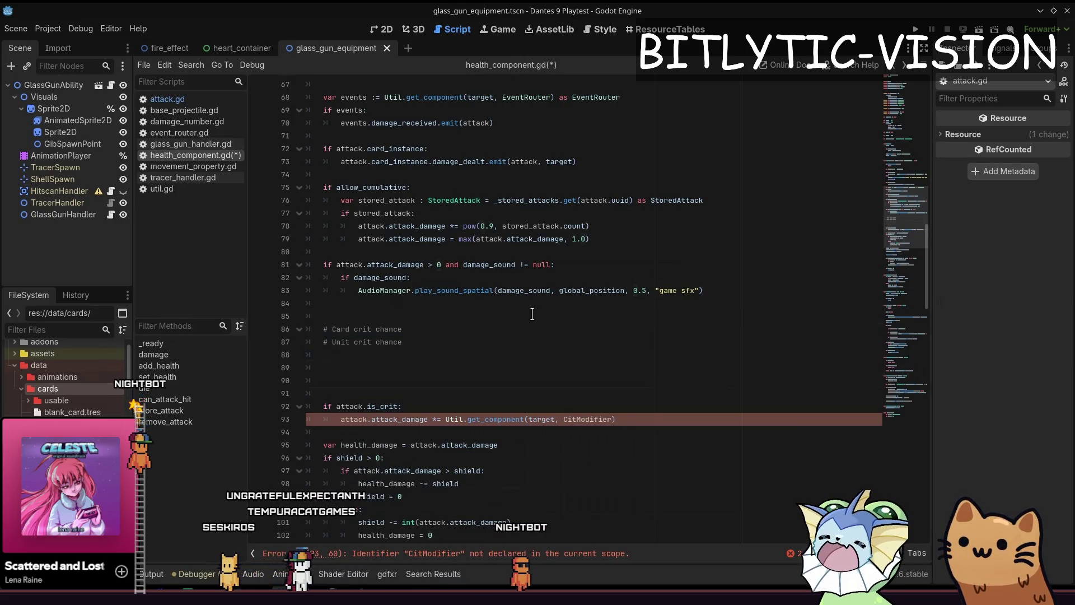
pyautogui.hotkey('ctrl', 'z')
pyautogui.hotkey('ctrl', 'z')
pyautogui.hotkey('ctrl', 'z')
pyautogui.hotkey('ctrl', 'z')
pyautogui.hotkey('ctrl', 'z')
pyautogui.hotkey('ctrl', 'z')
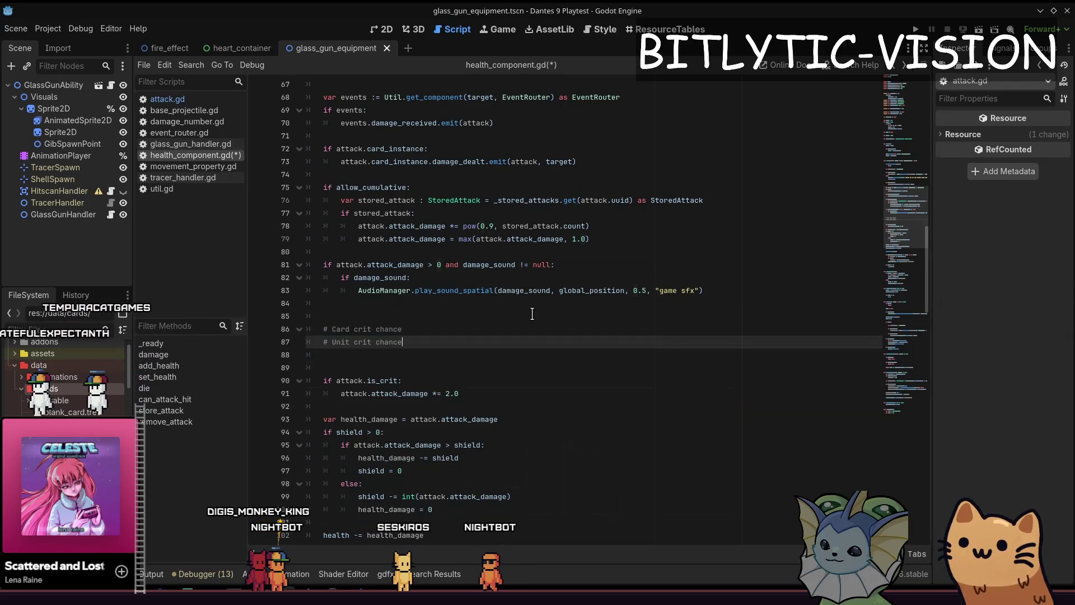
# Delete the '# Card crit chance' and '# Unit crit chance' comments and the empty line above them
pyautogui.press('Up')
pyautogui.press('Up')
pyautogui.press('BackSpace')
pyautogui.press('Down')
pyautogui.press('Down')
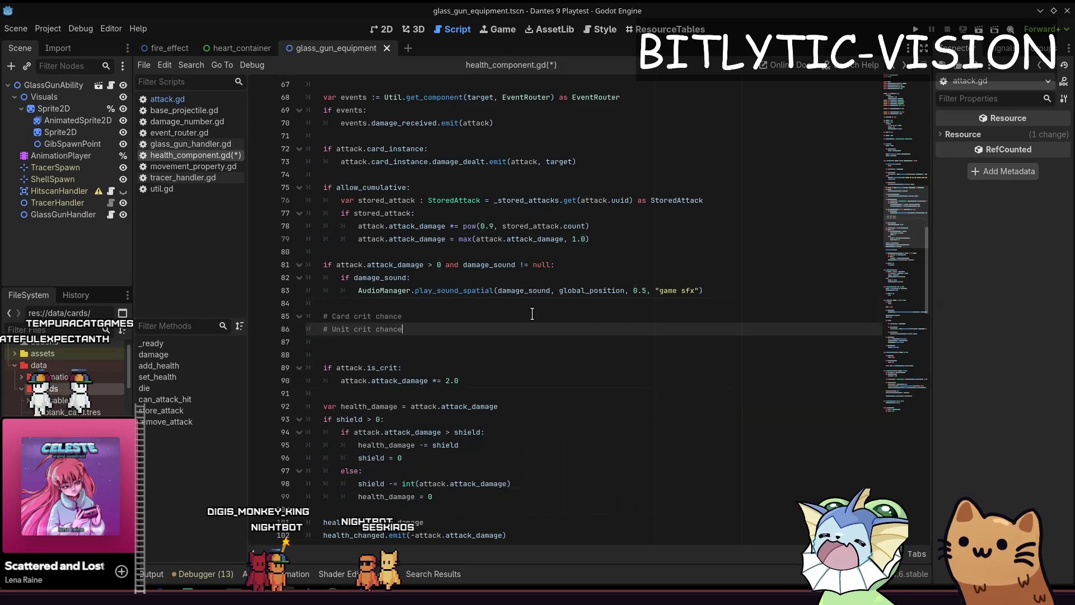
pyautogui.hotkey('shift', 'Up')
pyautogui.hotkey('shift', 'Home')
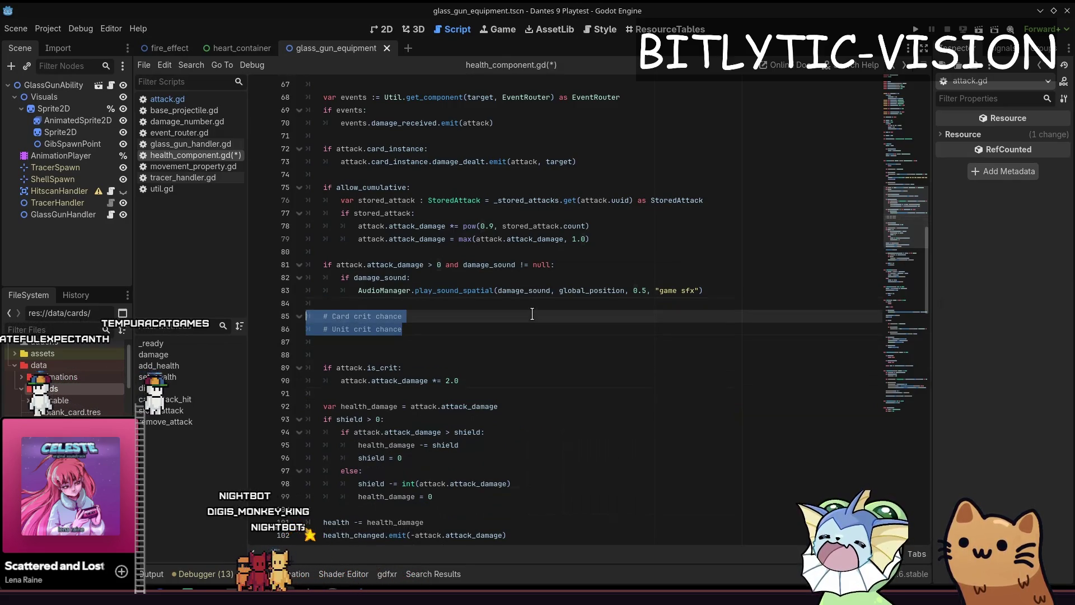
pyautogui.press('BackSpace')
pyautogui.press('BackSpace')
pyautogui.press('BackSpace')
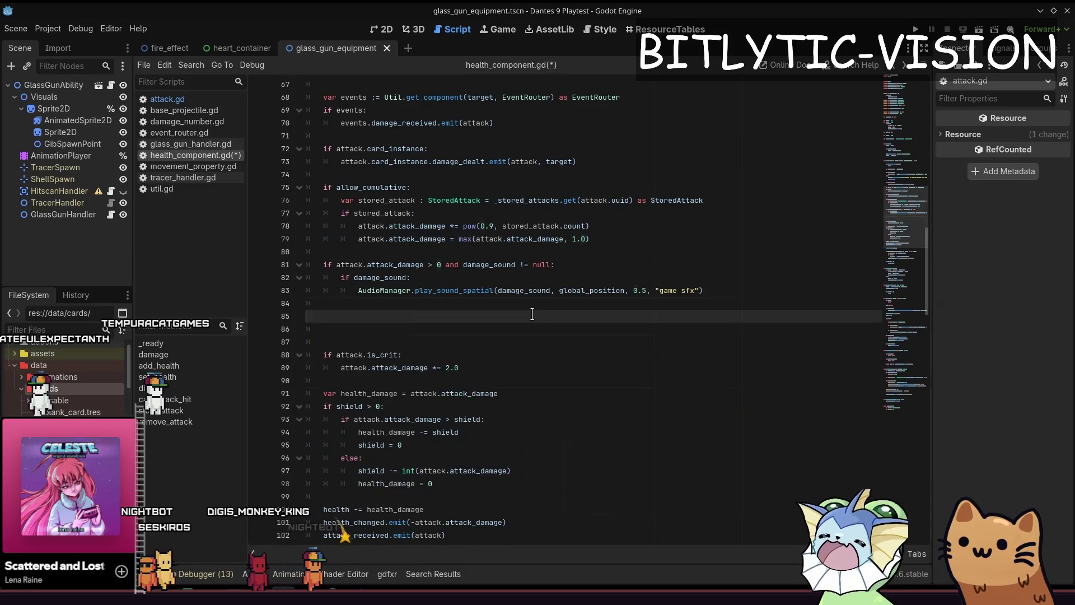
pyautogui.press('Down')
# Leave one blank line above the is_crit check and bring up the project resource search
pyautogui.press('Up')
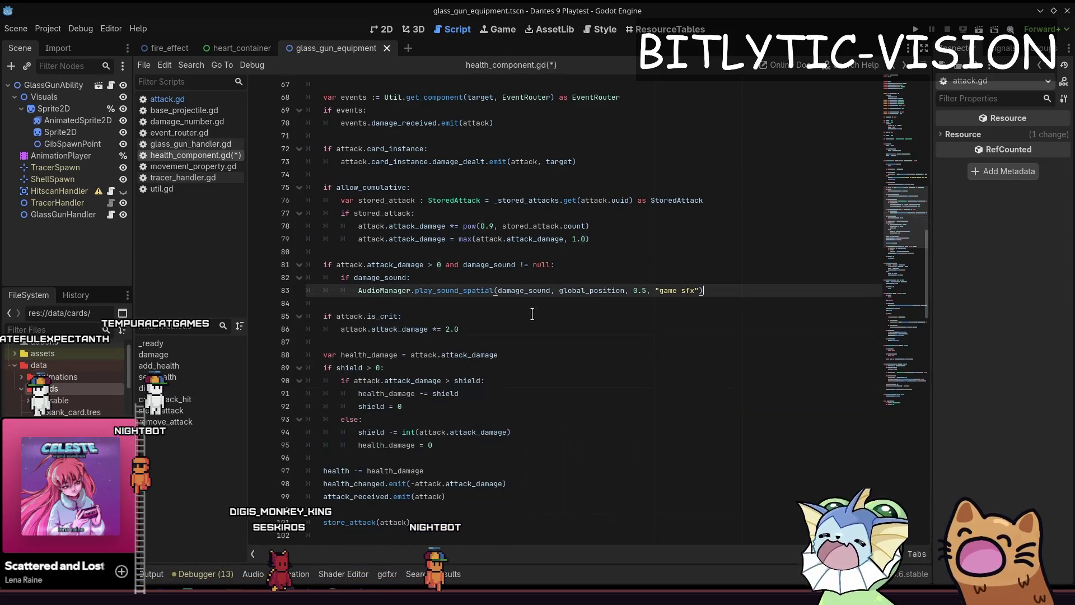
pyautogui.press('Down')
pyautogui.press('Return')
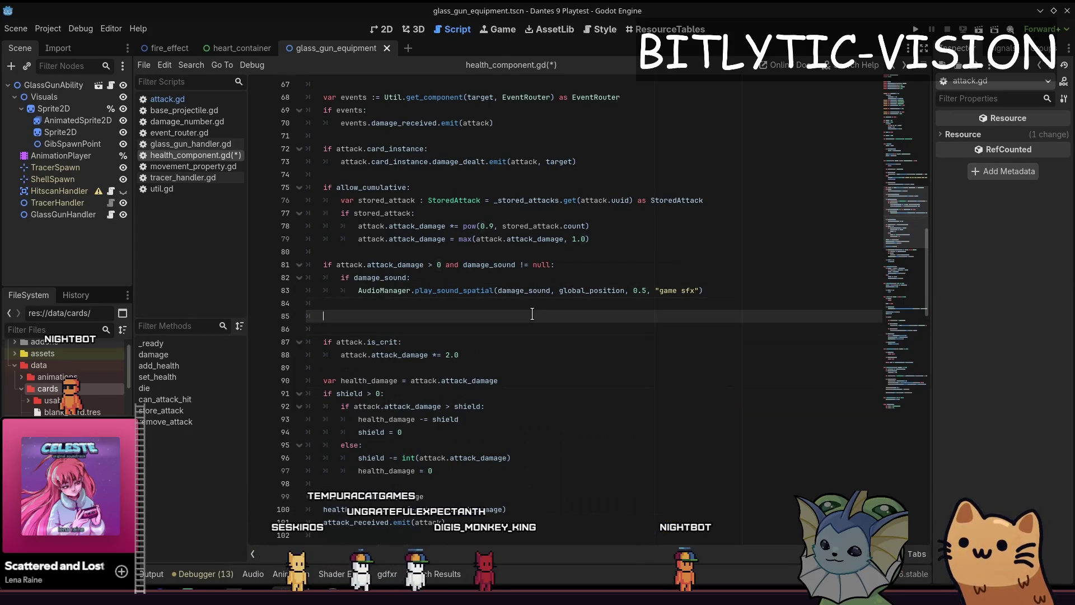
pyautogui.hotkey('ctrl', 'alt', 'o')
# Open card_instance.gd in the script editor
pyautogui.write('card_instance.gd')
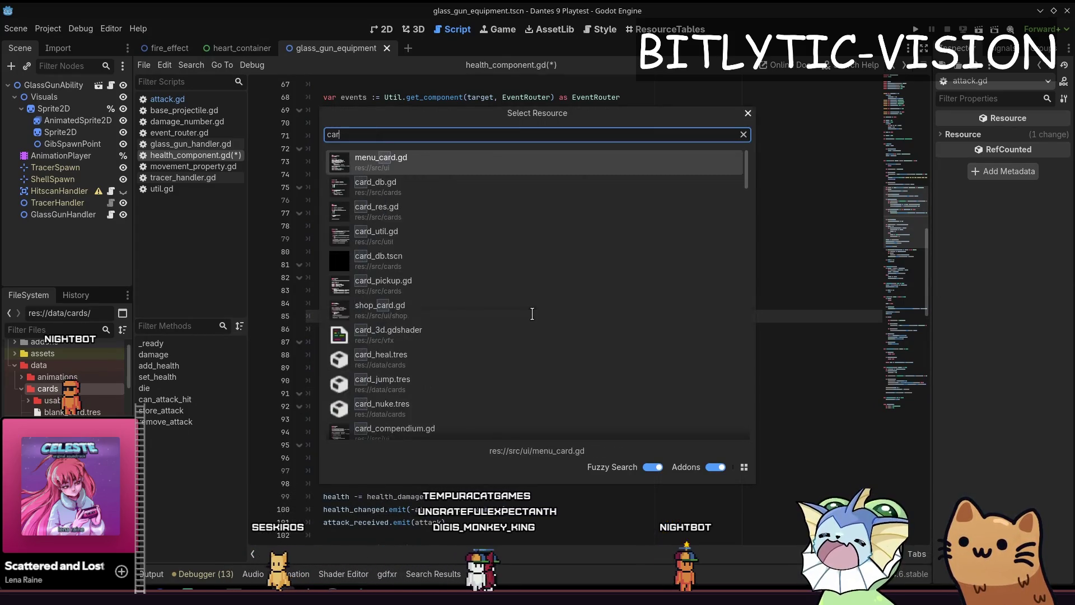
pyautogui.press('Return')
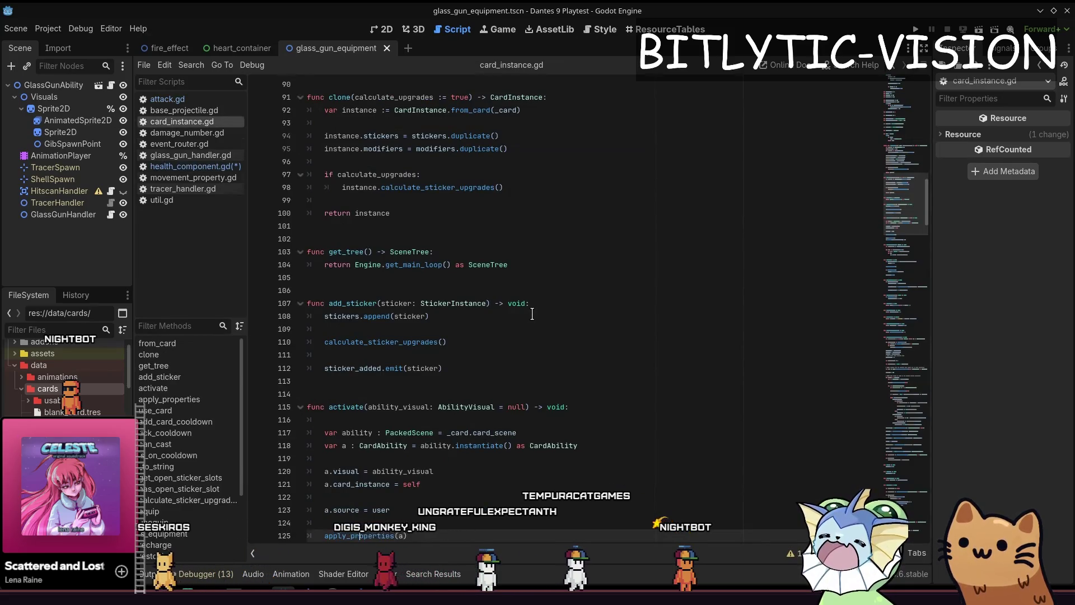
pyautogui.scroll(-5, 532, 314)
pyautogui.scroll(15, 532, 313)
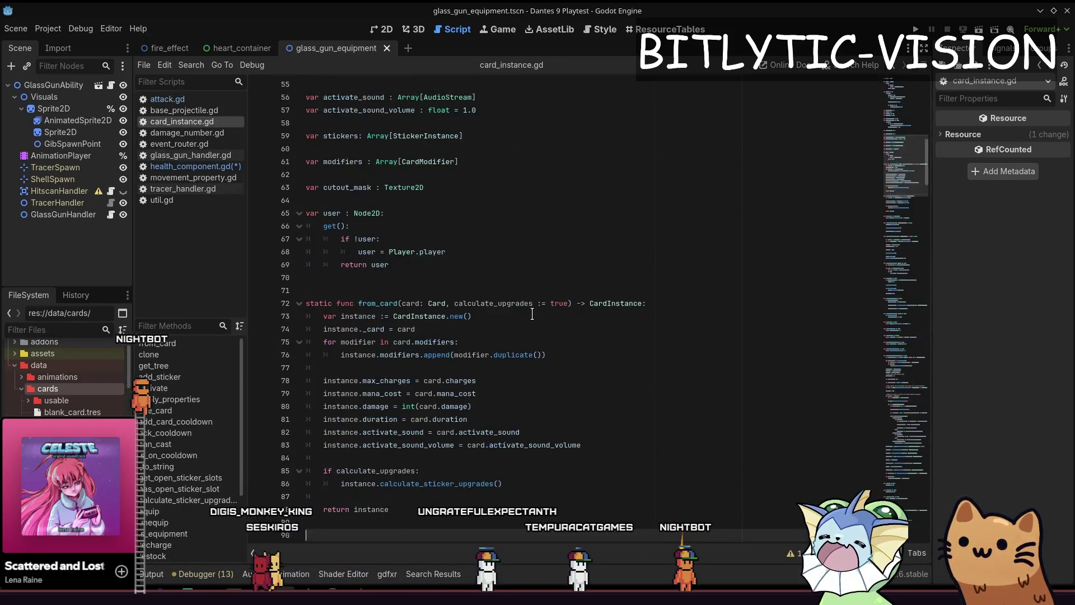
# Search card_instance.gd for 'player', then step through the 'user' matches
pyautogui.hotkey('ctrl', 'f')
pyautogui.write('player')
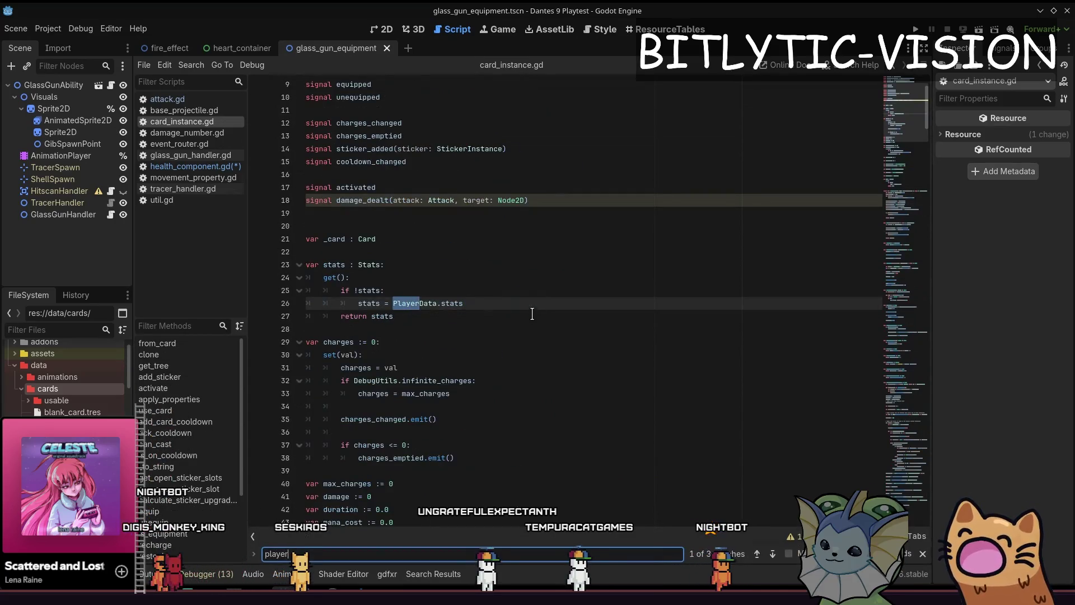
pyautogui.hotkey('ctrl', 'a')
pyautogui.write('user')
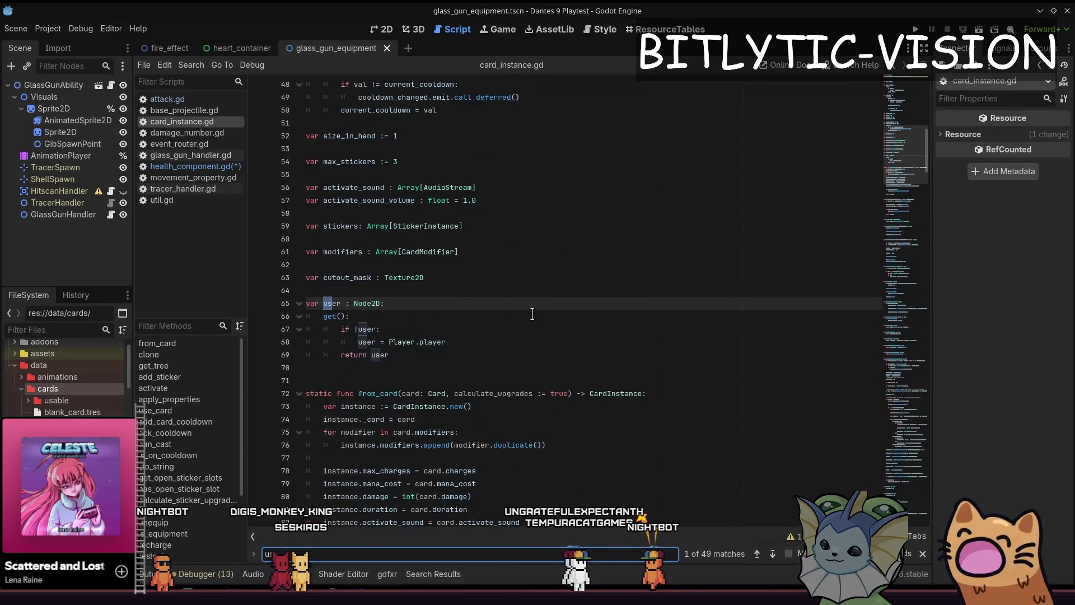
pyautogui.press('Return')
pyautogui.press('Return')
pyautogui.press('Return')
pyautogui.press('Return')
pyautogui.press('Return')
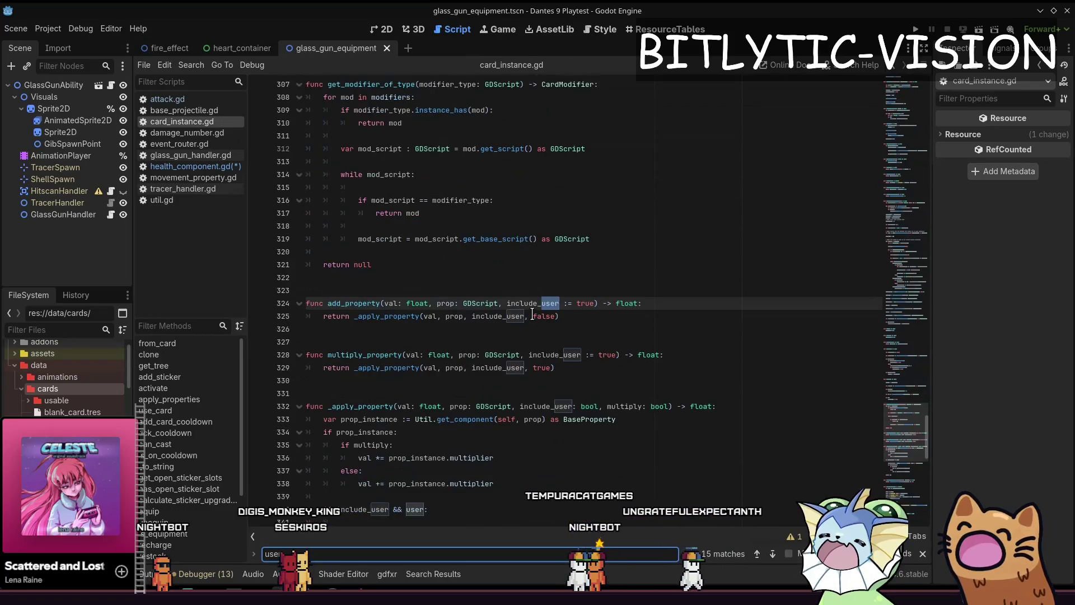
pyautogui.press('Escape')
# Select the return _apply_property line and save all modified files
pyautogui.press('Home')
pyautogui.hotkey('shift', 'End')
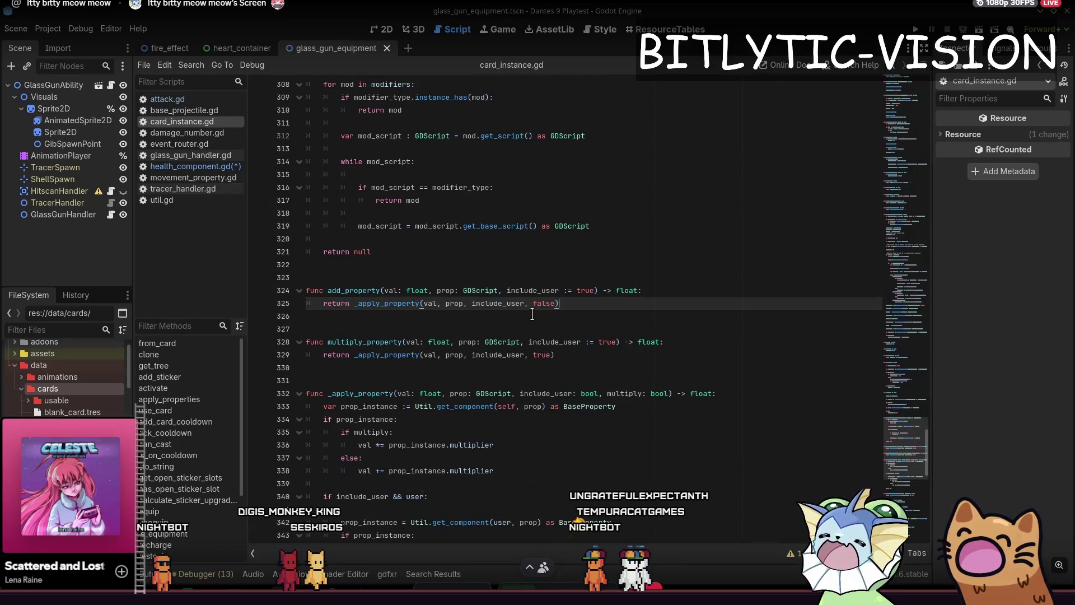
pyautogui.hotkey('ctrl', 's')
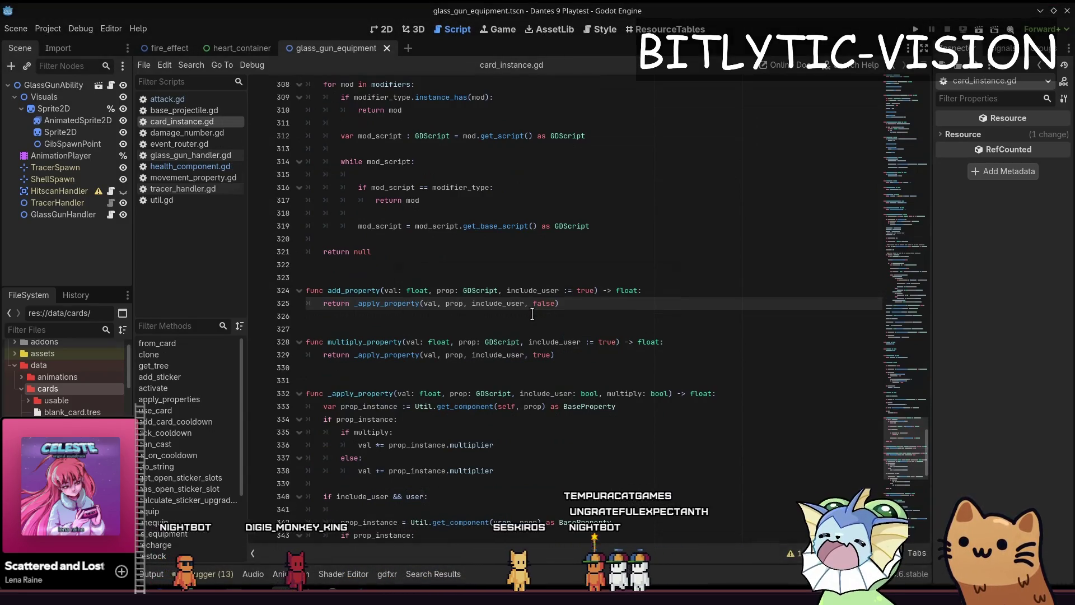
pyautogui.click(471, 306)
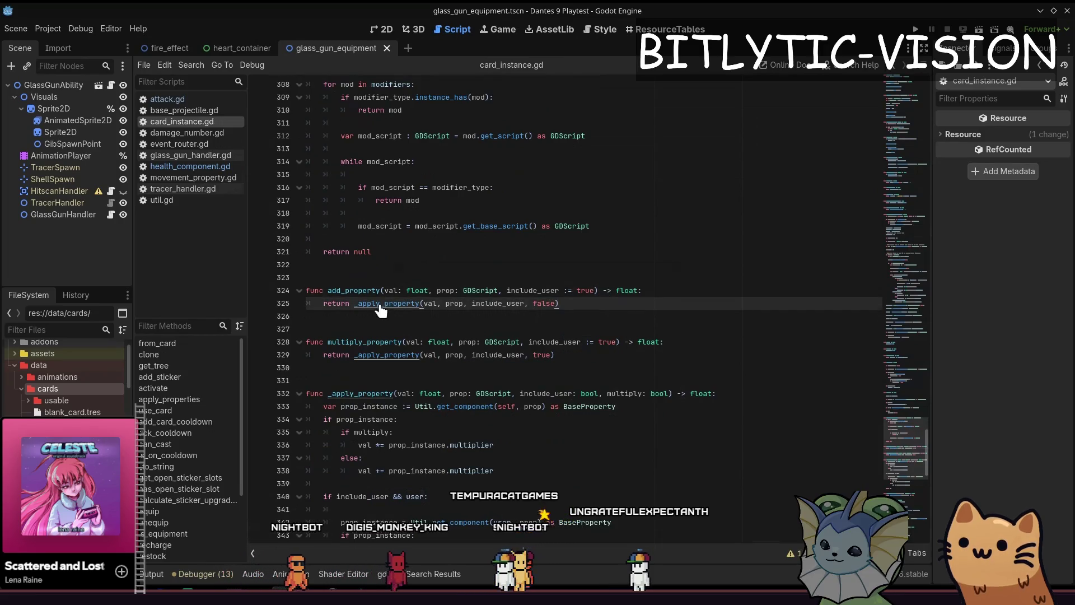
pyautogui.moveTo(560, 303)
pyautogui.mouseDown()
pyautogui.moveTo(313, 303)
pyautogui.moveTo(452, 293)
pyautogui.mouseUp()
pyautogui.press('Down')
pyautogui.press('Down')
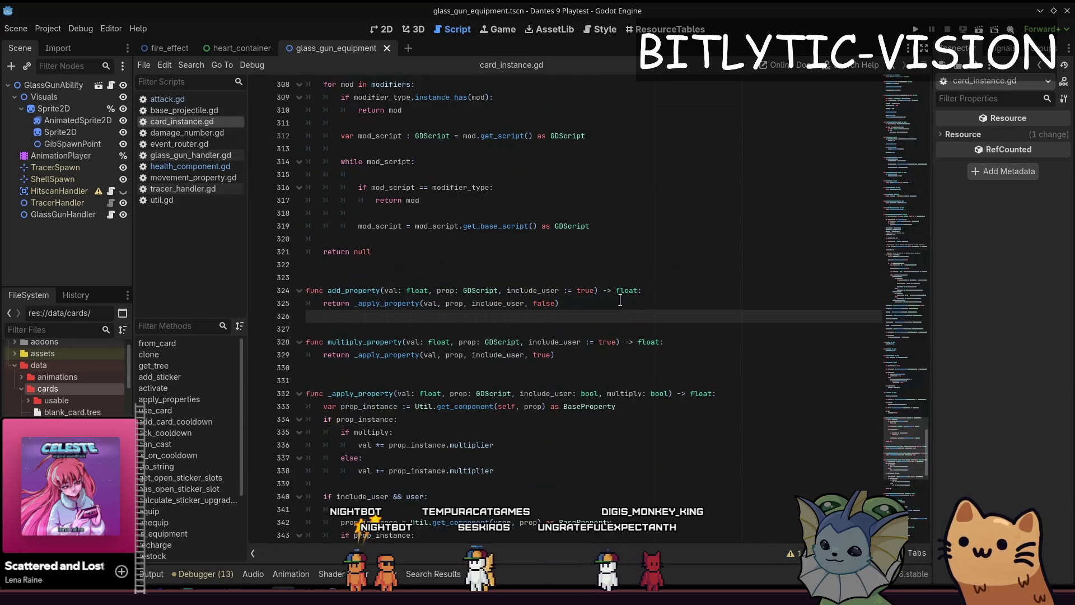
pyautogui.doubleClick(514, 304)
pyautogui.scroll(-6, 518, 364)
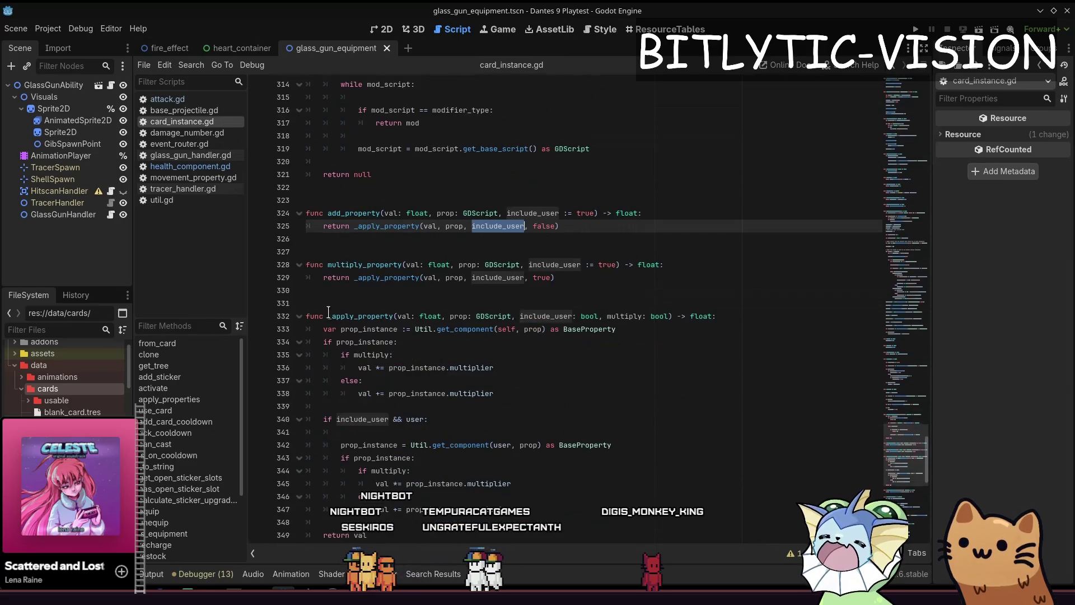
pyautogui.click(485, 264)
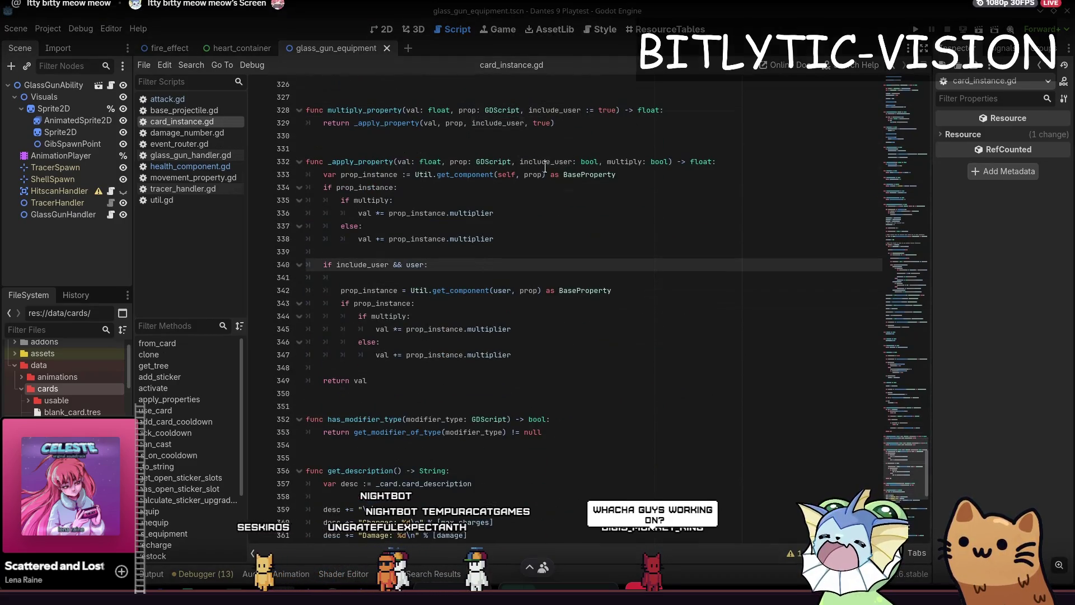
pyautogui.moveTo(497, 240)
pyautogui.mouseDown()
pyautogui.moveTo(504, 213)
pyautogui.moveTo(581, 174)
pyautogui.mouseUp()
pyautogui.click(582, 316)
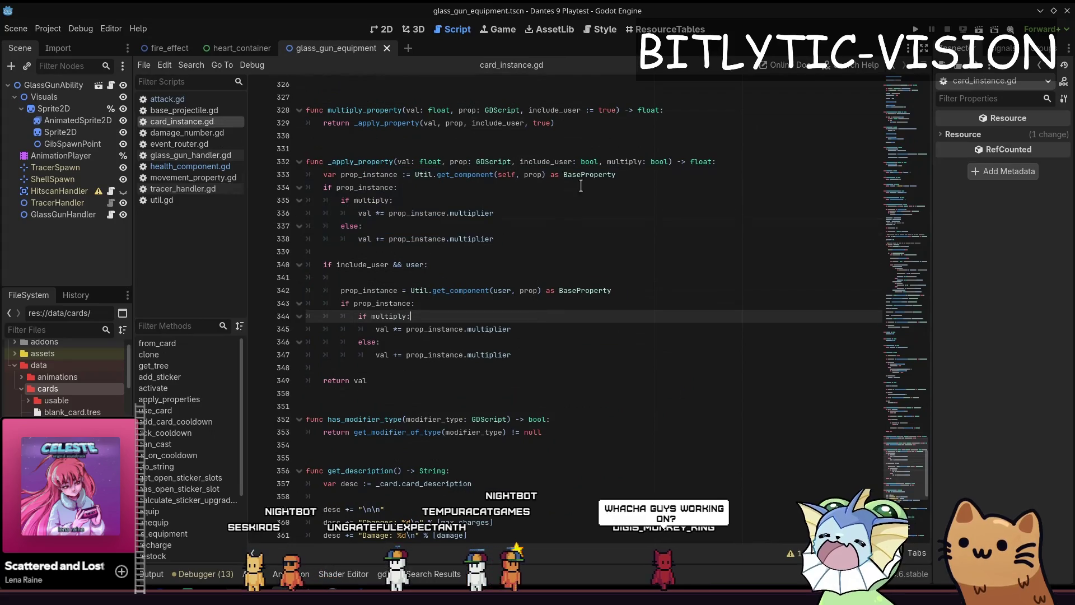
pyautogui.moveTo(495, 239)
pyautogui.mouseDown()
pyautogui.moveTo(347, 200)
pyautogui.moveTo(322, 178)
pyautogui.mouseUp()
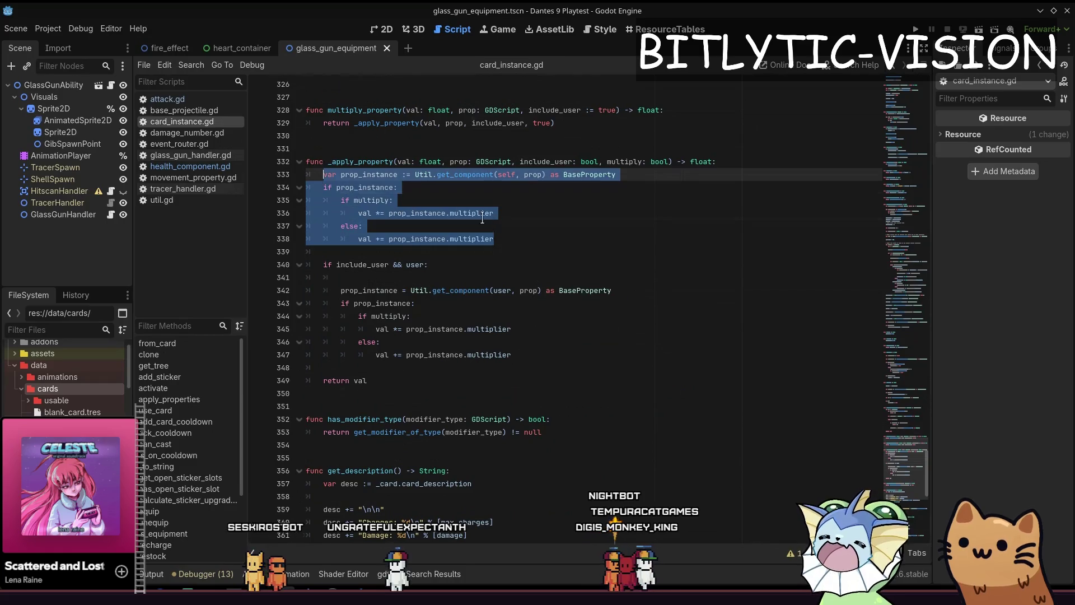
pyautogui.moveTo(504, 367); pyautogui.dragTo(308, 264)
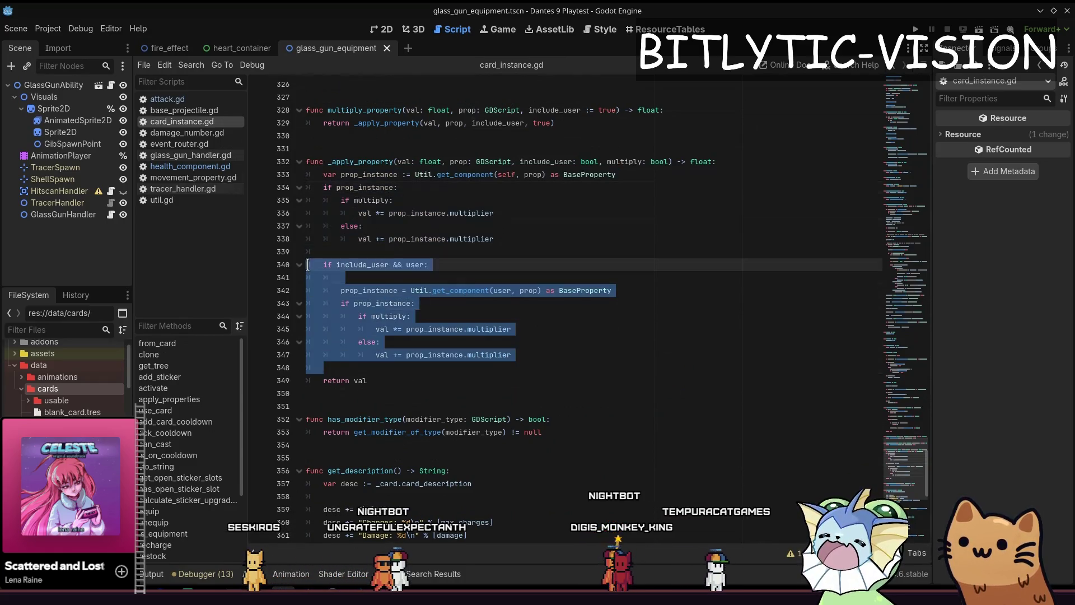
pyautogui.click(524, 356)
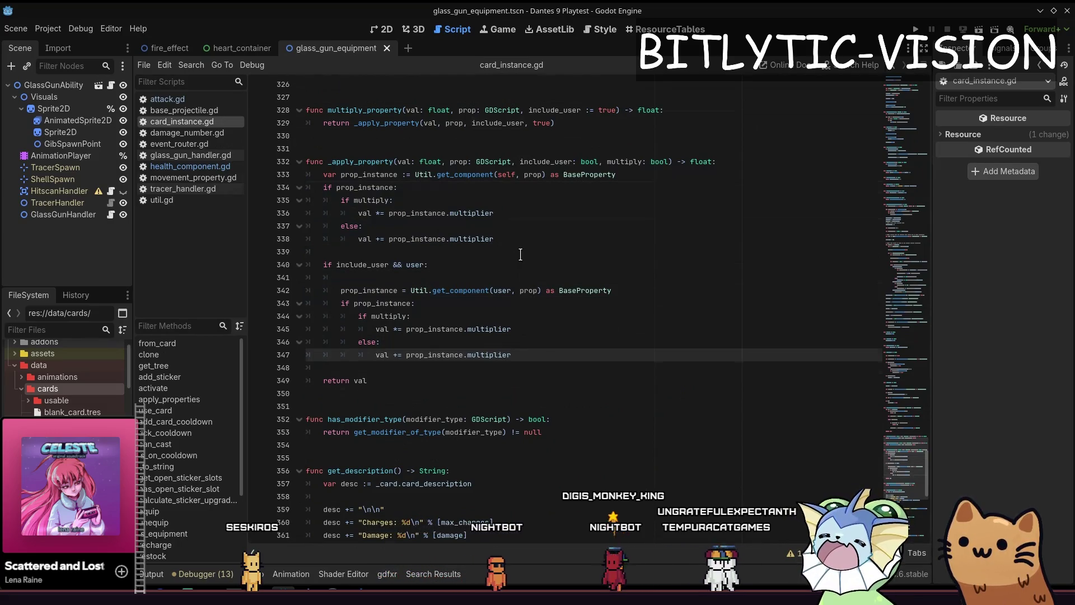
pyautogui.moveTo(521, 354)
pyautogui.mouseDown()
pyautogui.moveTo(296, 150)
pyautogui.moveTo(295, 169)
pyautogui.moveTo(291, 162)
pyautogui.mouseUp()
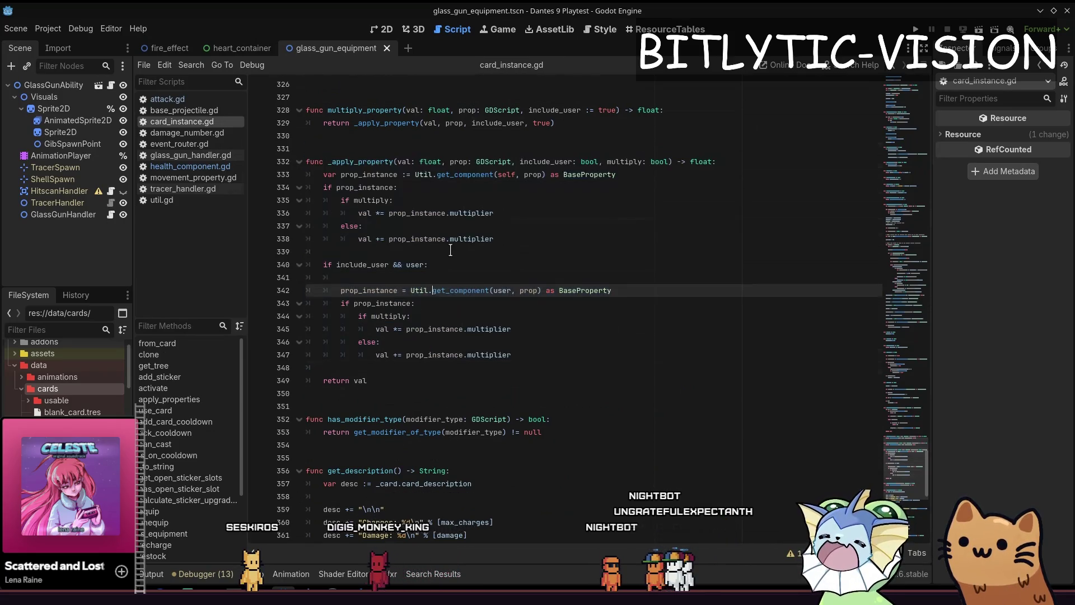
pyautogui.moveTo(472, 355); pyautogui.dragTo(362, 226)
pyautogui.click(554, 350)
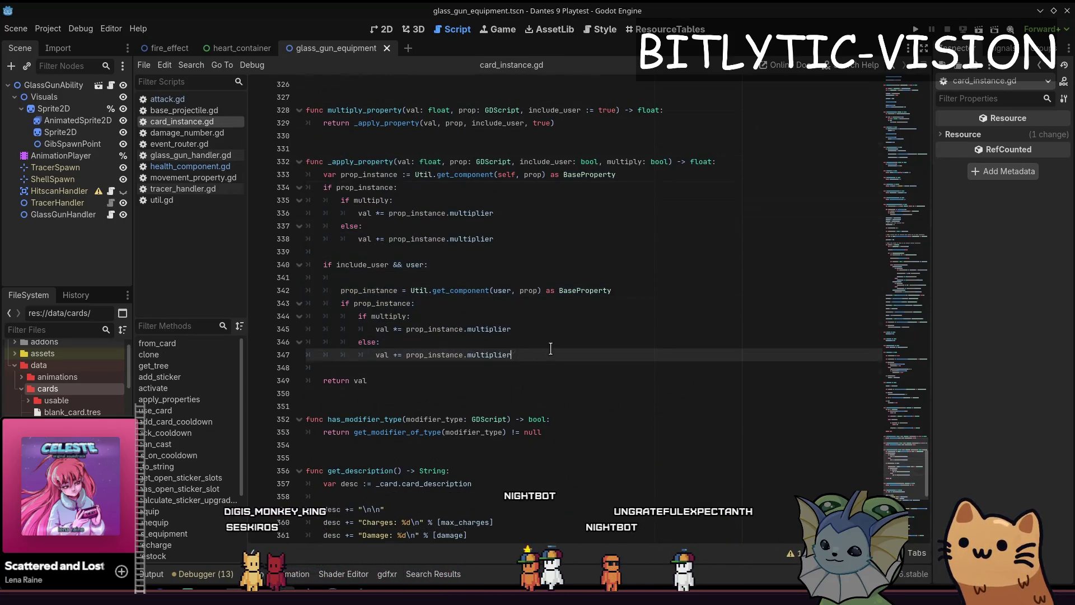
pyautogui.hotkey('ctrl', 'z')
# Review card_instance.gd, jumping back through the user getter, damage_dealt signal and activate code
pyautogui.hotkey('ctrl', 'z')
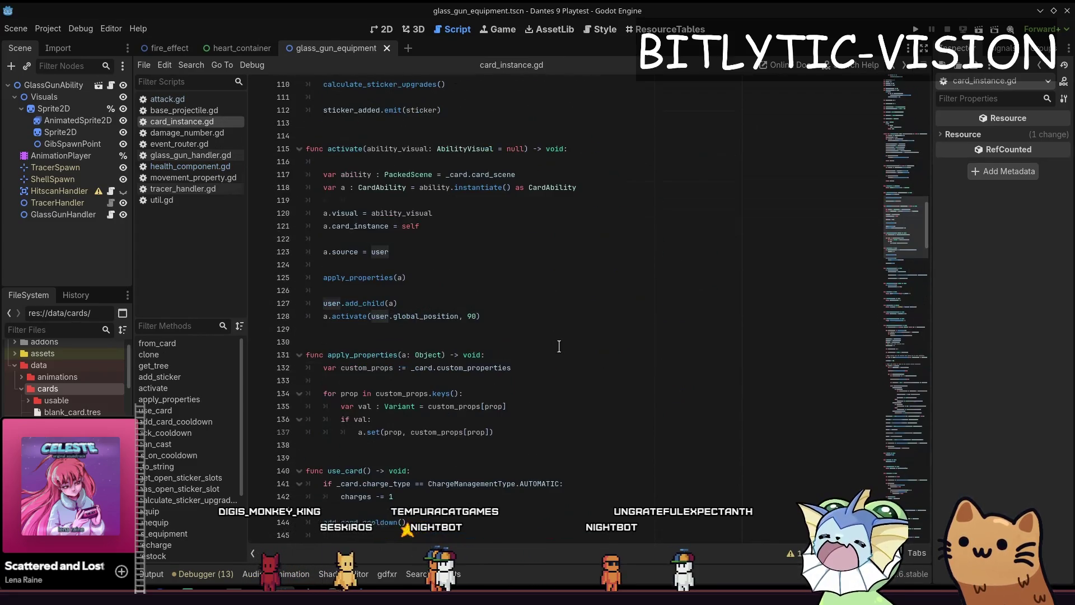
pyautogui.hotkey('ctrl', 'z')
pyautogui.hotkey('ctrl', 'z')
pyautogui.hotkey('ctrl', 'z')
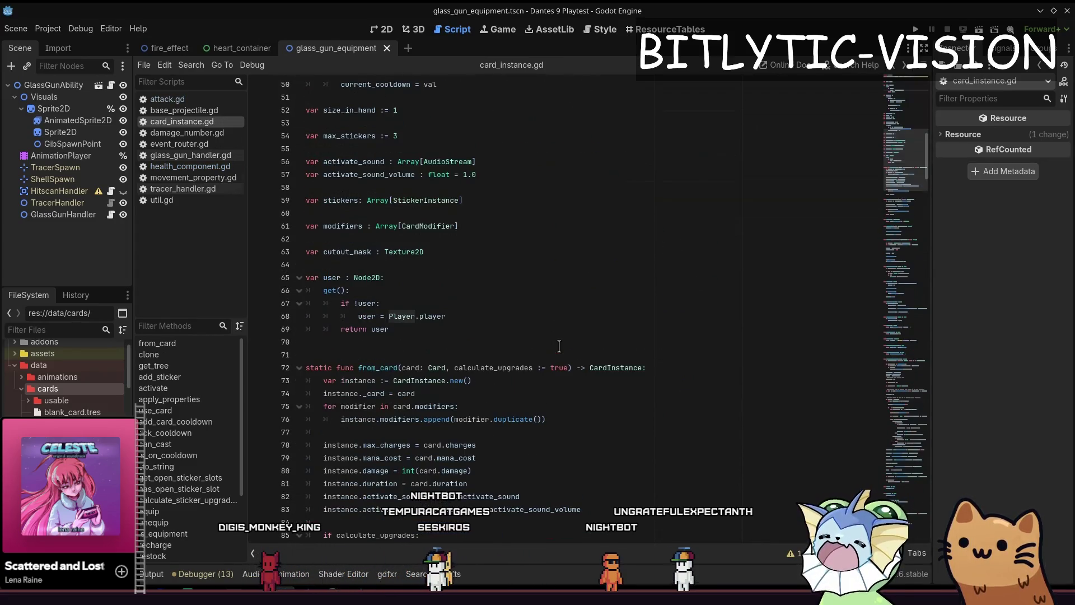
pyautogui.hotkey('ctrl', 'z')
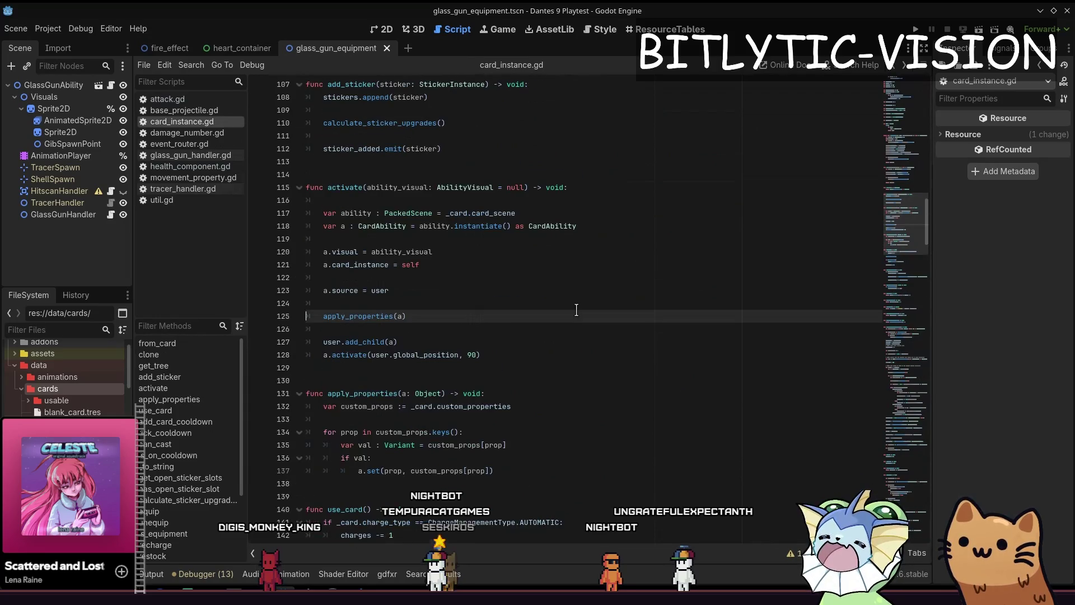
pyautogui.hotkey('ctrl', 'z')
pyautogui.hotkey('ctrl', 'z')
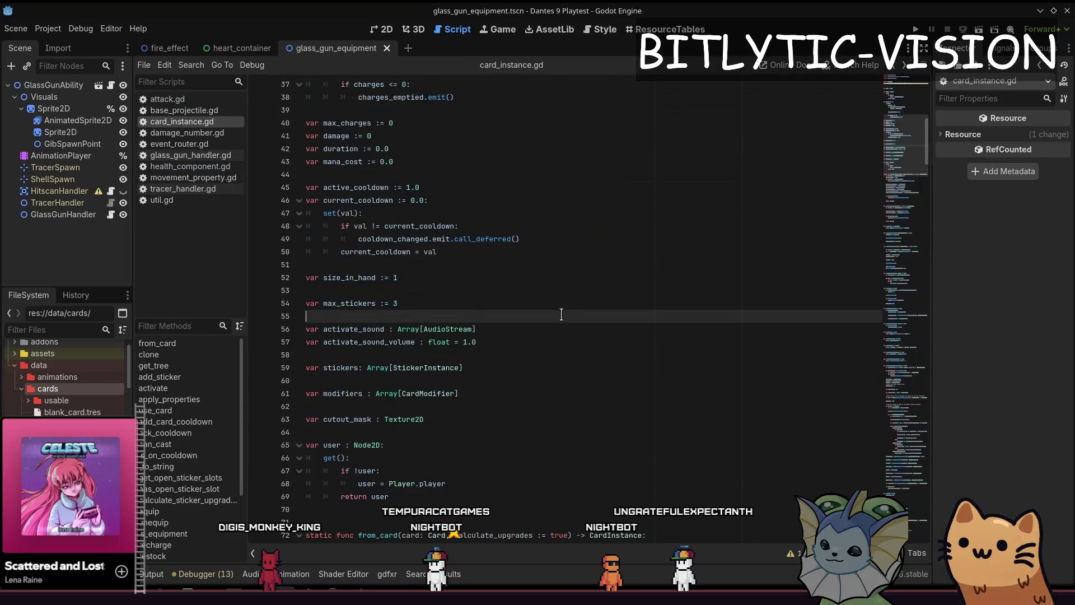
pyautogui.hotkey('ctrl', 'z')
pyautogui.hotkey('ctrl', 'z')
pyautogui.hotkey('ctrl', 'z')
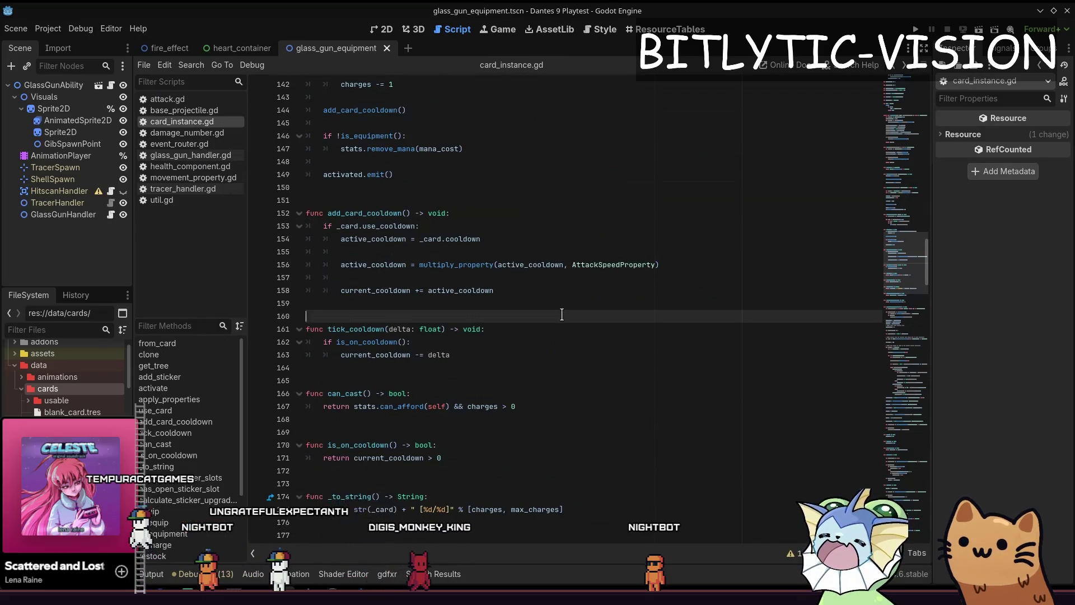
pyautogui.press('pagedown')
pyautogui.press('pageup')
pyautogui.press('pagedown')
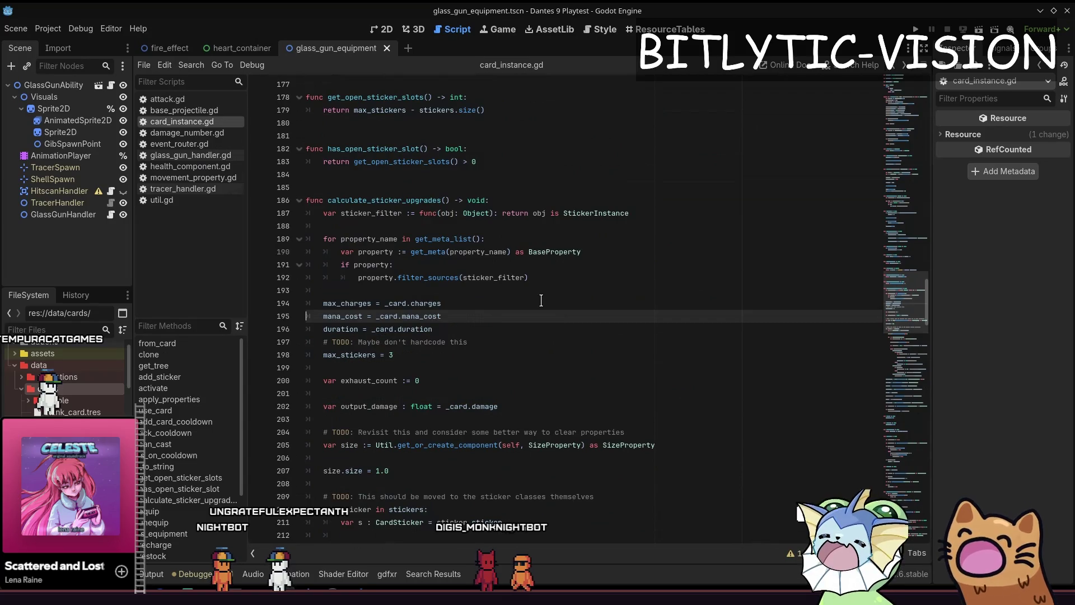
pyautogui.click(420, 341)
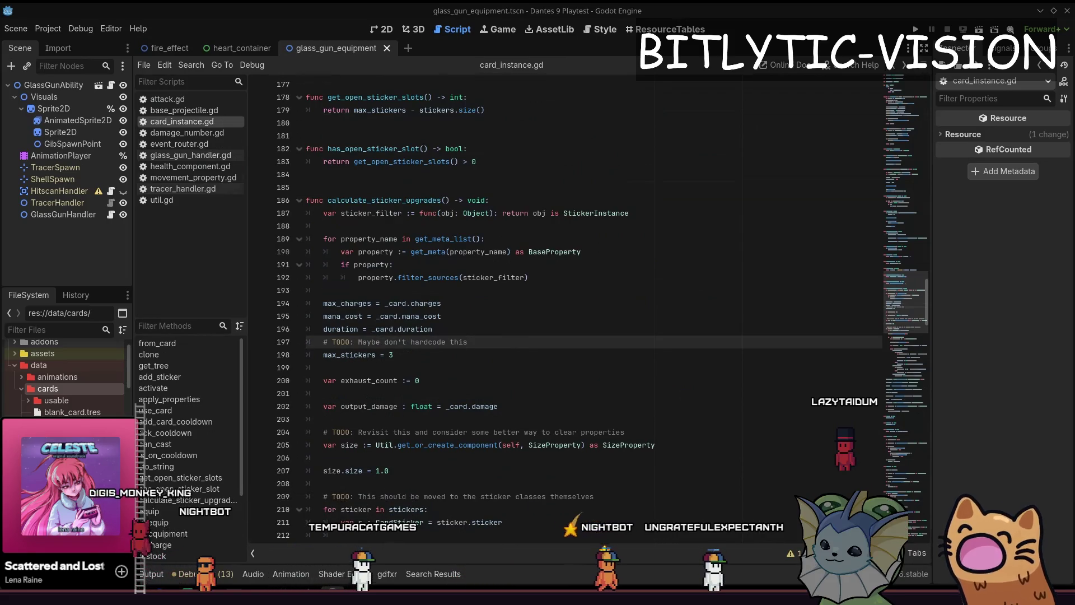
pyautogui.click(515, 332)
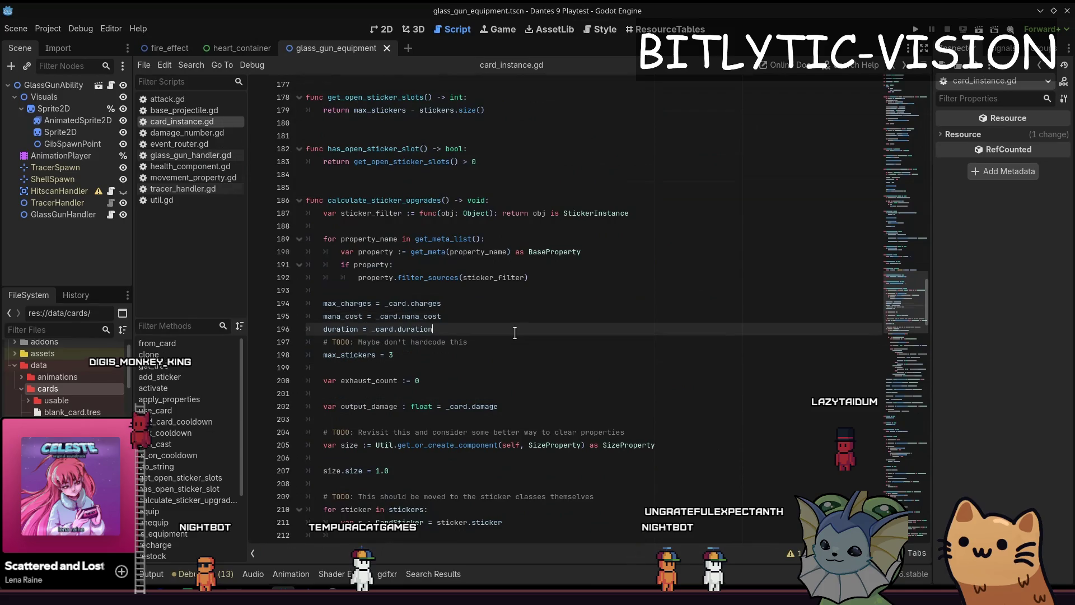
# Open health_component.gd through Quick Open and place the caret on line 85
pyautogui.hotkey('shift', 'alt', 'o')
pyautogui.hotkey('shift', 'alt', 'o')
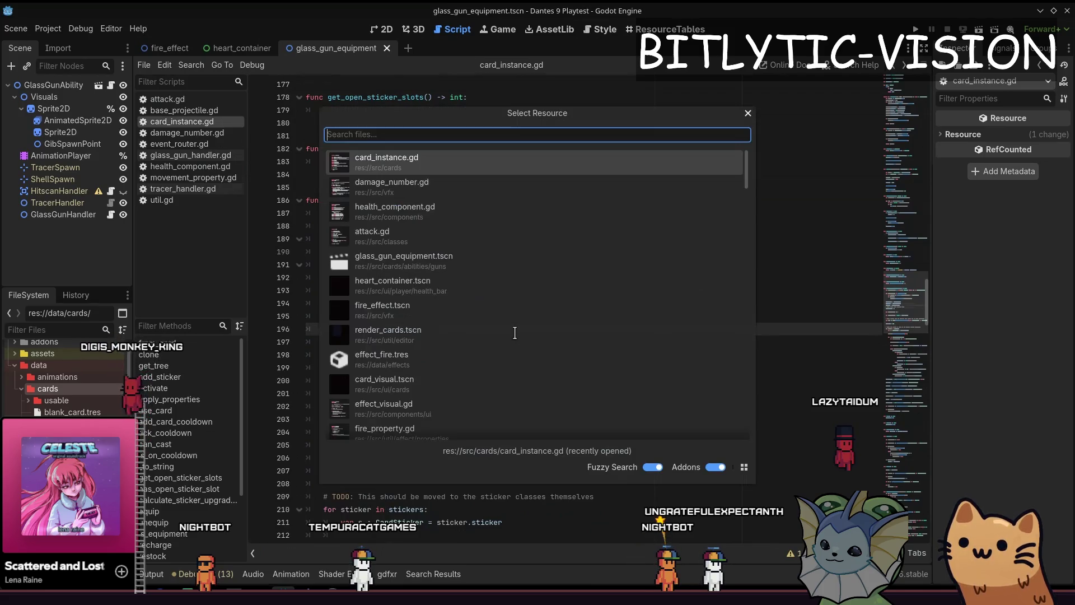
pyautogui.hotkey('shift', 'alt', 'o')
pyautogui.hotkey('shift', 'alt', 'o')
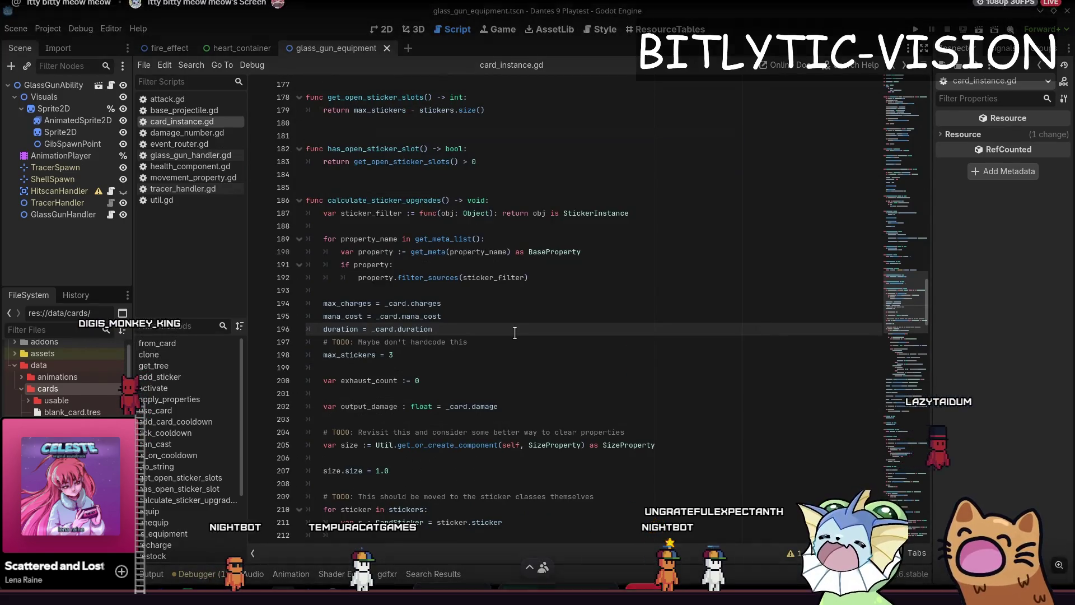
pyautogui.hotkey('shift', 'alt', 'o')
pyautogui.write('health_component')
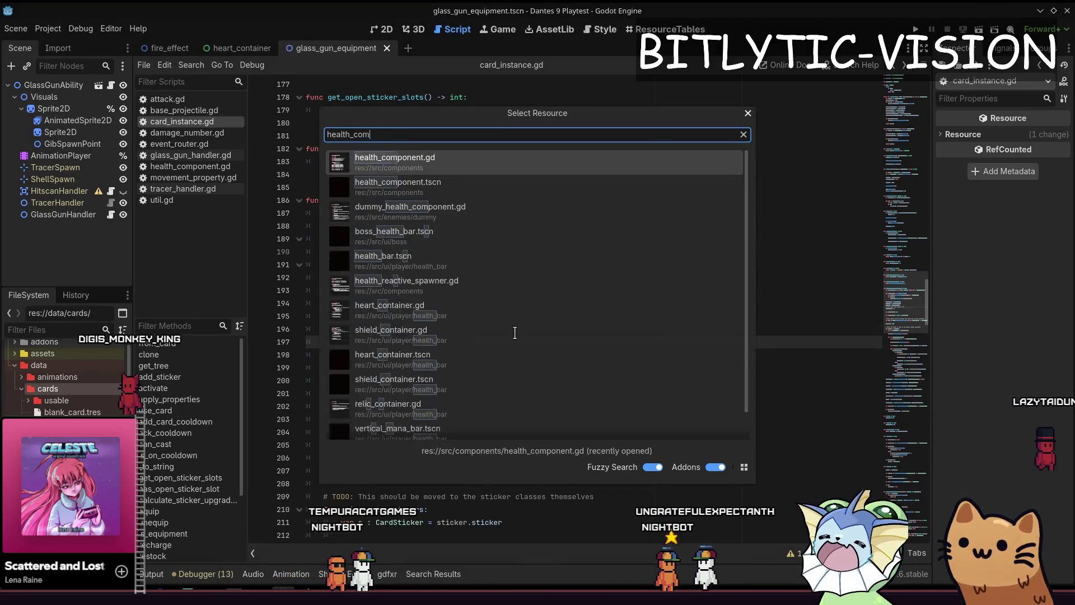
pyautogui.press('Return')
pyautogui.click(515, 332)
pyautogui.press('Up')
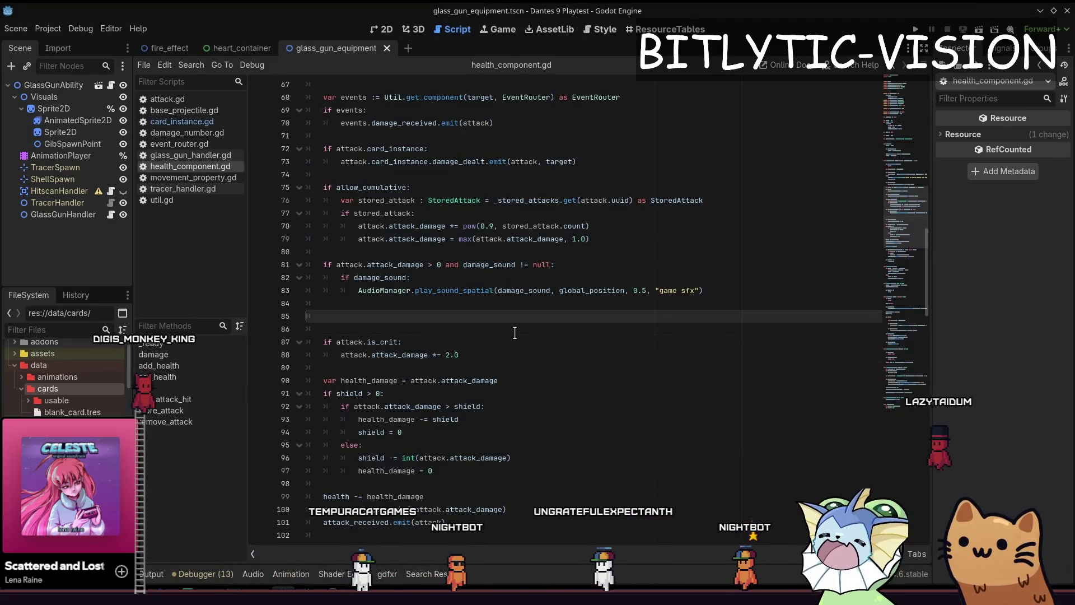
# Save, widen the FileSystem dock, collapse the data folders and expand src
pyautogui.hotkey('ctrl', 's')
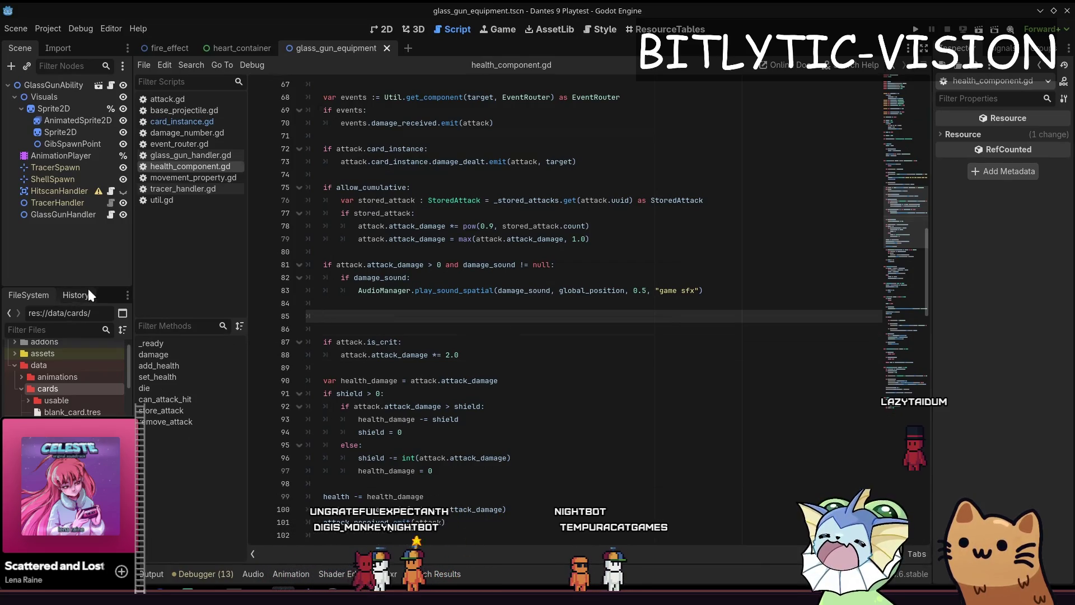
pyautogui.moveTo(130, 276)
pyautogui.mouseDown()
pyautogui.moveTo(142, 276)
pyautogui.moveTo(105, 257)
pyautogui.mouseUp()
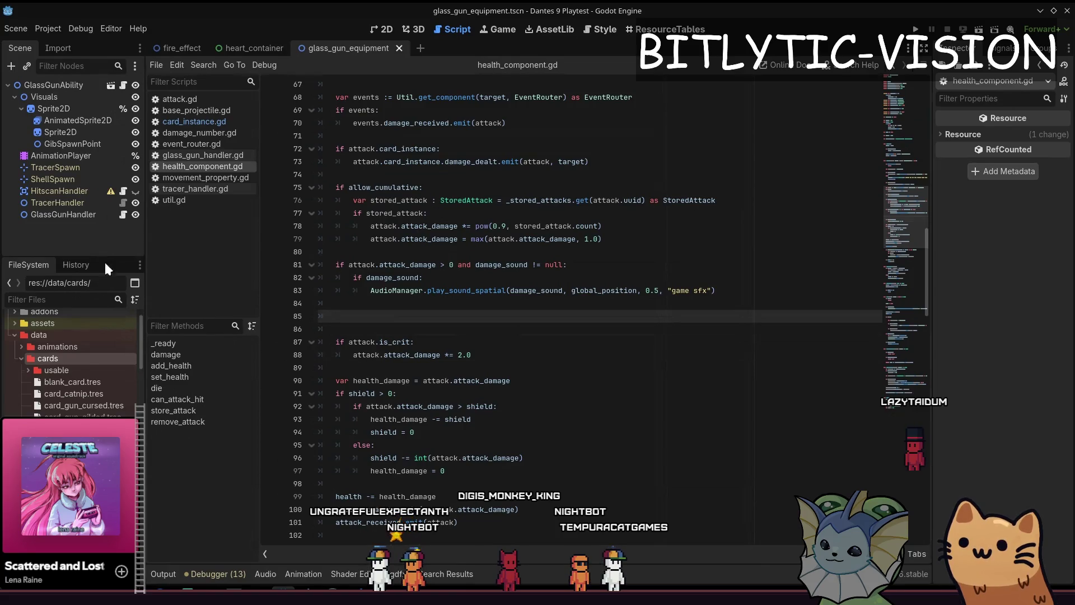
pyautogui.doubleClick(46, 359)
pyautogui.doubleClick(49, 331)
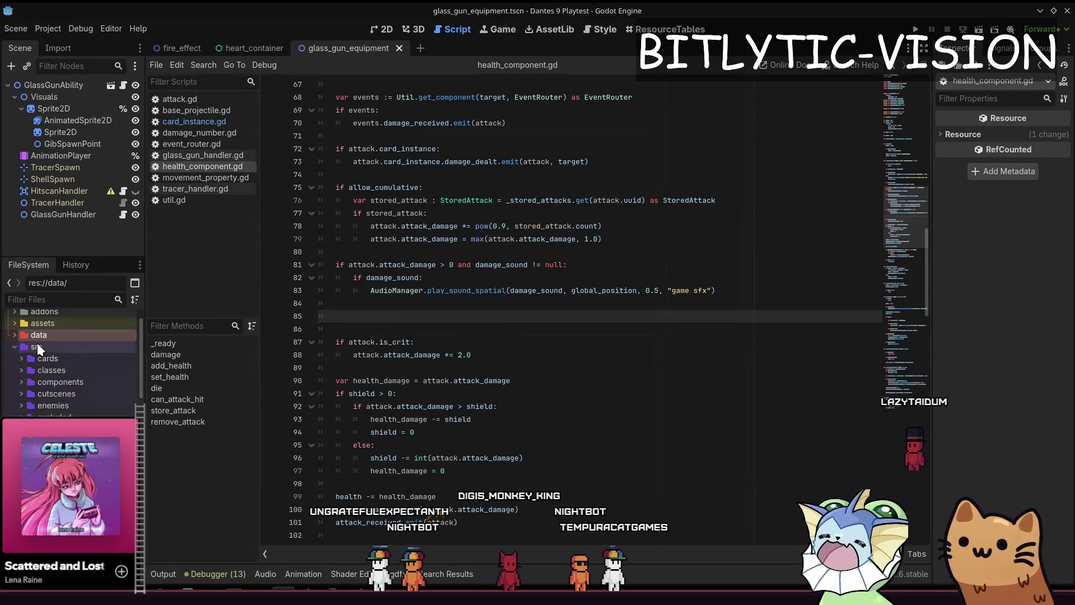
pyautogui.click(37, 343)
pyautogui.doubleClick(41, 378)
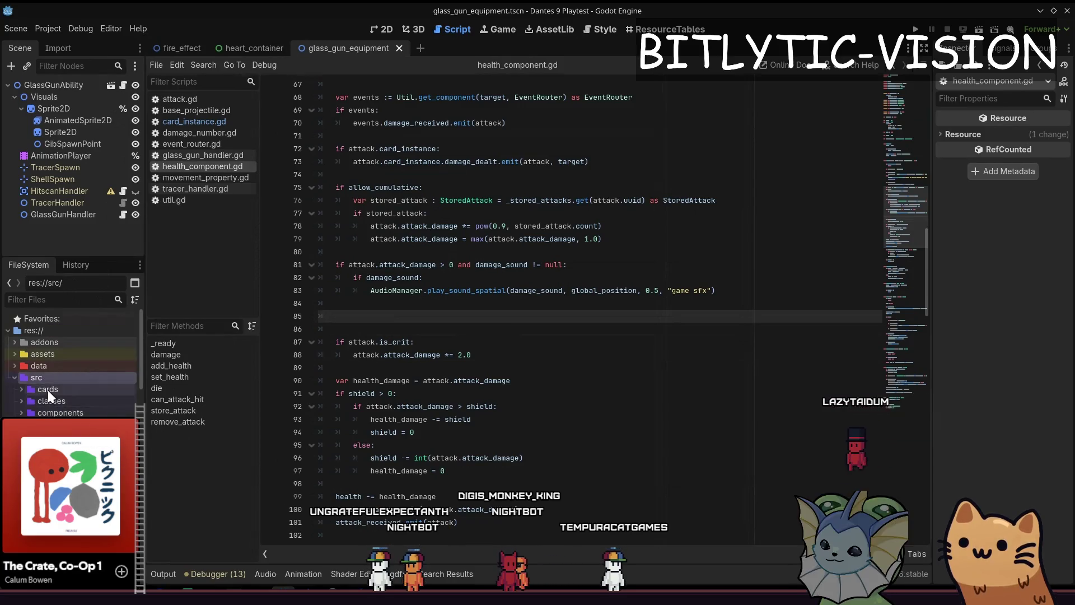
pyautogui.click(48, 390)
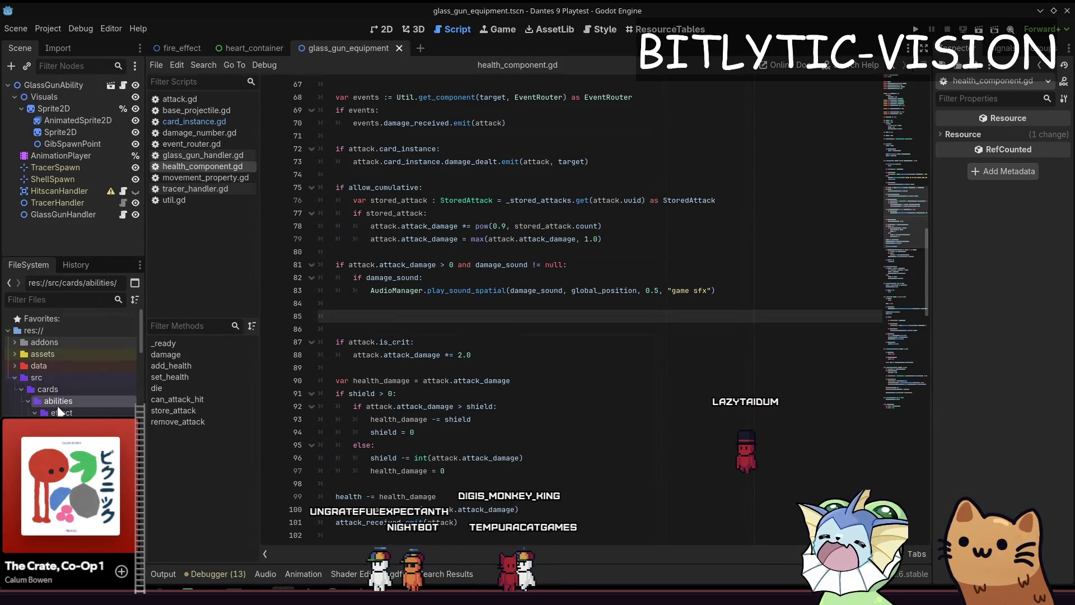
# Collapse the abilities folders and start a new script in src/cards/properties
pyautogui.click(61, 413)
pyautogui.doubleClick(61, 412)
pyautogui.doubleClick(57, 401)
pyautogui.click(61, 425)
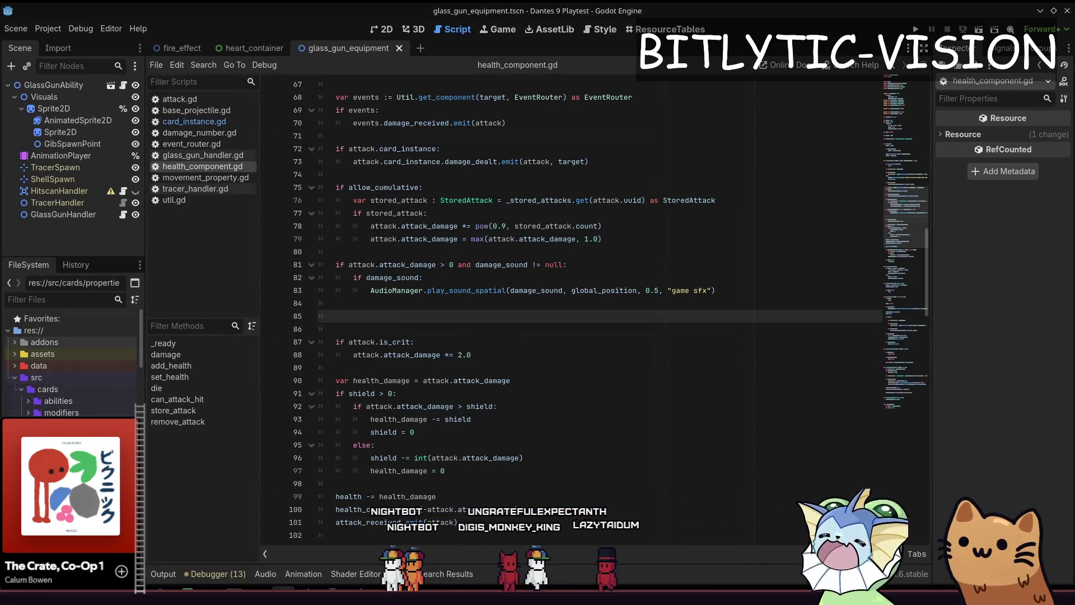
pyautogui.scroll(-2, 61, 404)
pyautogui.rightClick(60, 391)
pyautogui.moveTo(112, 397)
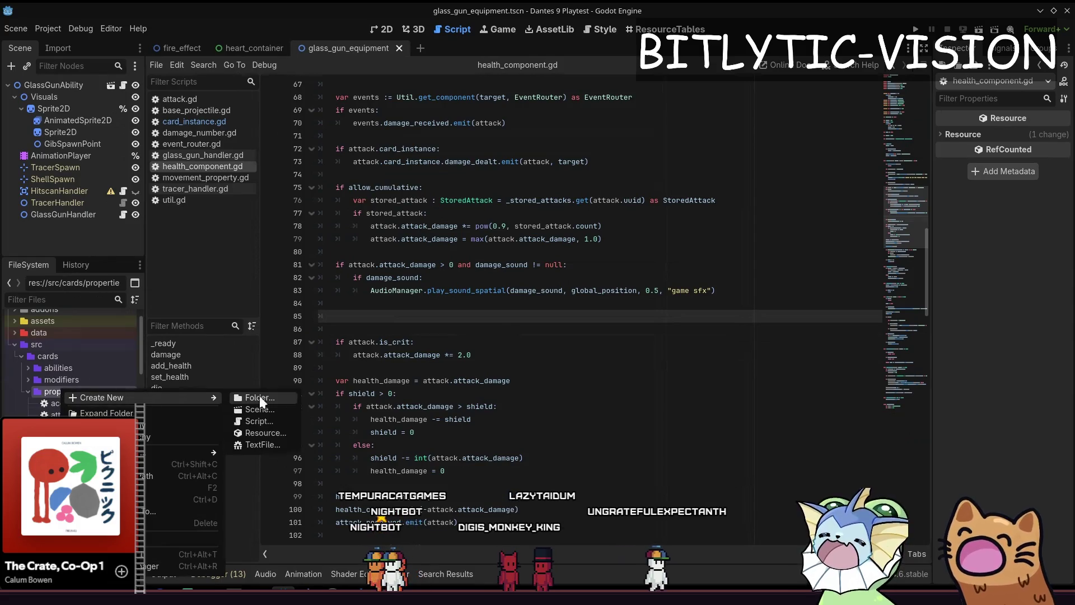
pyautogui.click(257, 414)
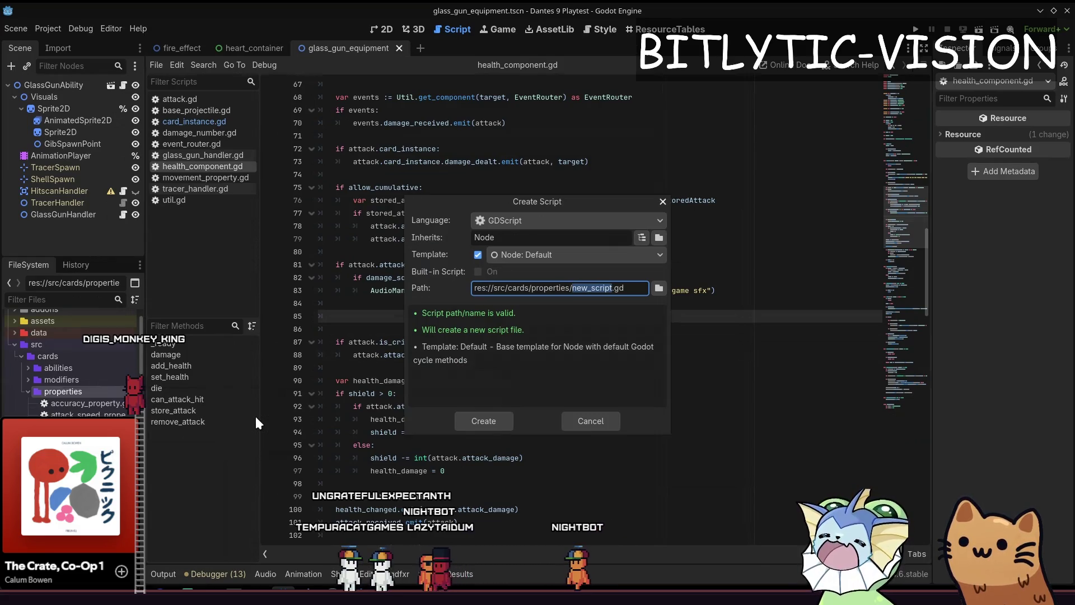
# Name the new script critical_chance_property and create it
pyautogui.write('critical_c')
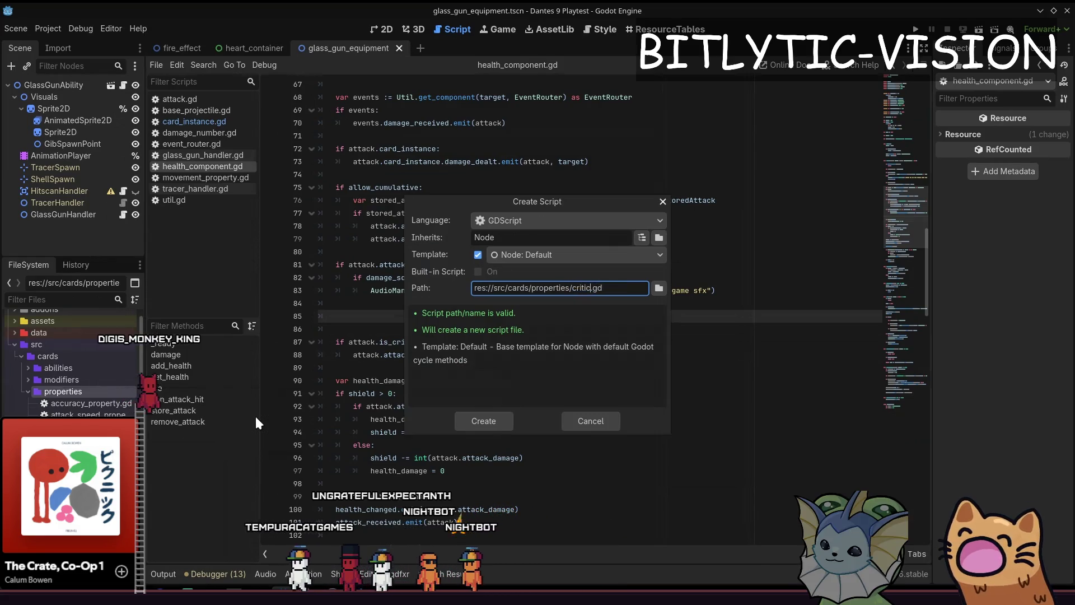
pyautogui.write('han')
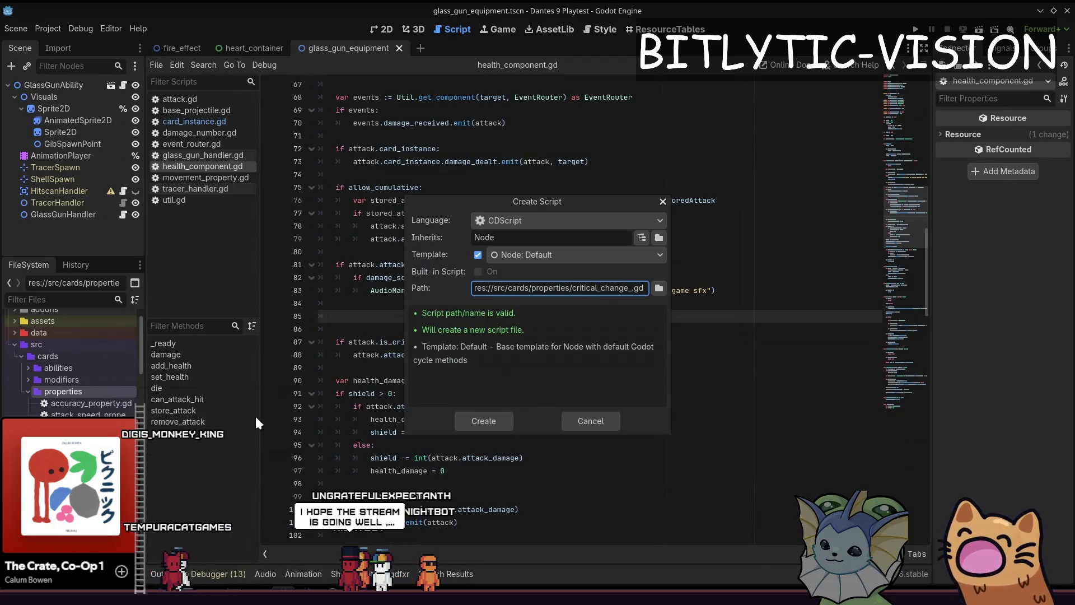
pyautogui.write('ce_property')
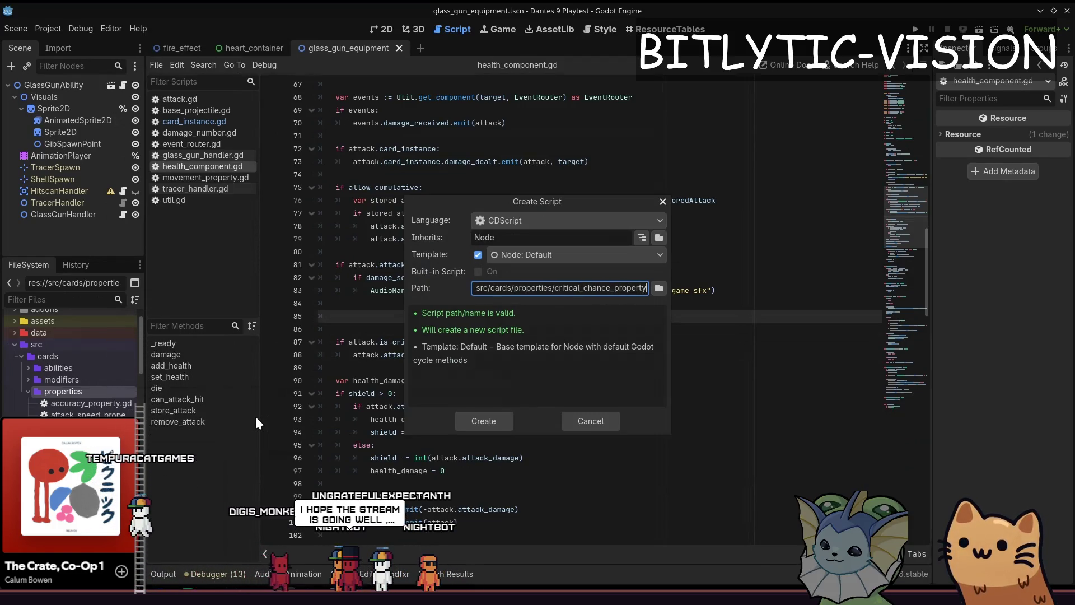
pyautogui.press('Return')
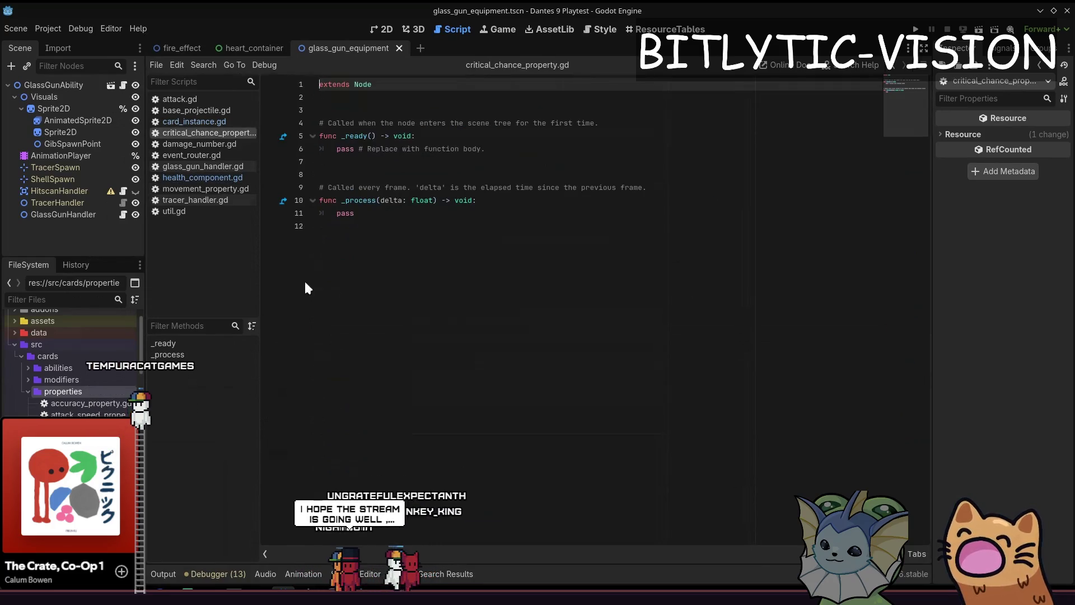
# Replace the template with class_name CriticalChanceProperty extending BaseProperty
pyautogui.hotkey('ctrl', 'a')
pyautogui.write('extends BaseP')
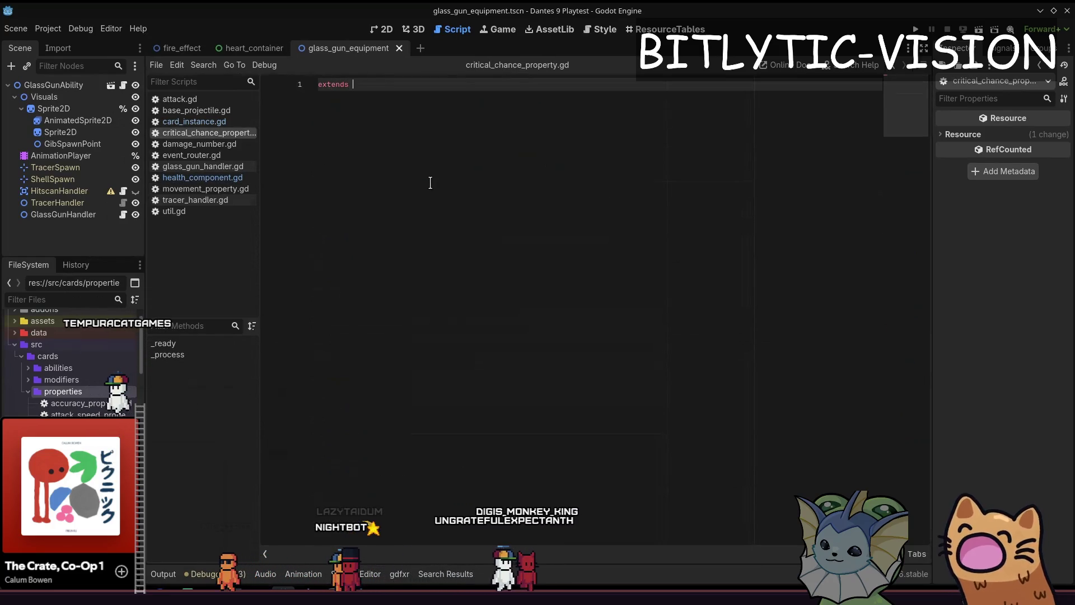
pyautogui.press('Return')
pyautogui.hotkey('ctrl', 'shift', 'Return')
pyautogui.write('class_name')
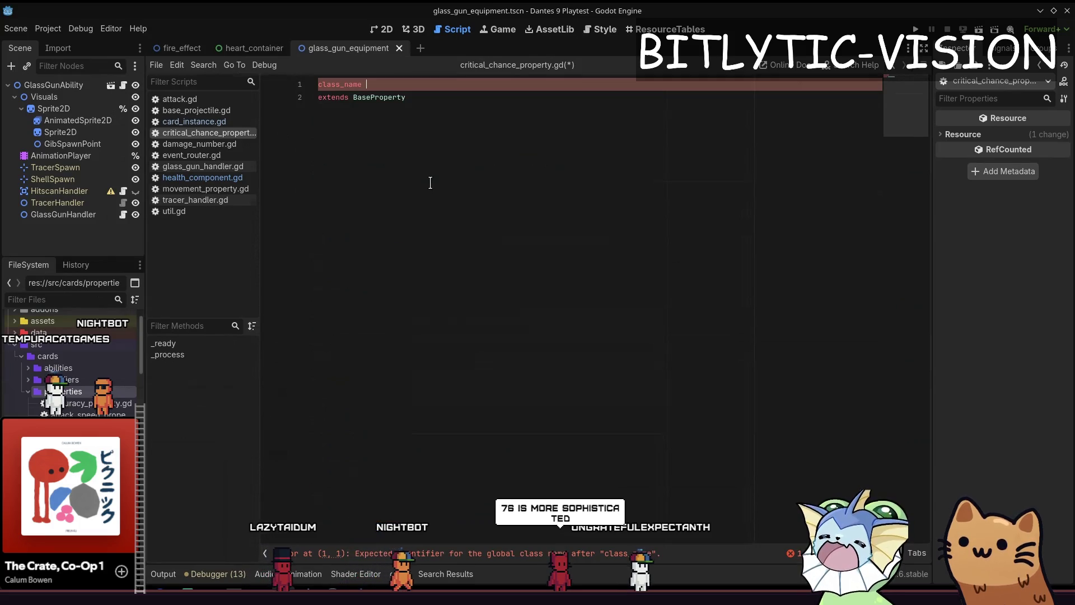
pyautogui.write('ticalChanceProperty')
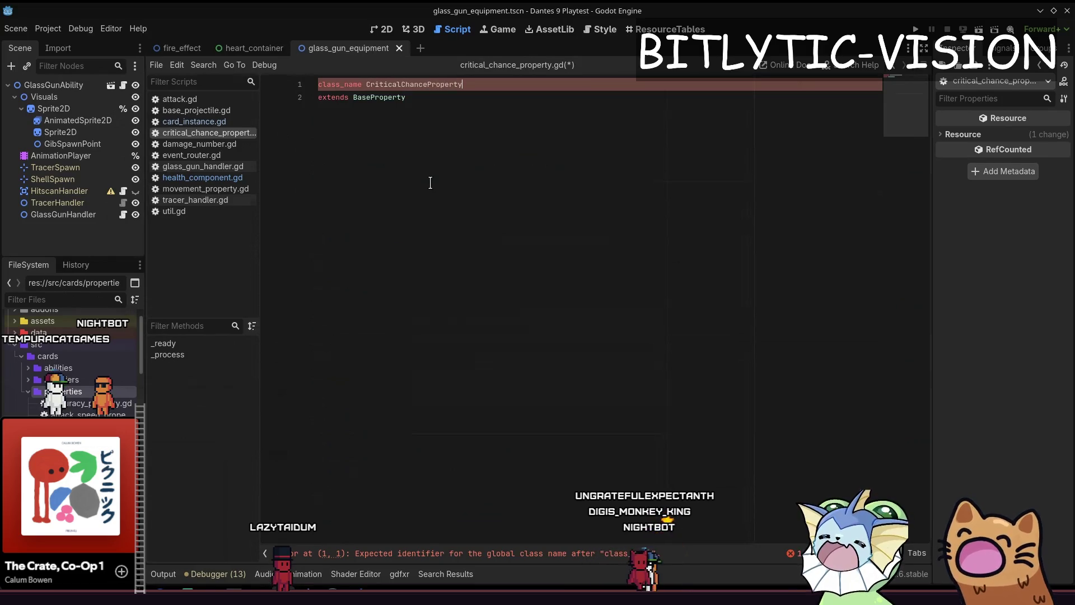
# Save critical_chance_property.gd and start duplicating the file
pyautogui.hotkey('ctrl', 'a')
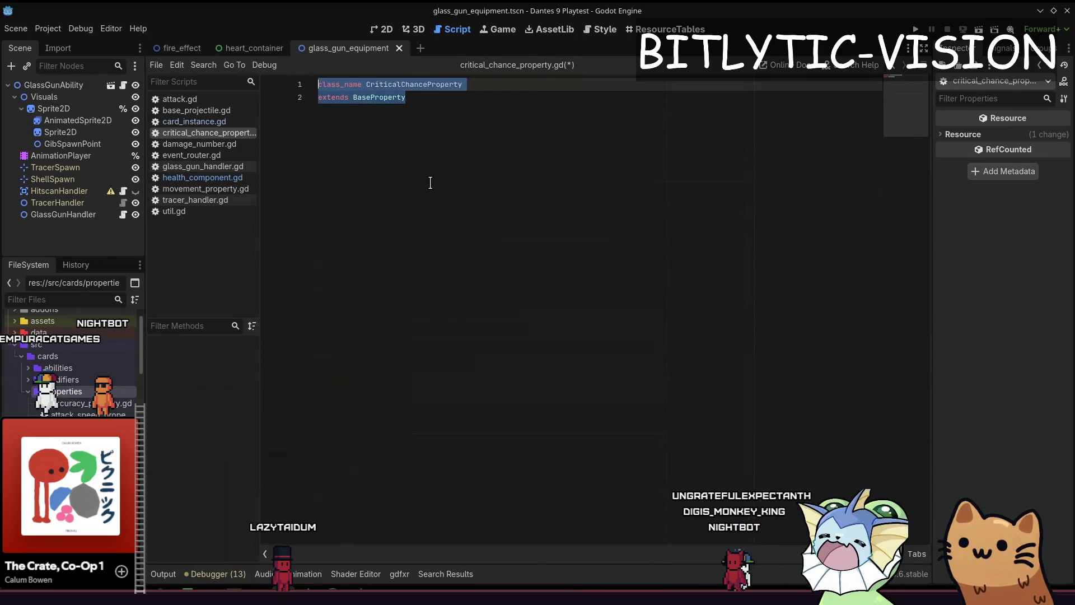
pyautogui.press('Down')
pyautogui.hotkey('ctrl', 's')
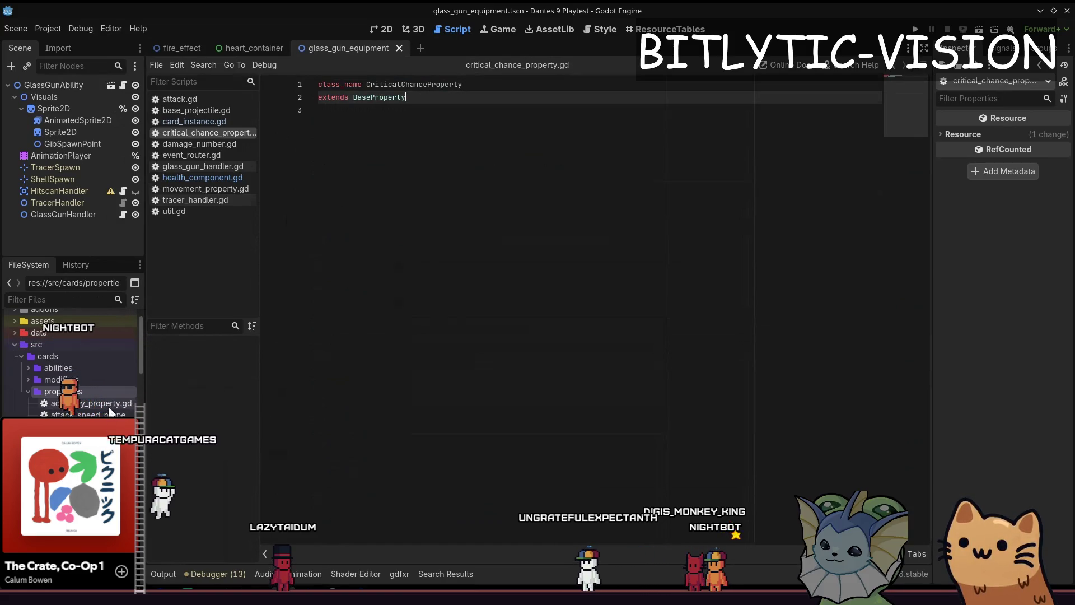
pyautogui.press('Down')
pyautogui.hotkey('ctrl', 'd')
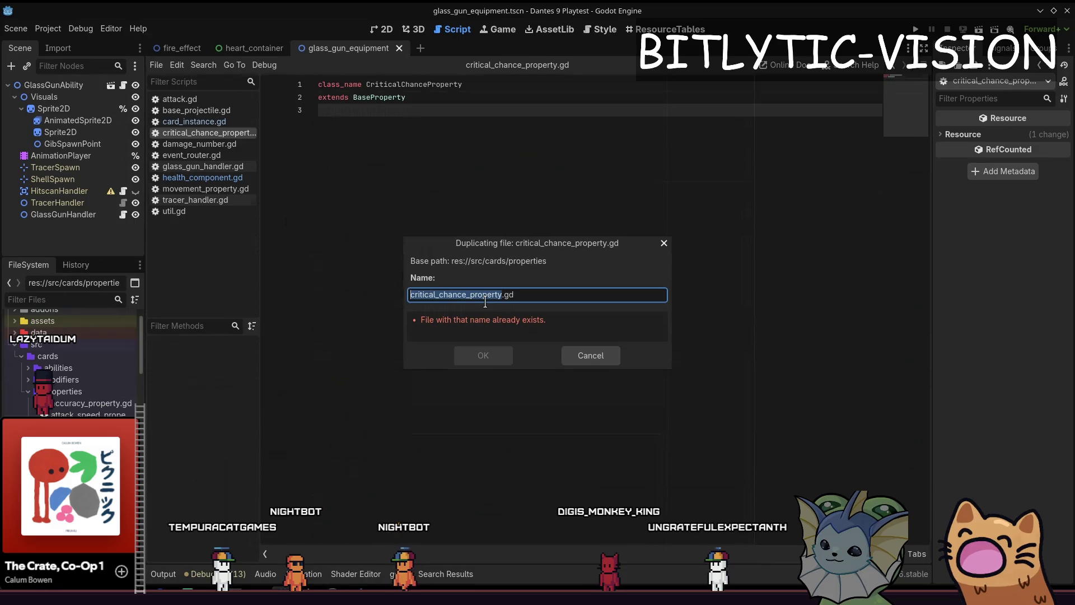
# Name the duplicate file critical_damage_property.gd
pyautogui.write('critical_')
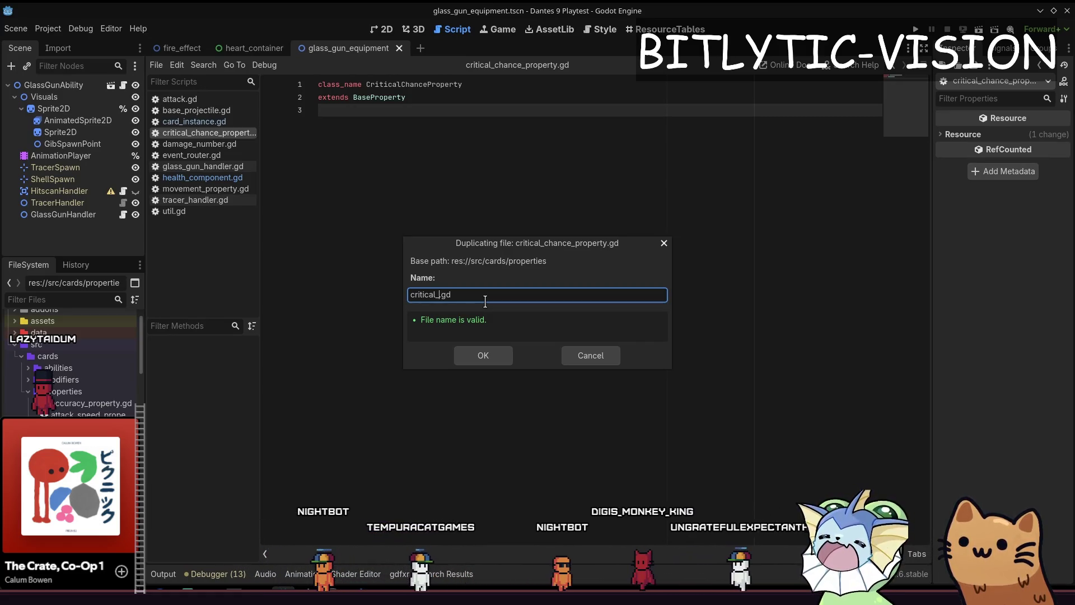
pyautogui.write('chang')
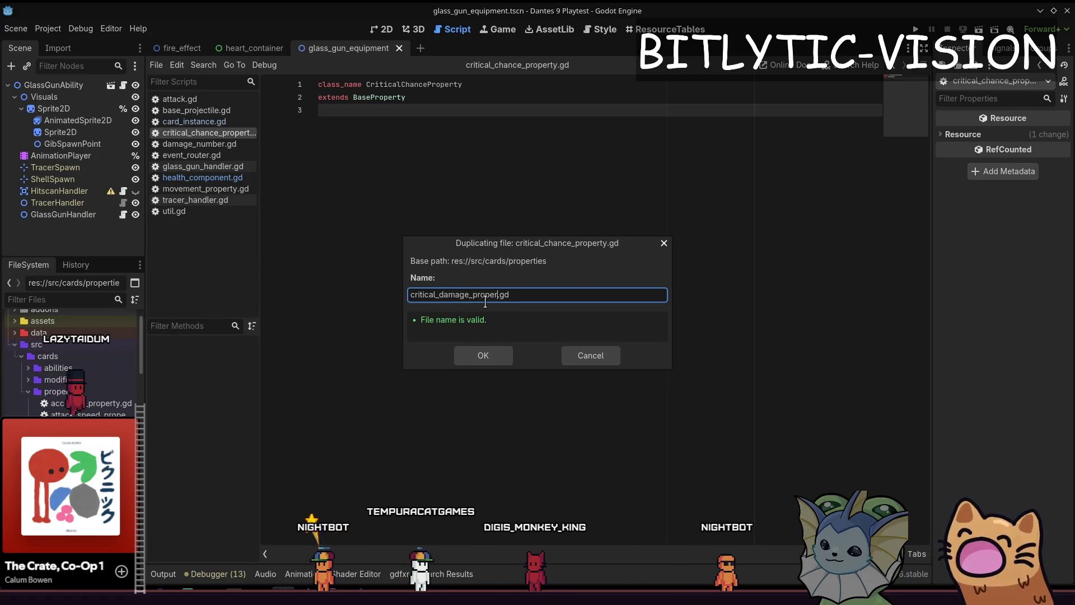
pyautogui.press('Return')
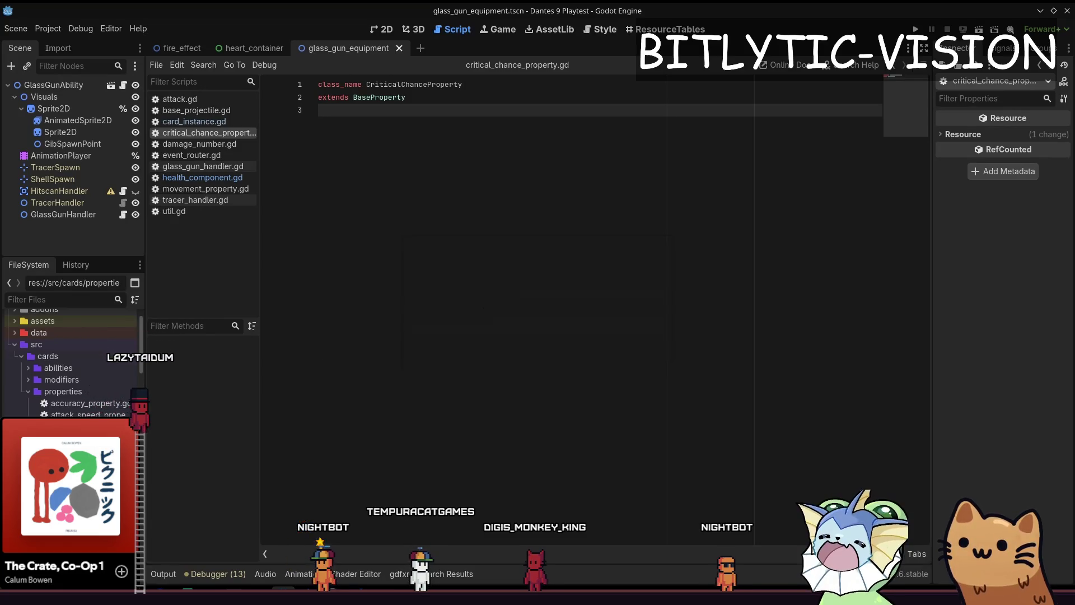
# Change the duplicate's class_name to CriticalDamageProperty
pyautogui.press('End')
pyautogui.hotkey('shift', 'ctrl', 'Left')
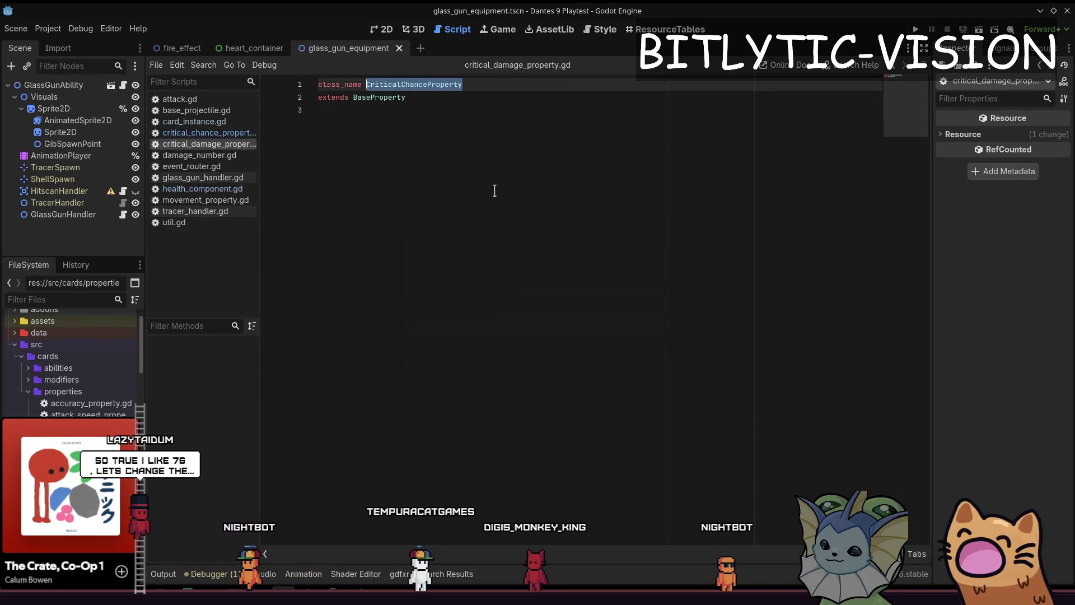
pyautogui.write('CriticalDa')
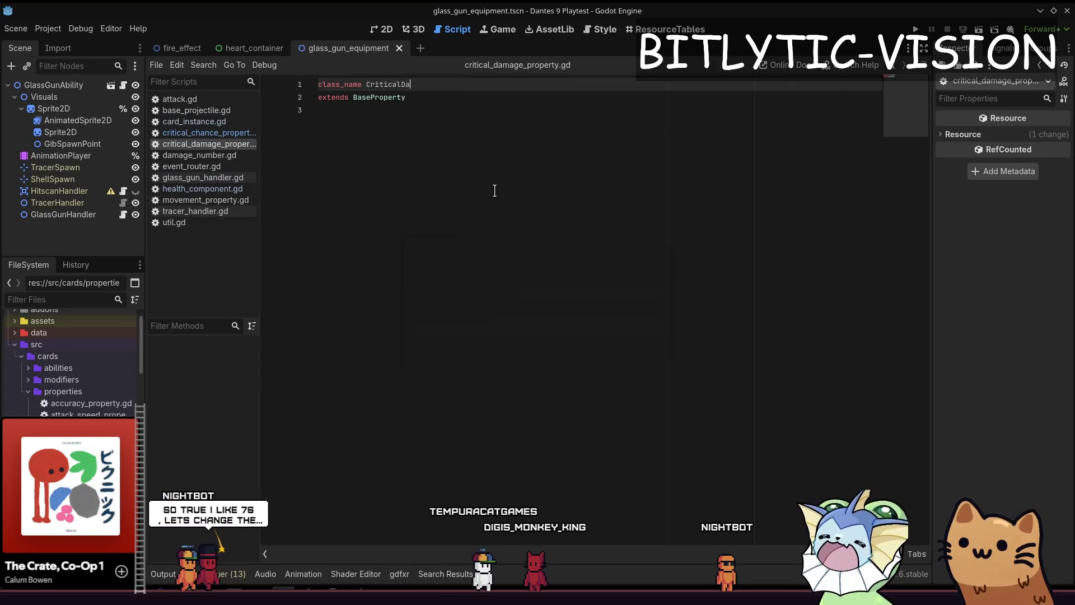
pyautogui.write('mageProperty')
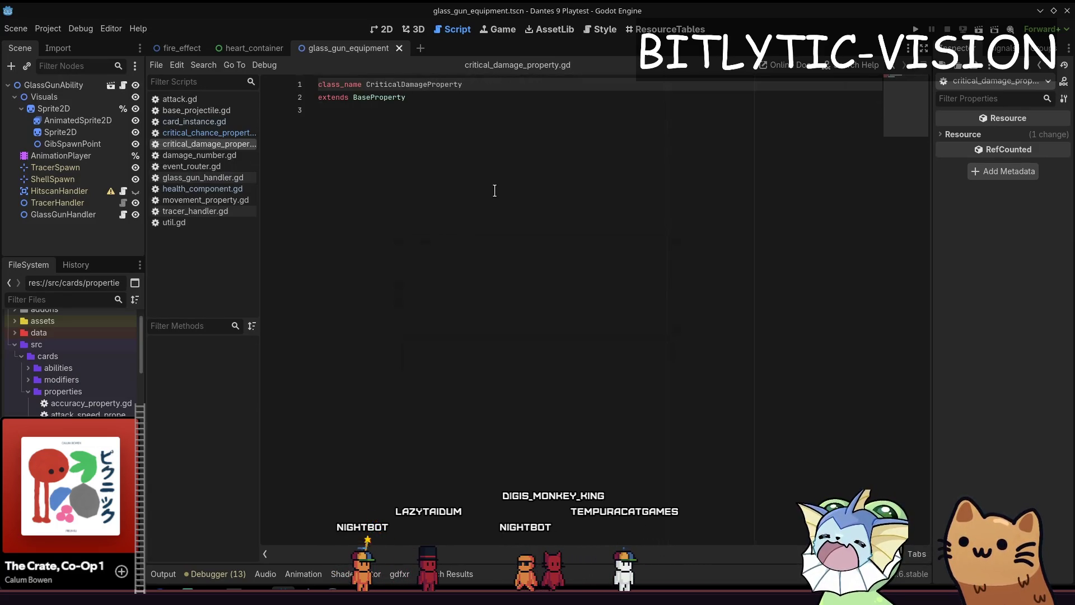
pyautogui.press('Home')
pyautogui.press('End')
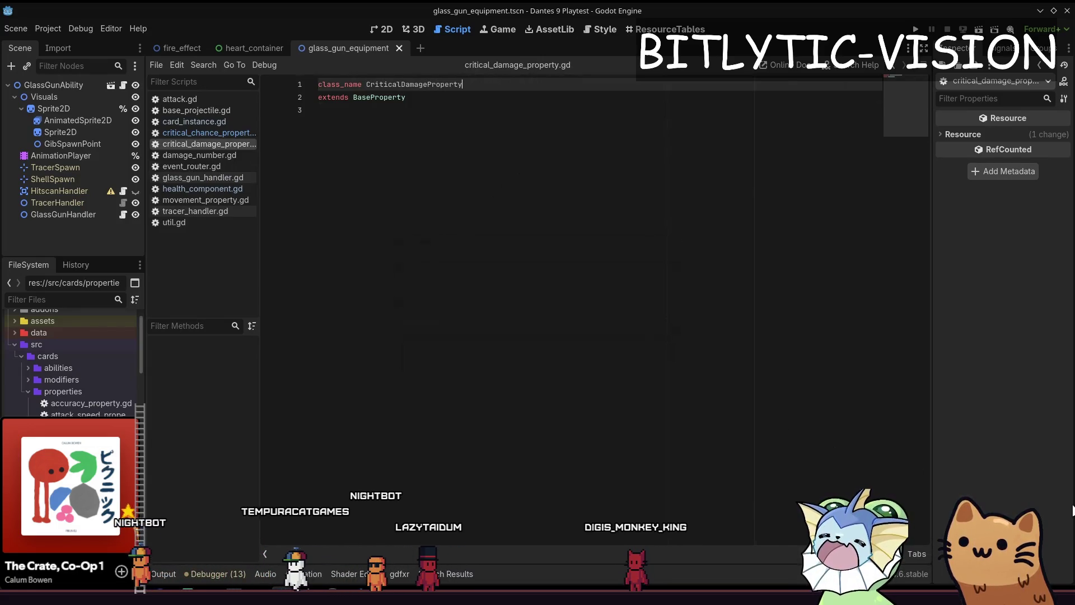
pyautogui.click(389, 112)
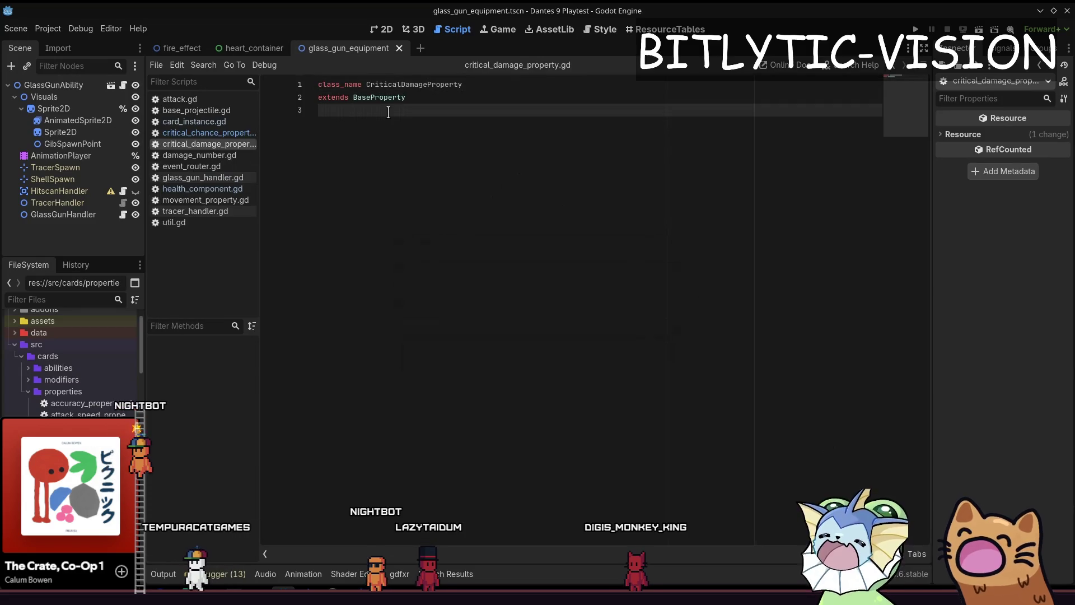
# Move the streaming window aside and return to critical_chance_property.gd
pyautogui.hotkey('shift', 'alt', 'o')
pyautogui.press('Escape')
pyautogui.hotkey('alt', 'Tab')
pyautogui.moveTo(497, 224); pyautogui.dragTo(327, 102)
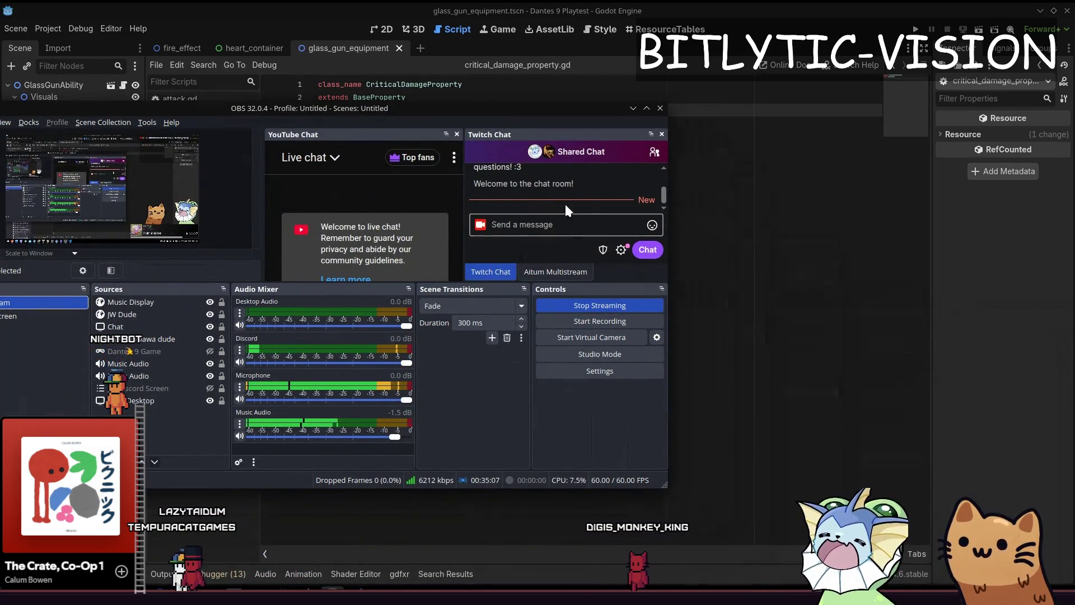
pyautogui.hotkey('alt', 'Tab')
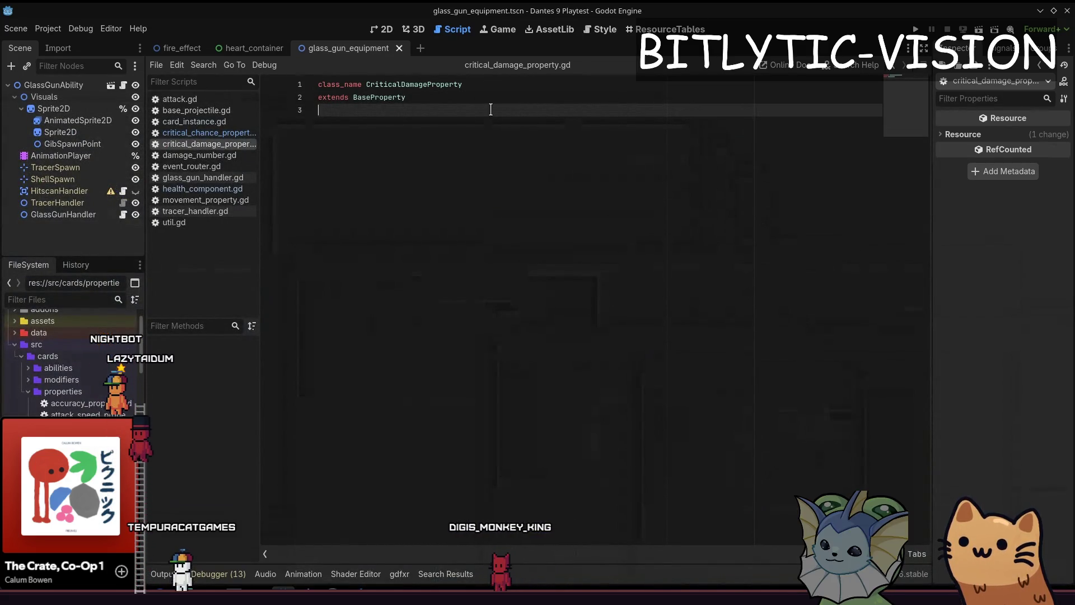
pyautogui.hotkey('alt', 'Left')
pyautogui.hotkey('alt', 'Left')
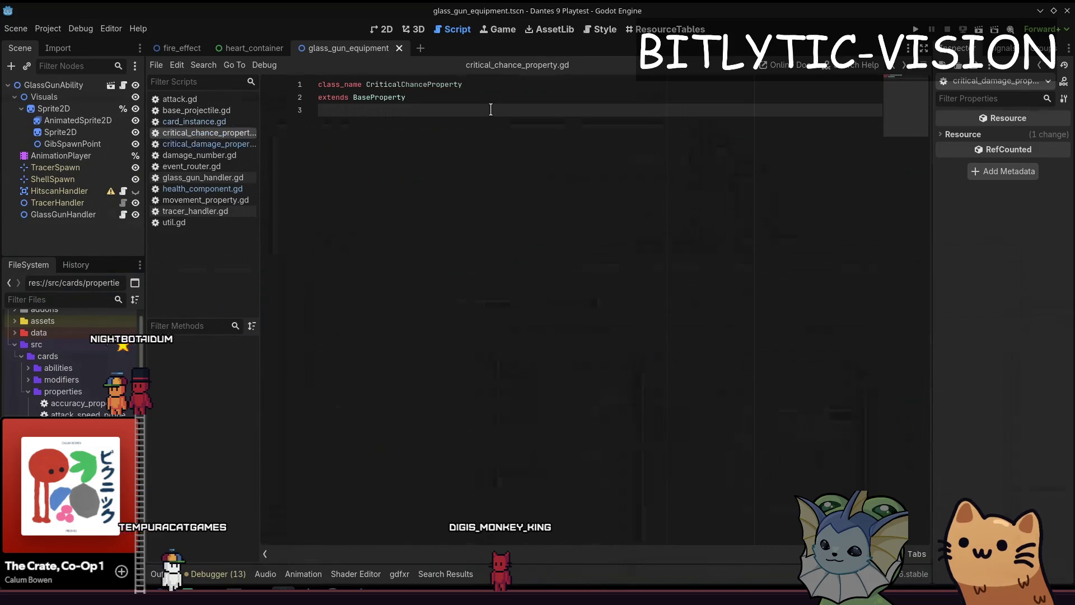
# Open health_component.gd and add blank lines above the is_crit check
pyautogui.hotkey('ctrl', 'alt', 'o')
pyautogui.write('health_comp')
pyautogui.press('Return')
pyautogui.press('Return')
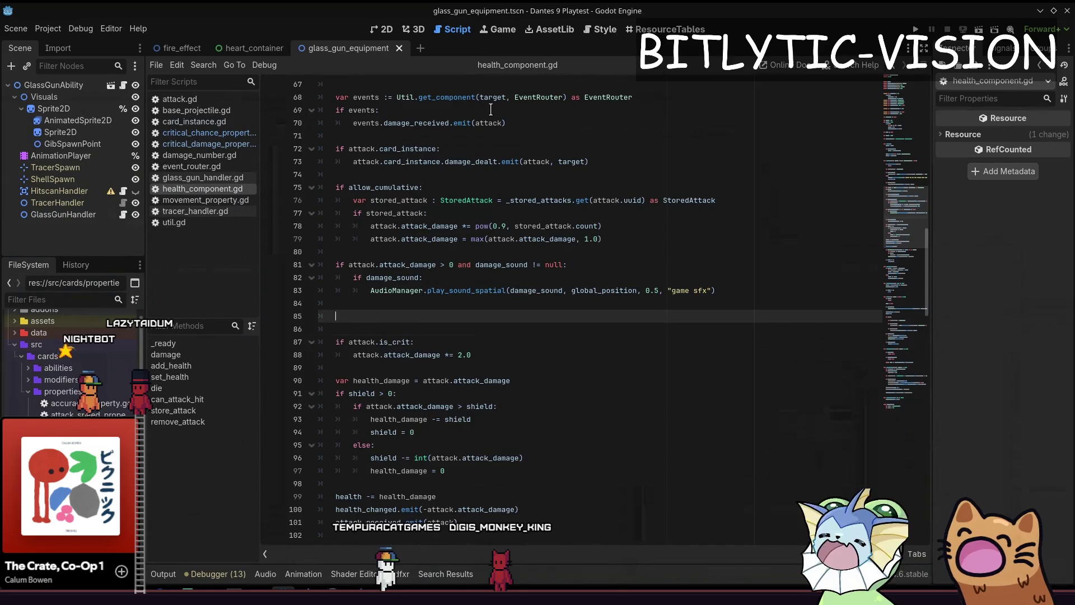
pyautogui.press('Return')
pyautogui.press('Up')
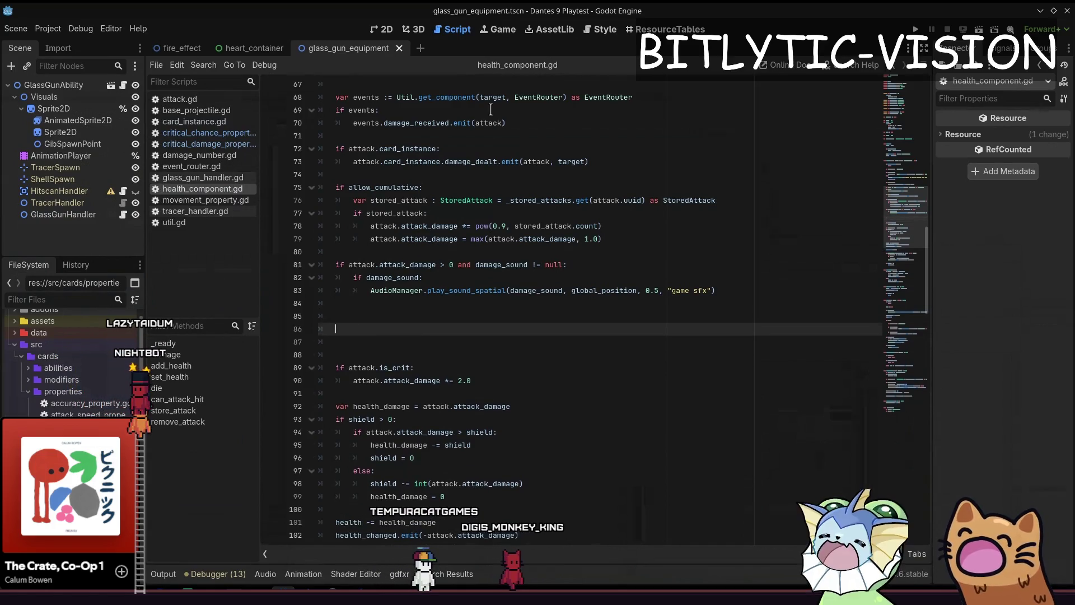
pyautogui.press('Up')
pyautogui.press('Up')
pyautogui.press('Up')
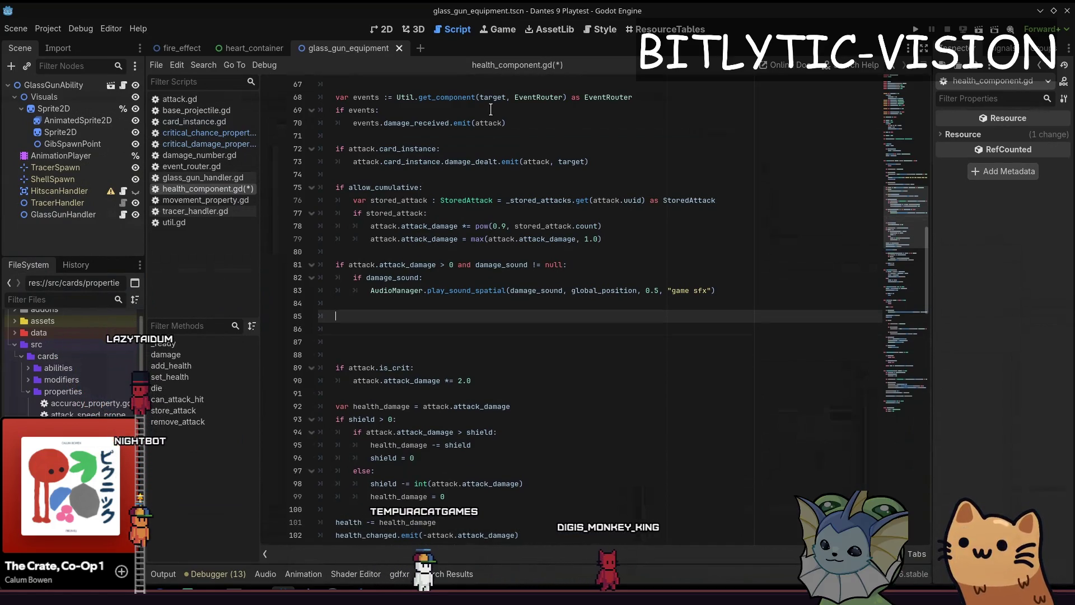
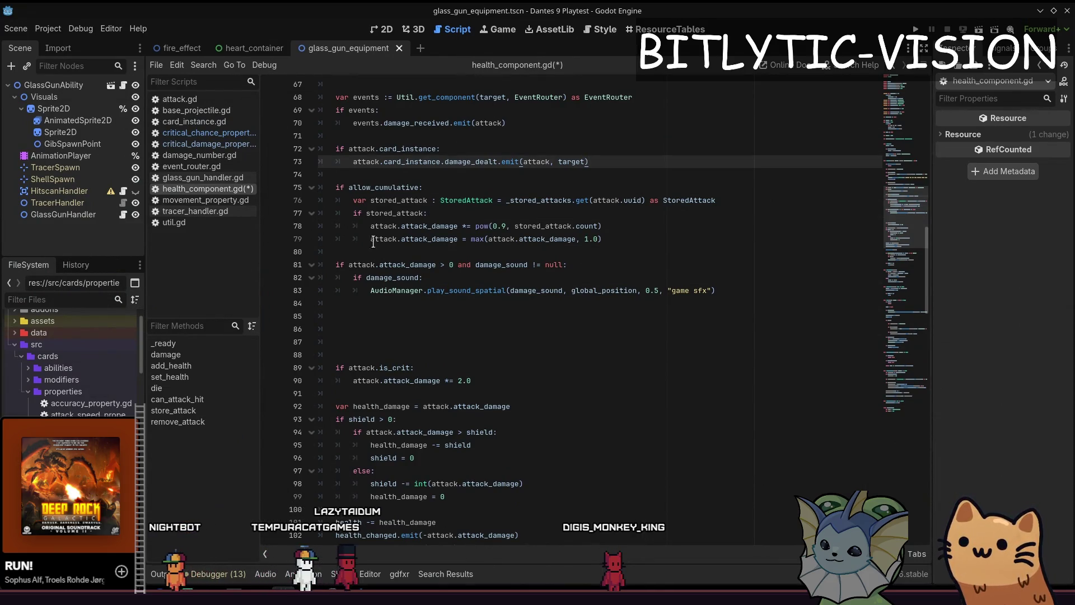
# Add comments '# 10% weapon crit chance' and '# Temporary ability: 15% chance to crit' on lines 86–88
pyautogui.click(386, 324)
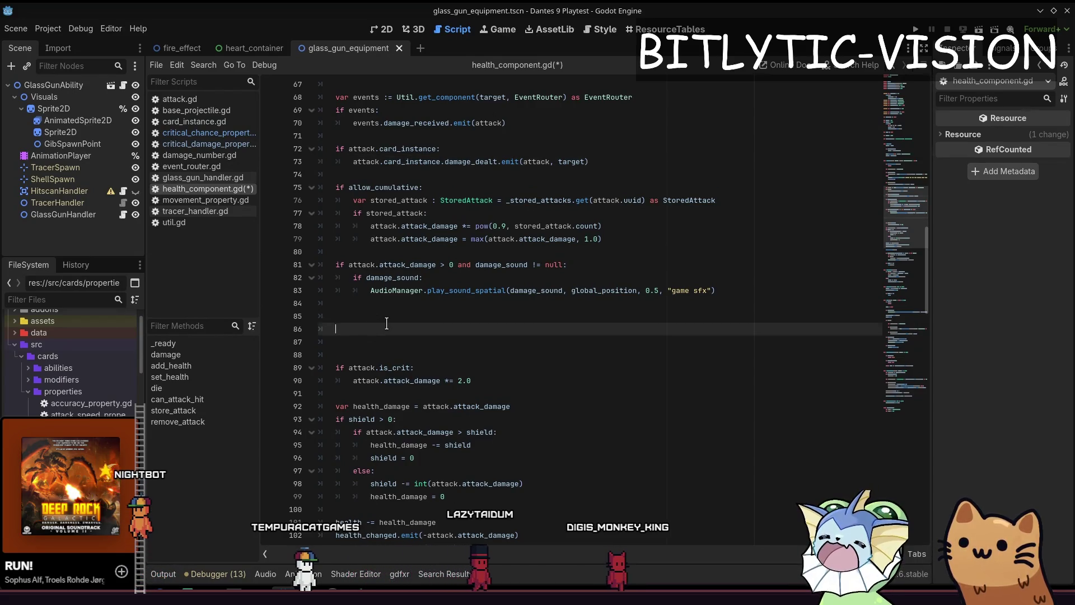
pyautogui.write('# 15% weap')
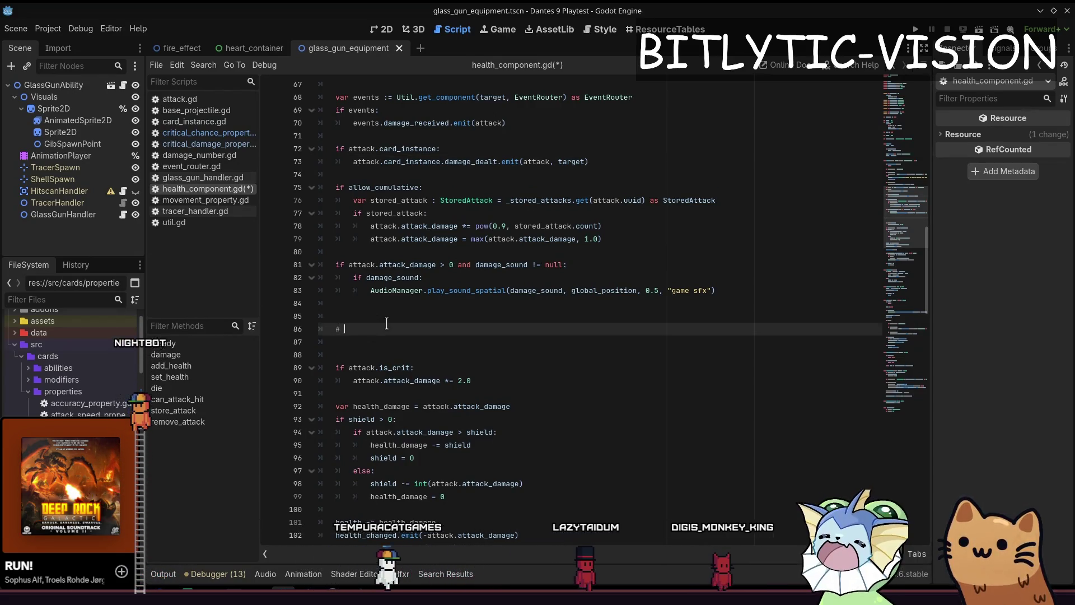
pyautogui.press('BackSpace')
pyautogui.press('BackSpace')
pyautogui.press('BackSpace')
pyautogui.write('0% weapon crit chance')
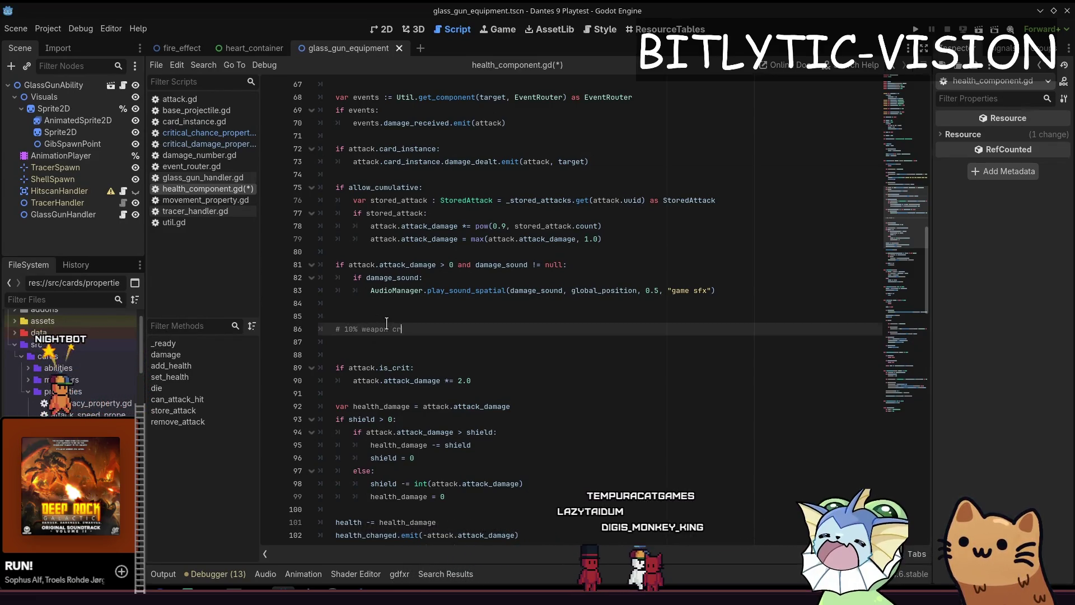
pyautogui.press('Return')
pyautogui.press('Return')
pyautogui.write('# Temporary ability: #')
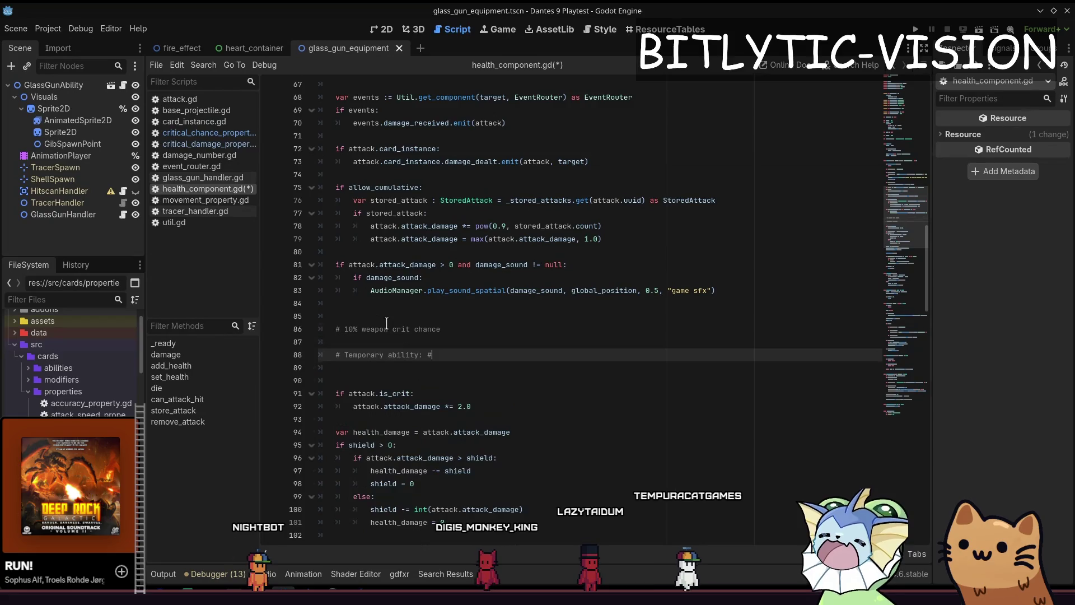
pyautogui.press('BackSpace')
pyautogui.write('15% ch')
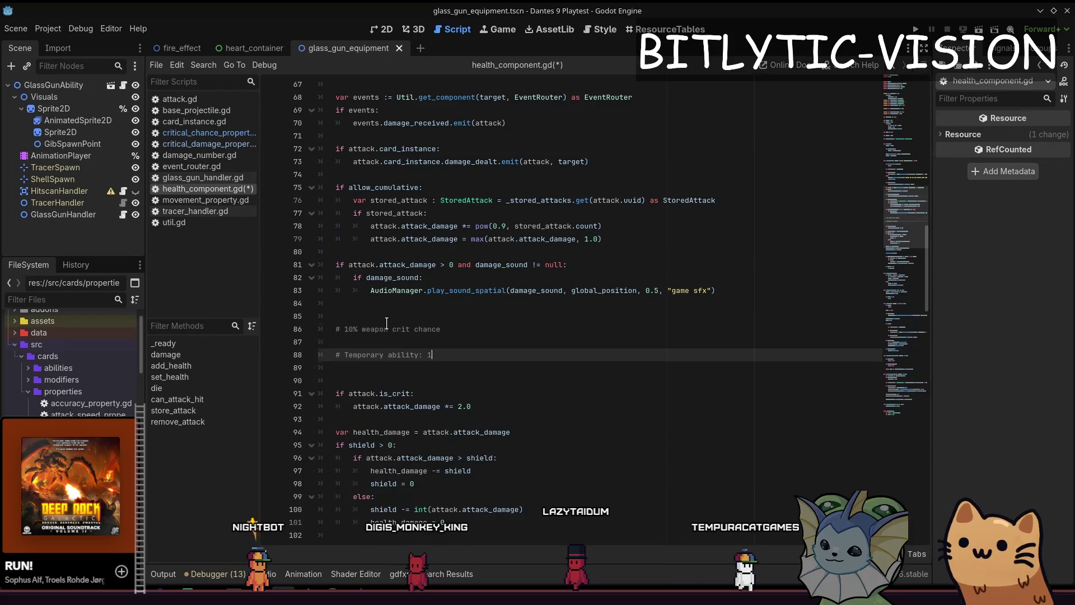
pyautogui.write('ance to crit')
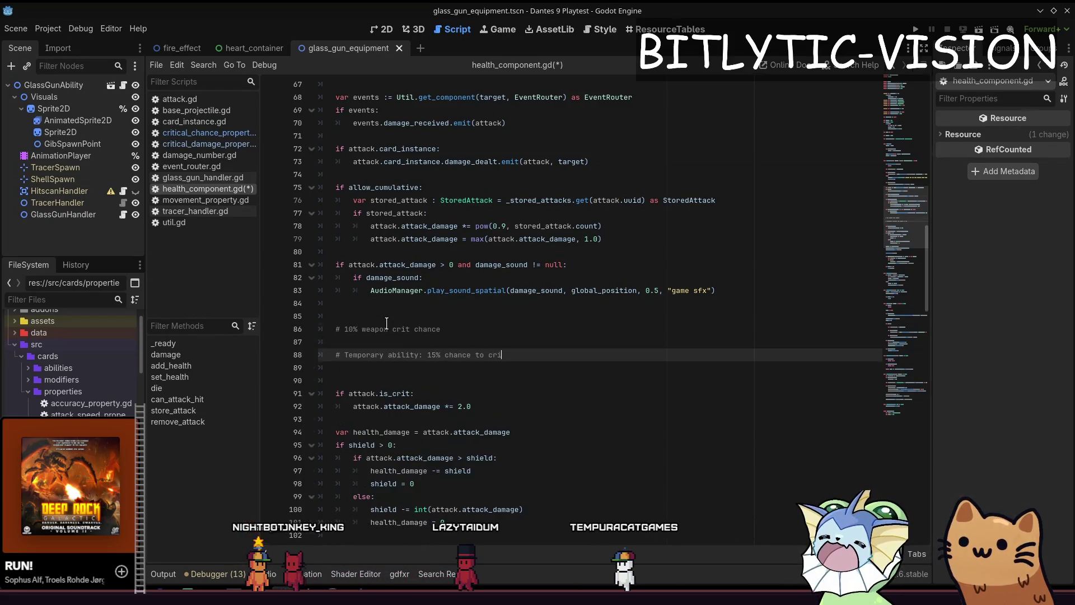
pyautogui.hotkey('shift', 'Home')
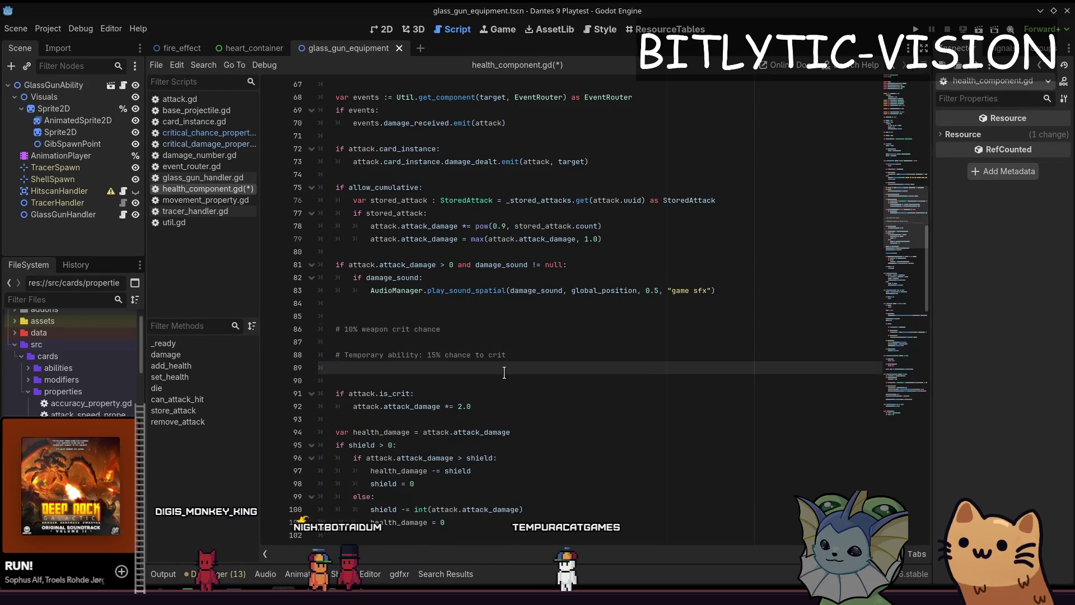
pyautogui.click(595, 368)
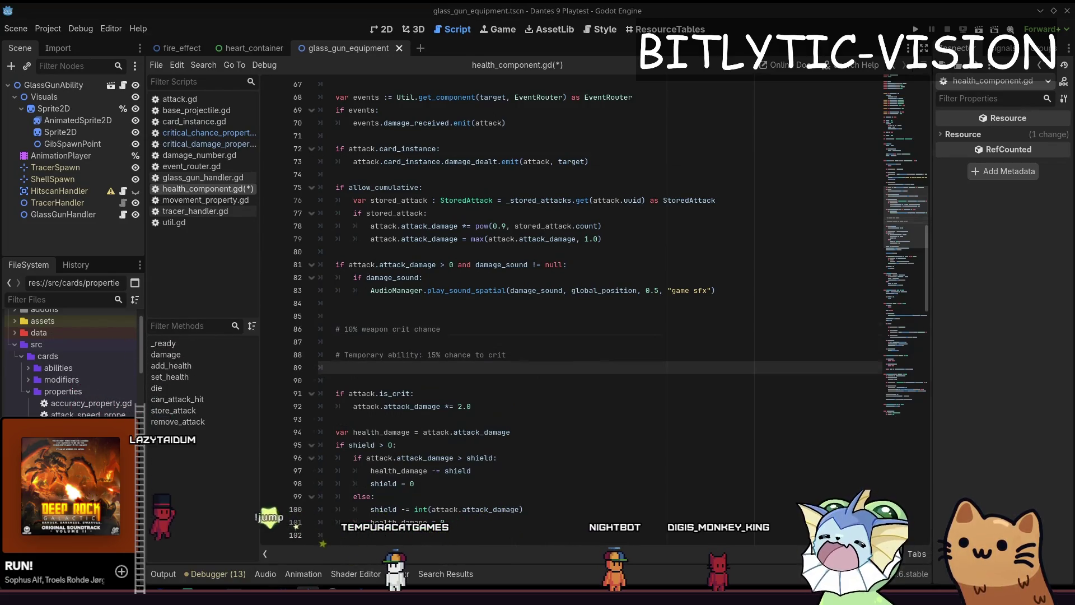
pyautogui.hotkey('alt', 'Tab')
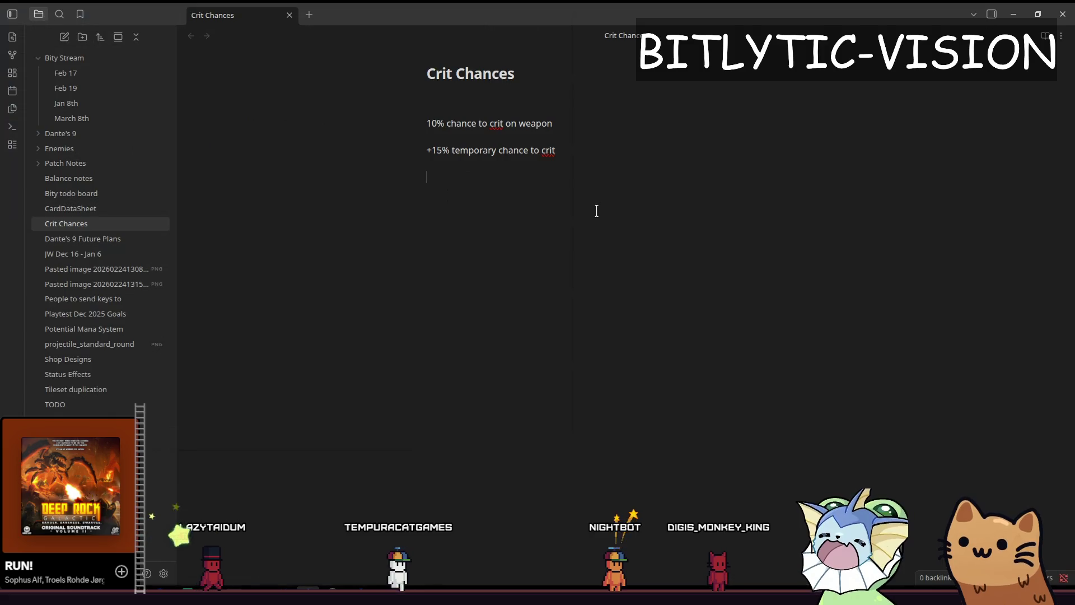
# Add an 'Additive' bullet with the sub-point '10% + 15% = 25% chance to crit'
pyautogui.write('1. Additive')
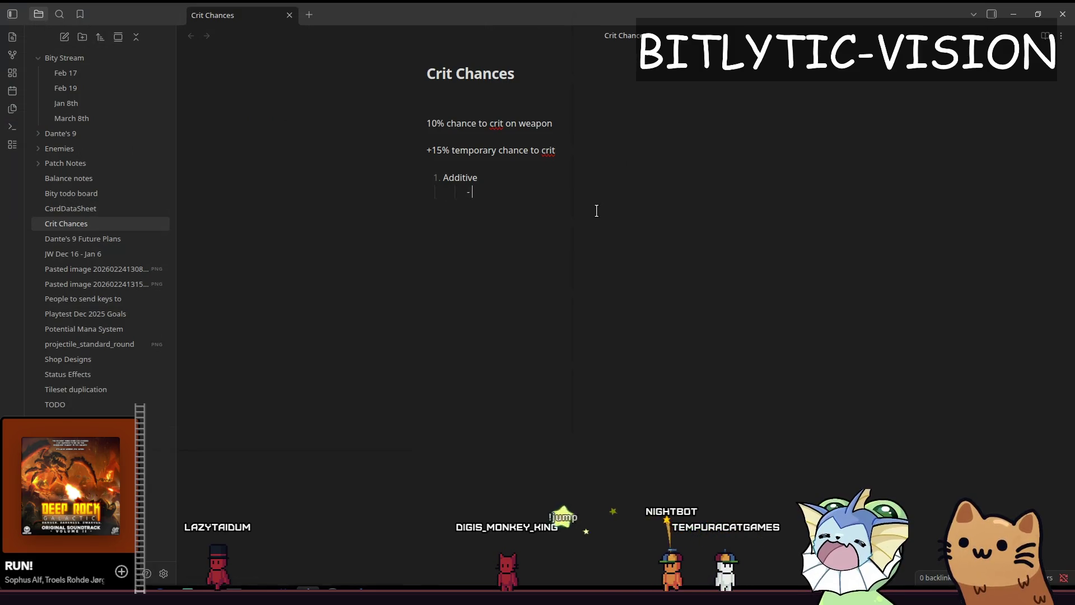
pyautogui.press('BackSpace')
pyautogui.press('BackSpace')
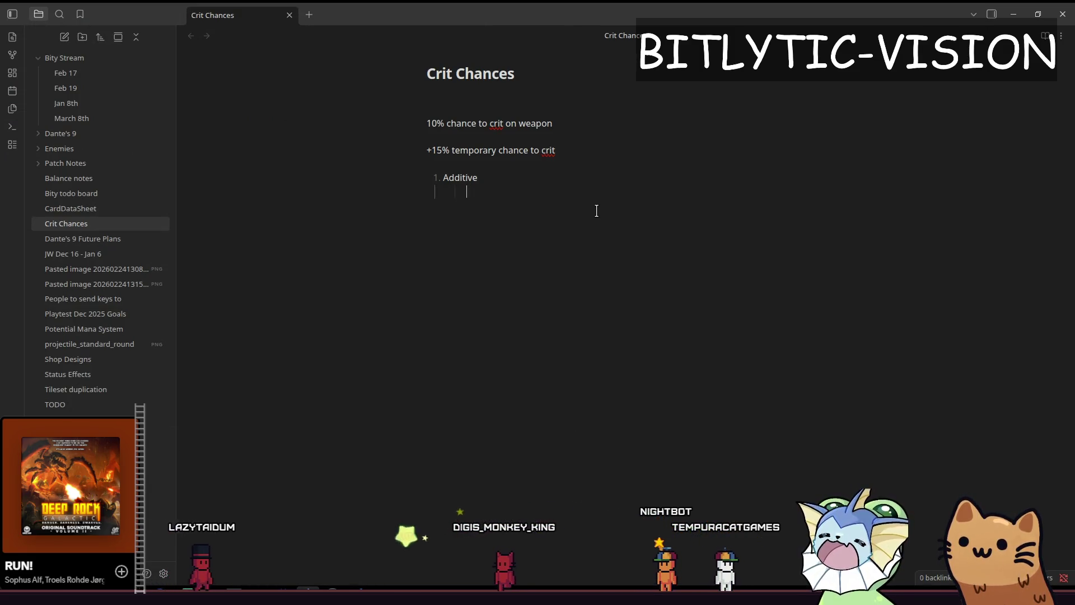
pyautogui.write('1.')
pyautogui.press('Tab')
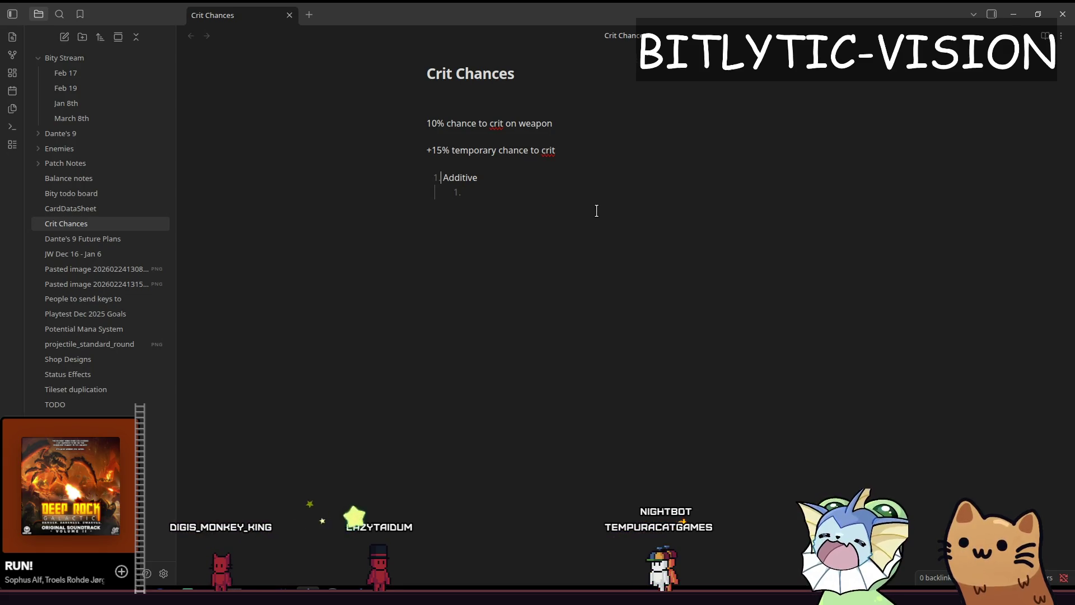
pyautogui.press('BackSpace')
pyautogui.write('- ')
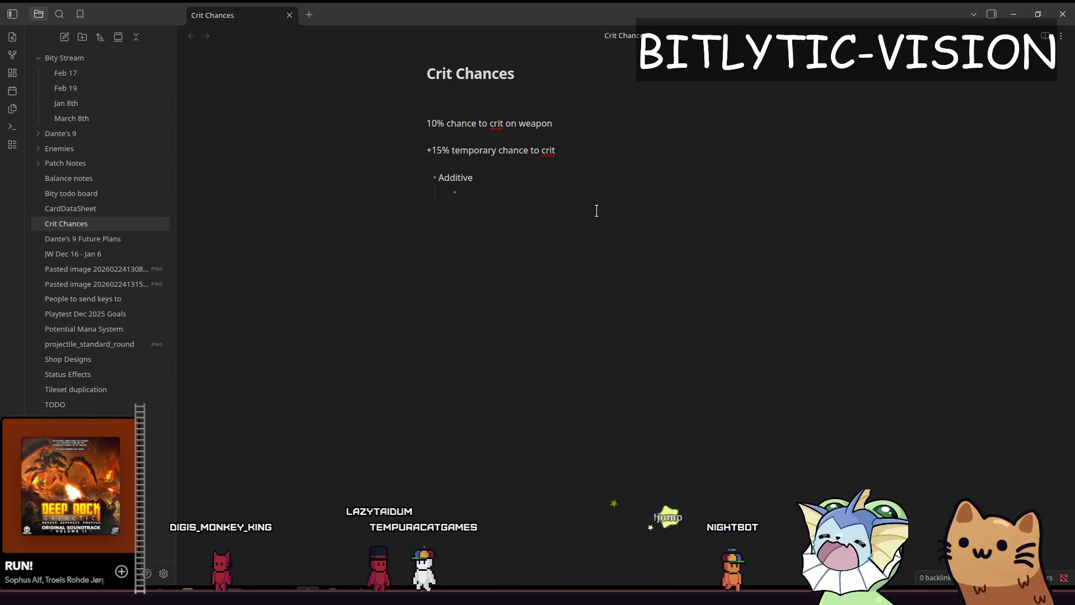
pyautogui.write('15% + 15% = ')
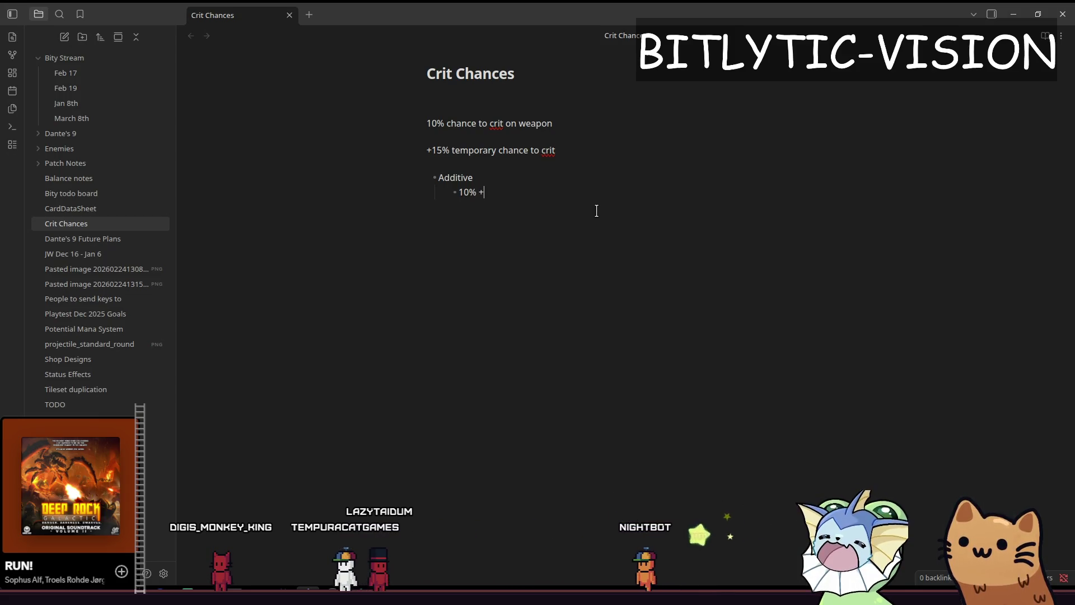
pyautogui.write('25%')
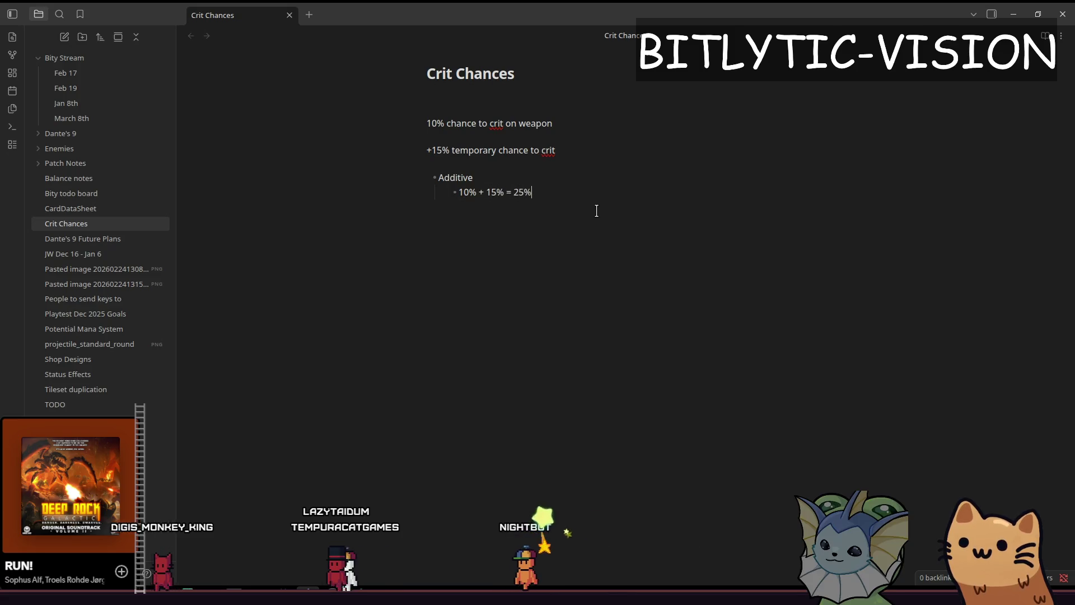
pyautogui.write(' chance to crit')
pyautogui.press('Return')
pyautogui.press('BackSpace')
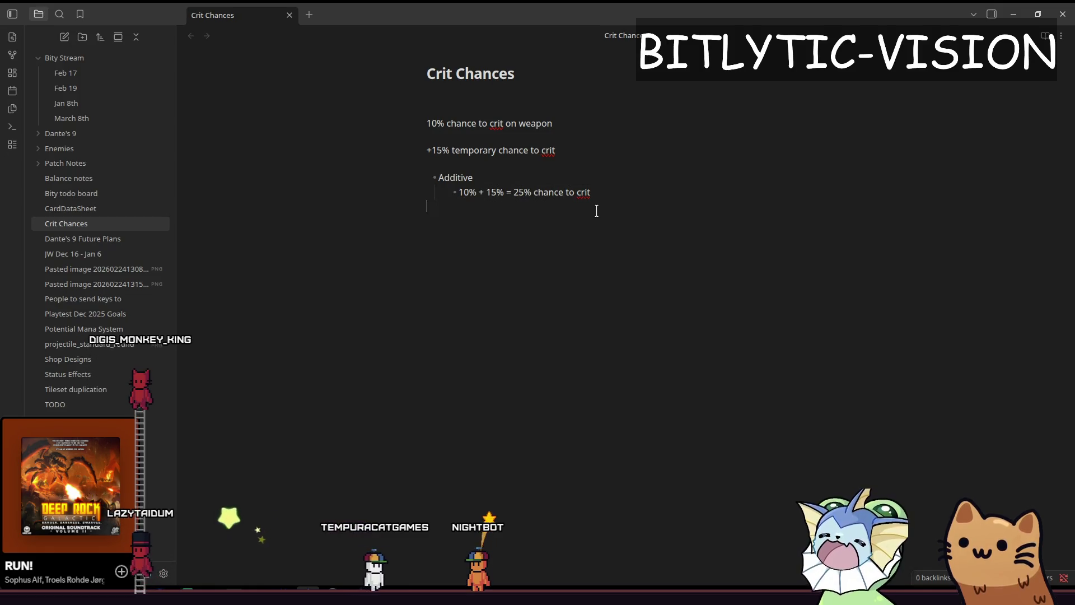
# Restore the sum line and begin a new 'Multiplicative/Diminishing' bullet
pyautogui.hotkey('ctrl', 'z')
pyautogui.hotkey('ctrl', 'shift', 'z')
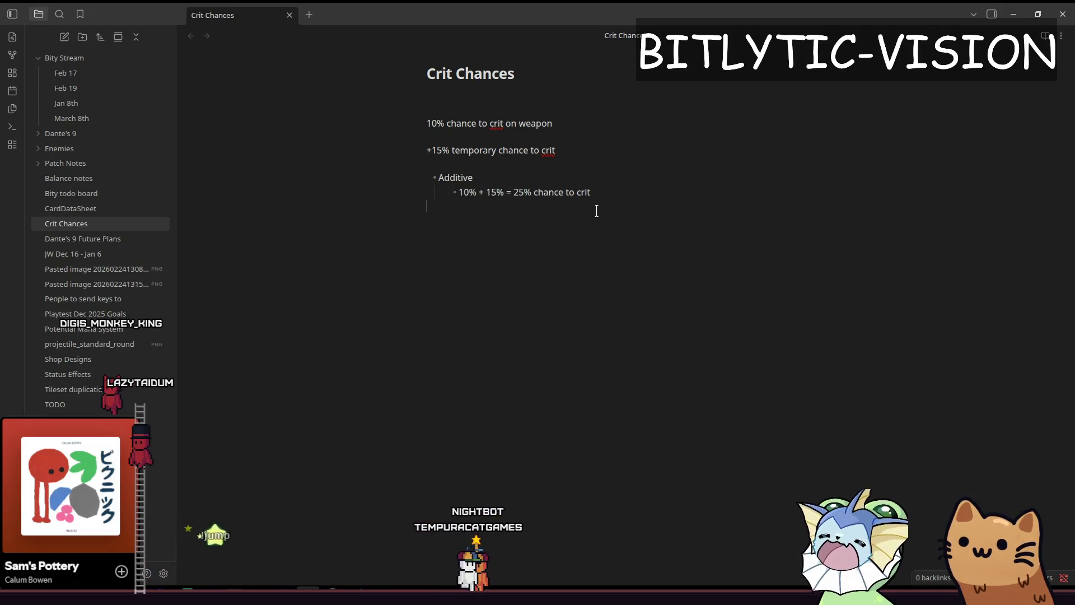
pyautogui.write('Mult')
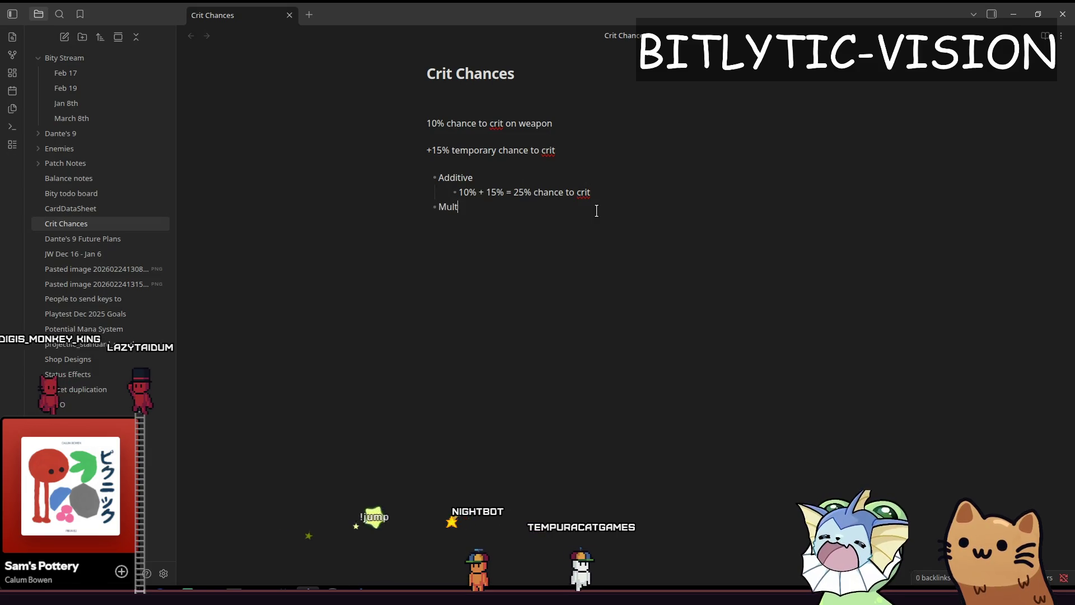
pyautogui.write('iplicative/Diminisihing')
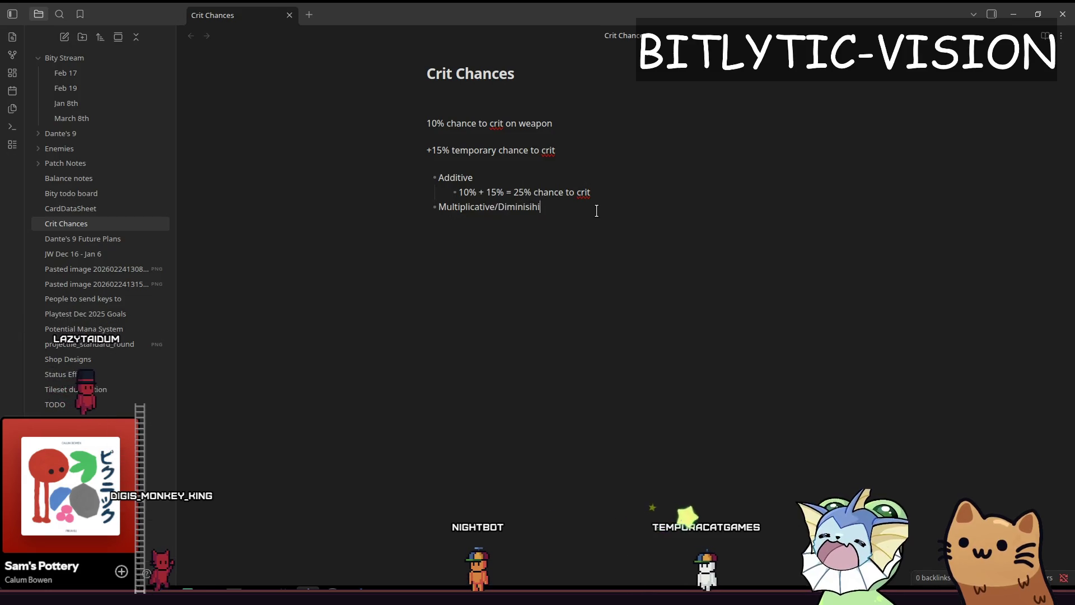
pyautogui.write('ing')
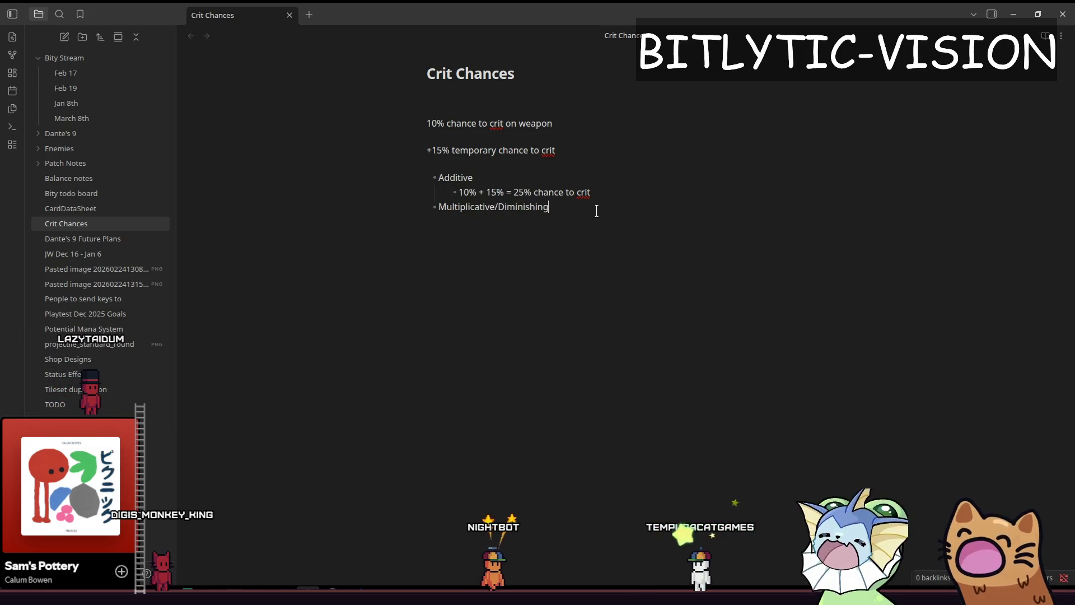
# Add sub-points 'Apply 10%, leaving 90% remainder' and 'Add 15% of the remaining 90%'
pyautogui.press('Return')
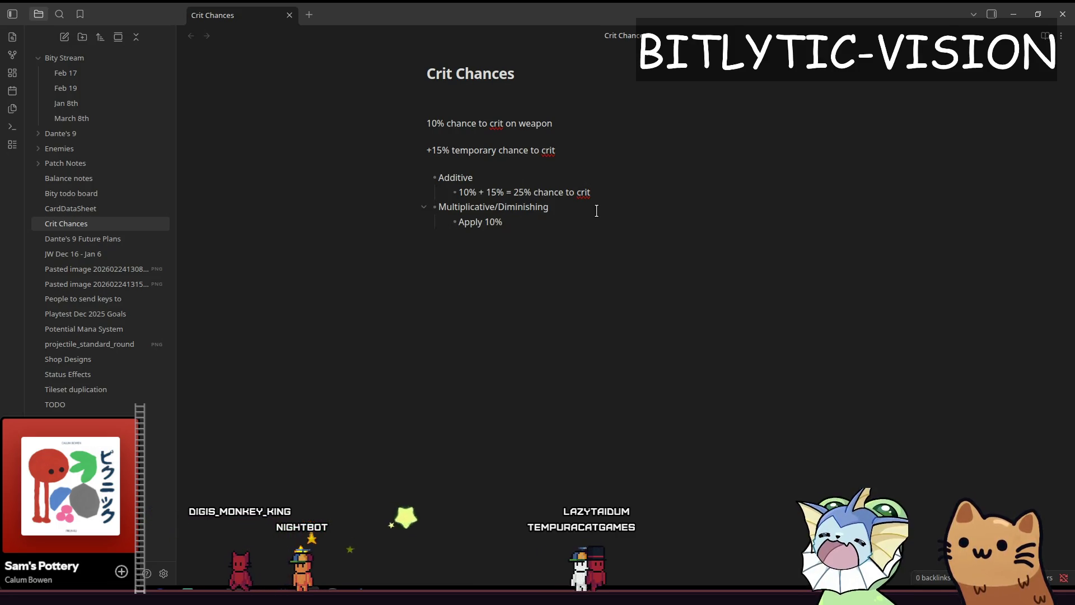
pyautogui.write('Apply 10%')
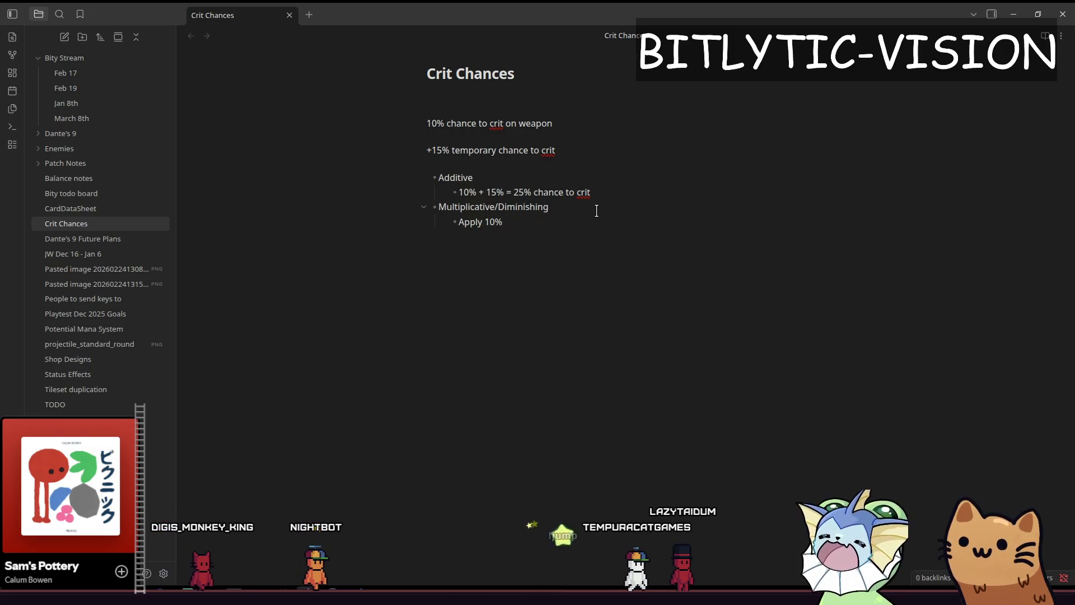
pyautogui.write(', leaving 90%')
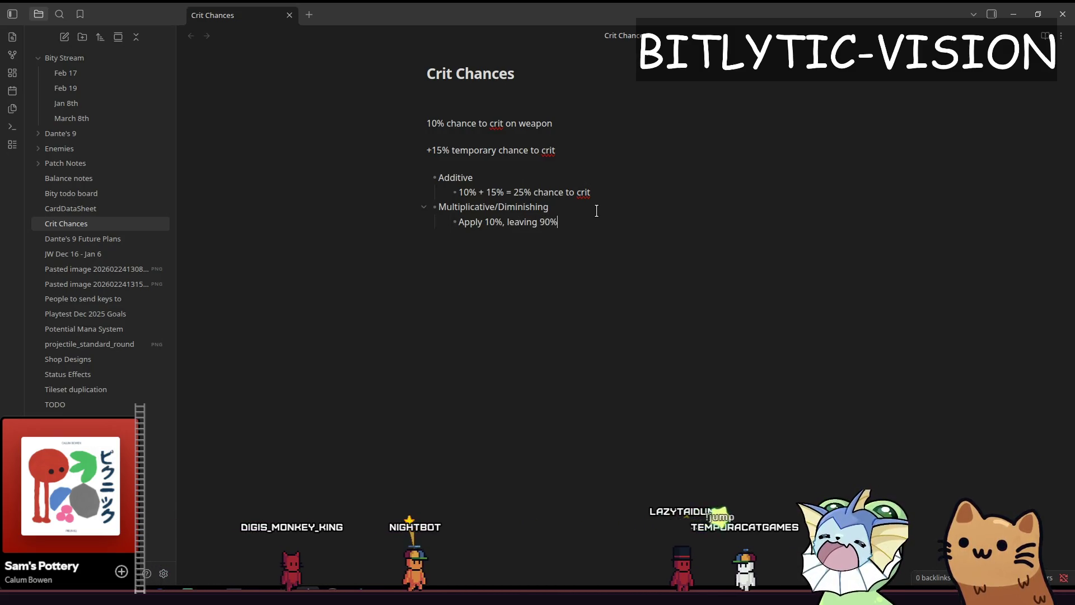
pyautogui.write(' re')
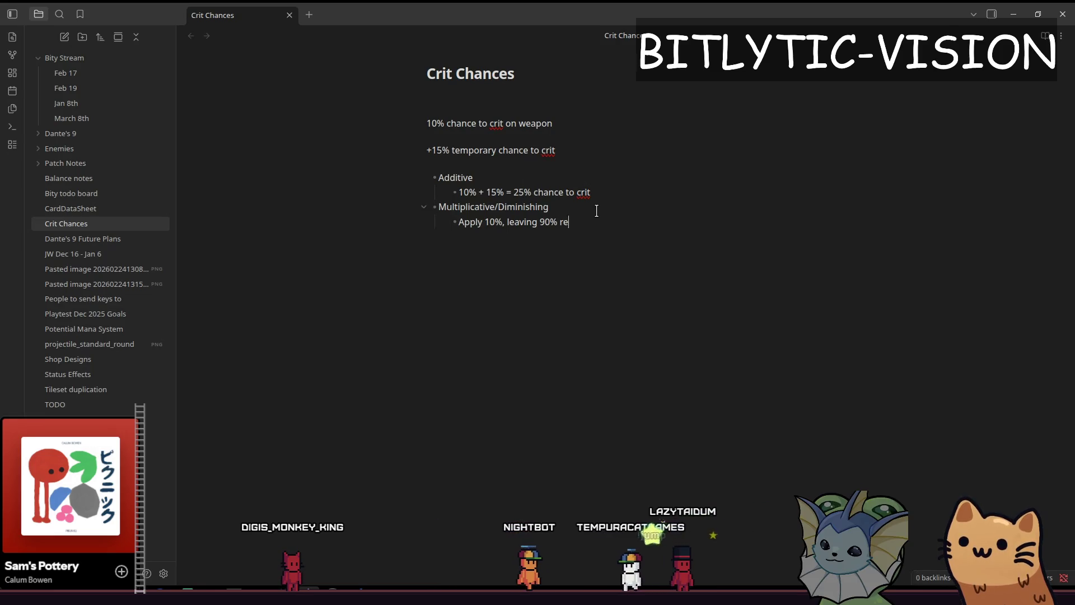
pyautogui.write('mainder')
pyautogui.hotkey('shift', 'Home')
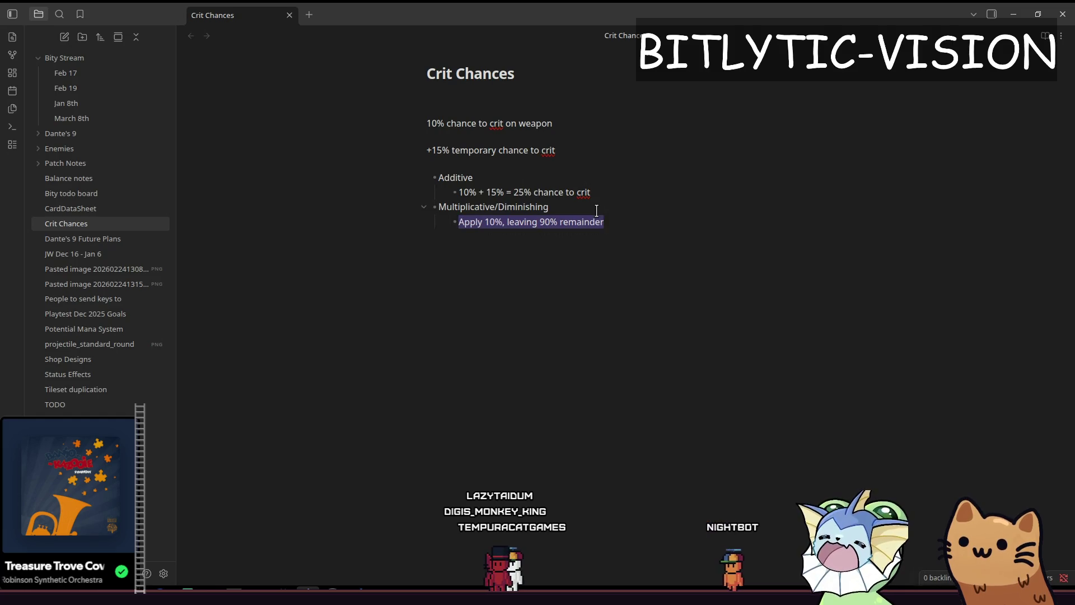
pyautogui.press('BackSpace')
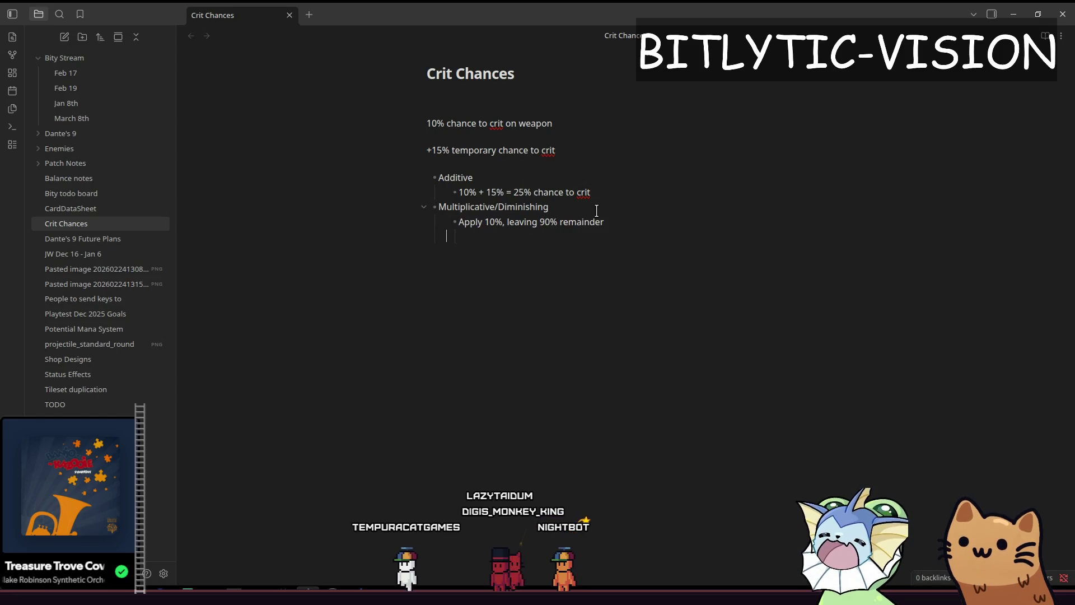
pyautogui.write('- ')
pyautogui.write('A')
pyautogui.write('dd 15% of the r')
pyautogui.write('emaining 90%')
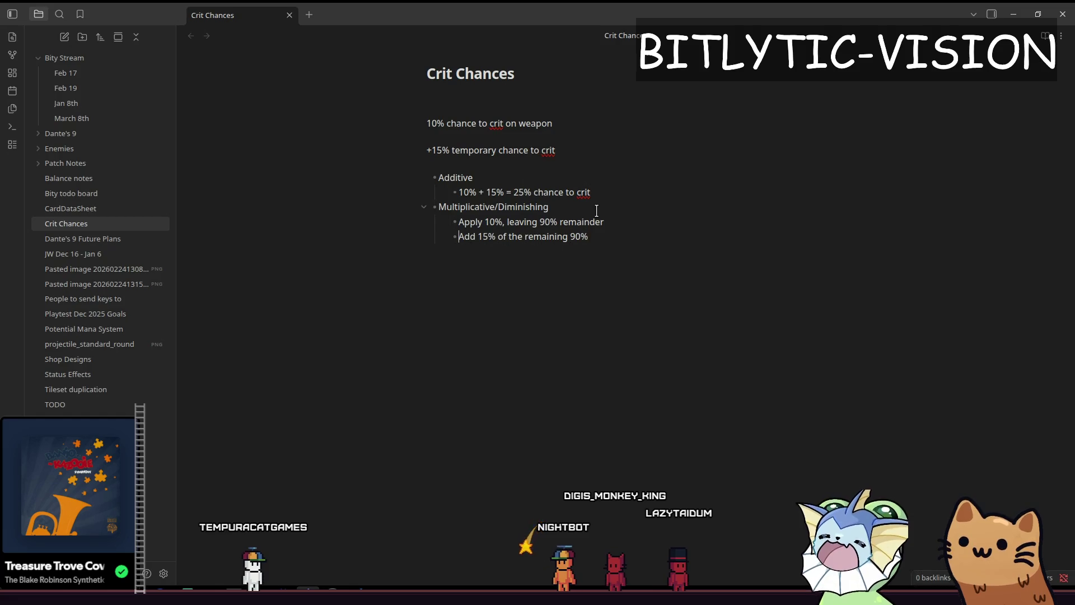
pyautogui.hotkey('shift', 'Home')
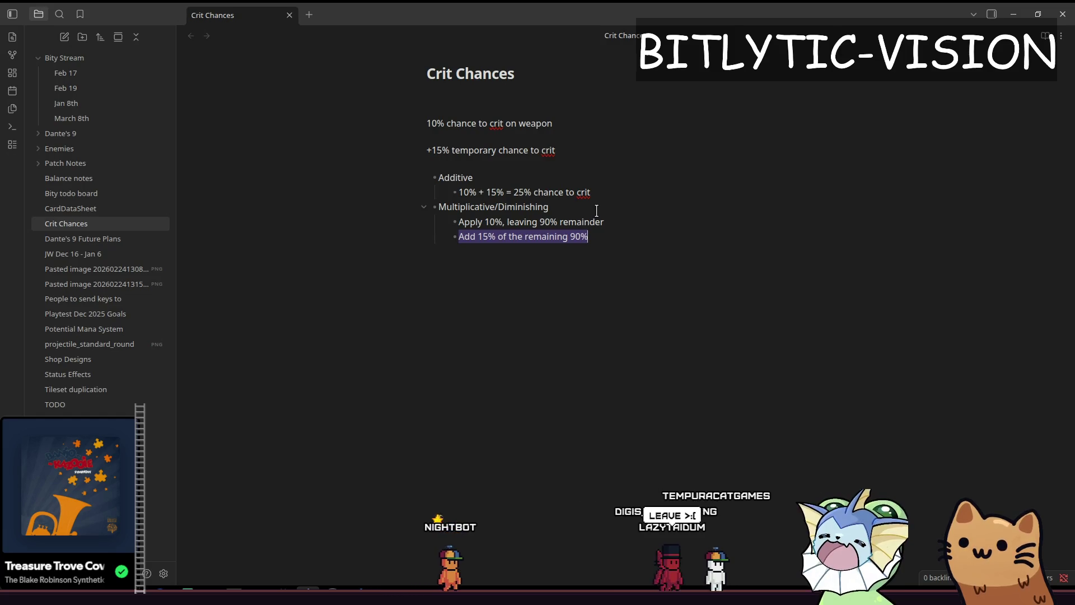
# Create a new top-level bullet after the 'Add 15%' line for the Dice Roll approach
pyautogui.press('End')
pyautogui.press('Return')
pyautogui.hotkey('shift', 'Tab')
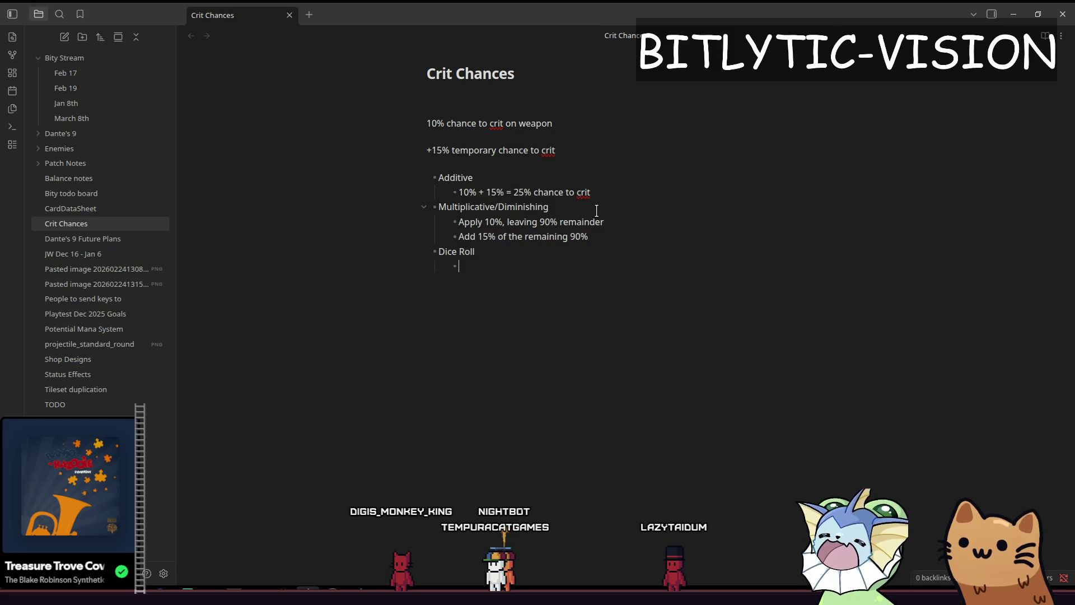
# Write 'Roll 10%' under Dice Roll with nested 'if it doesn't crit, roll 15%' and 'If it does, done'
pyautogui.press('BackSpace')
pyautogui.press('BackSpace')
pyautogui.write("Roll 10%, if it doesn't cri")
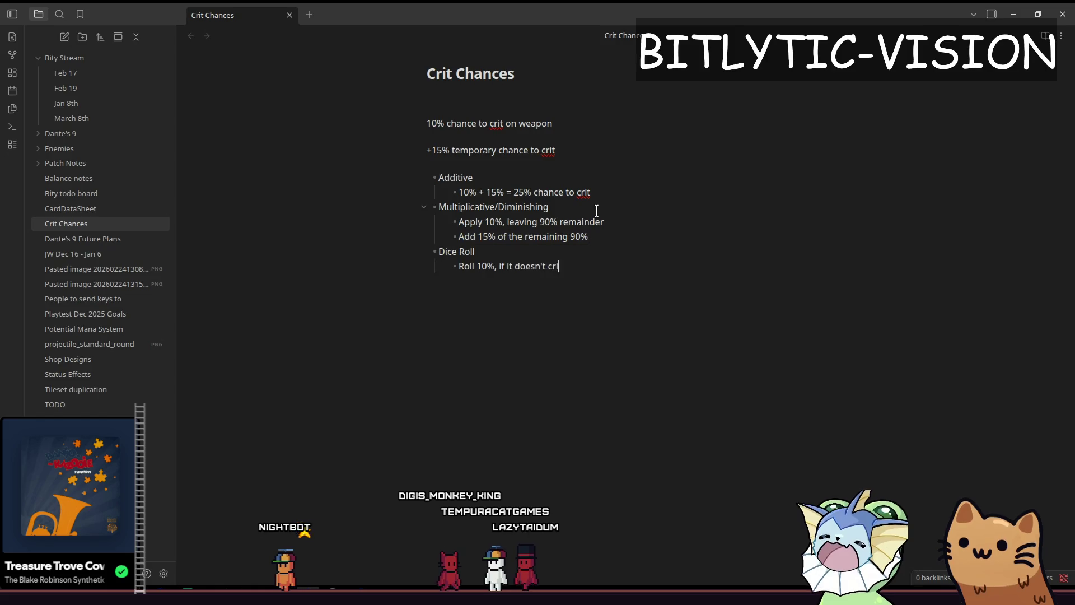
pyautogui.write('t')
pyautogui.press('Return')
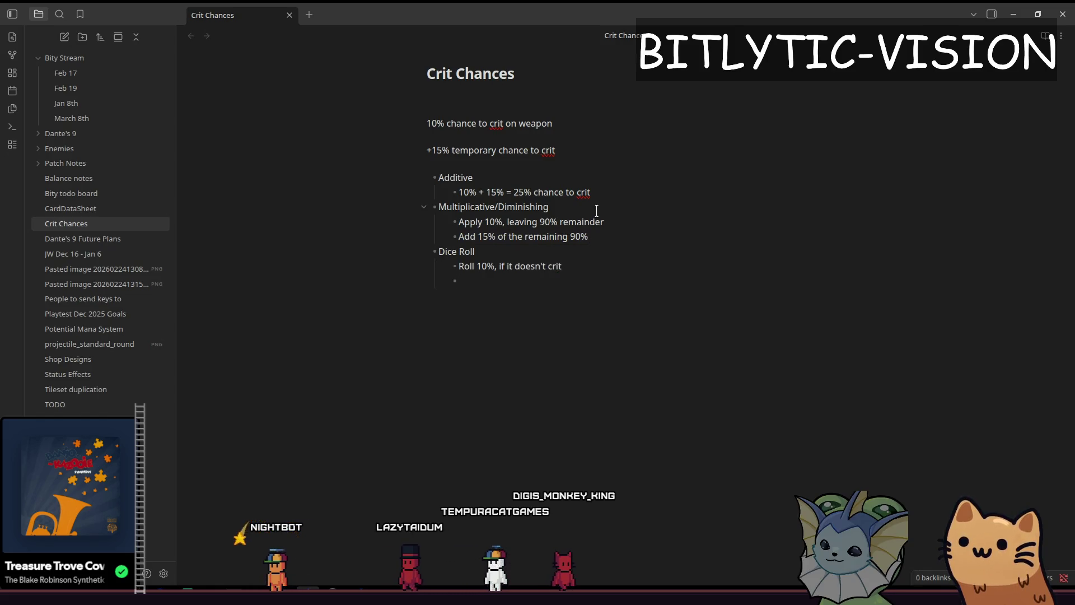
pyautogui.press('Tab')
pyautogui.press('BackSpace')
pyautogui.press('Delete')
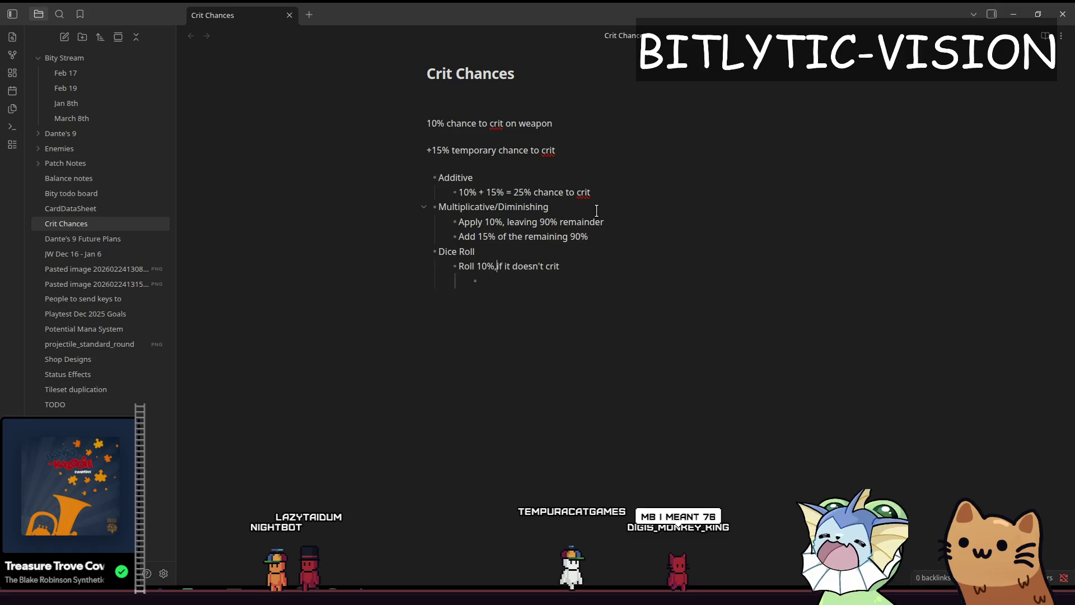
pyautogui.press('Return')
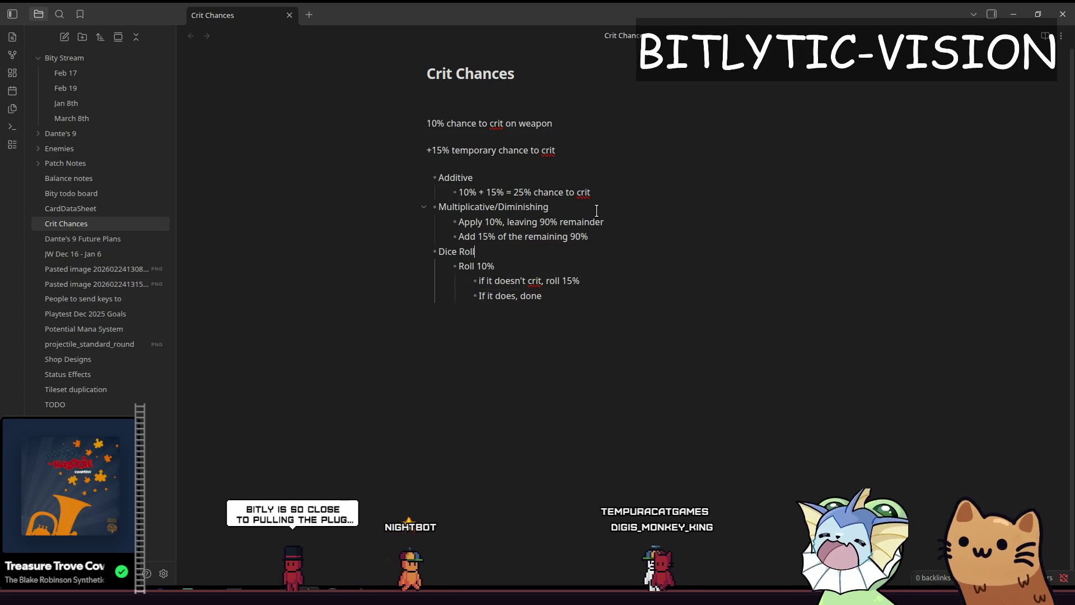
pyautogui.hotkey('ctrl', 'a')
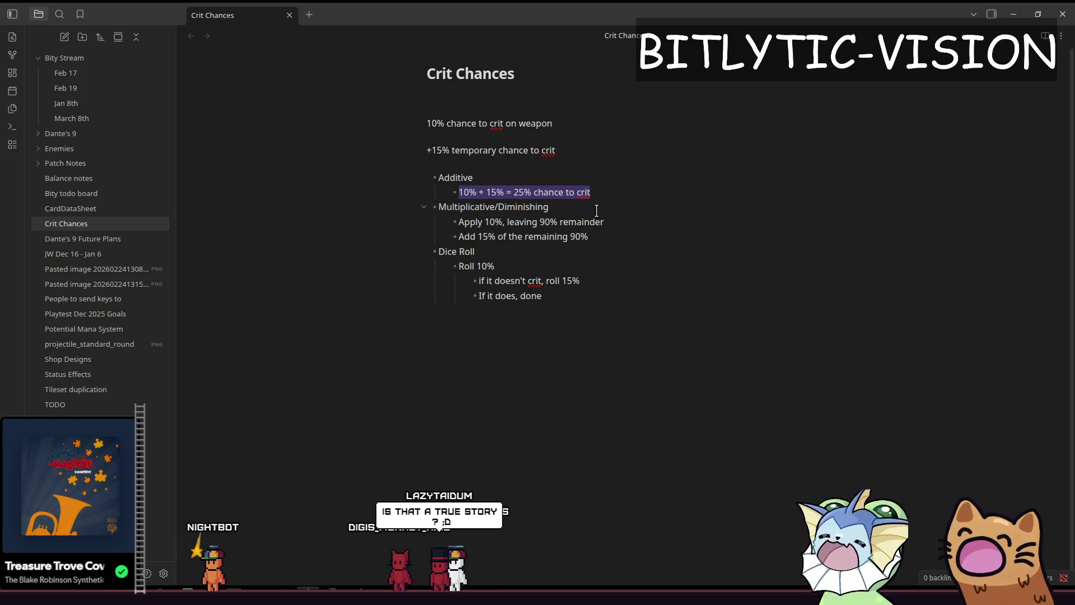
pyautogui.press('Right')
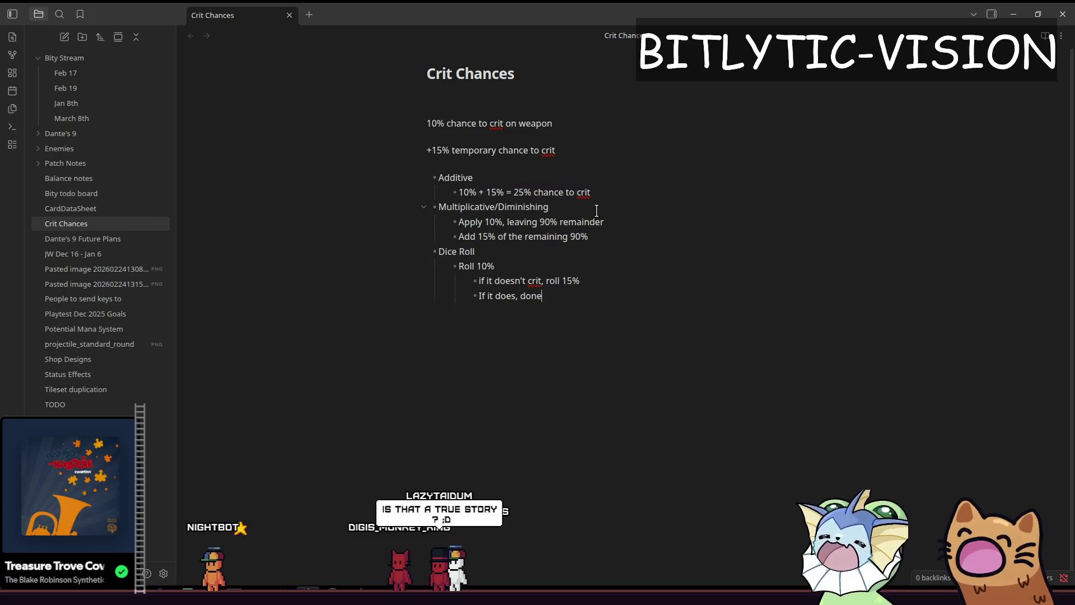
pyautogui.press('Right')
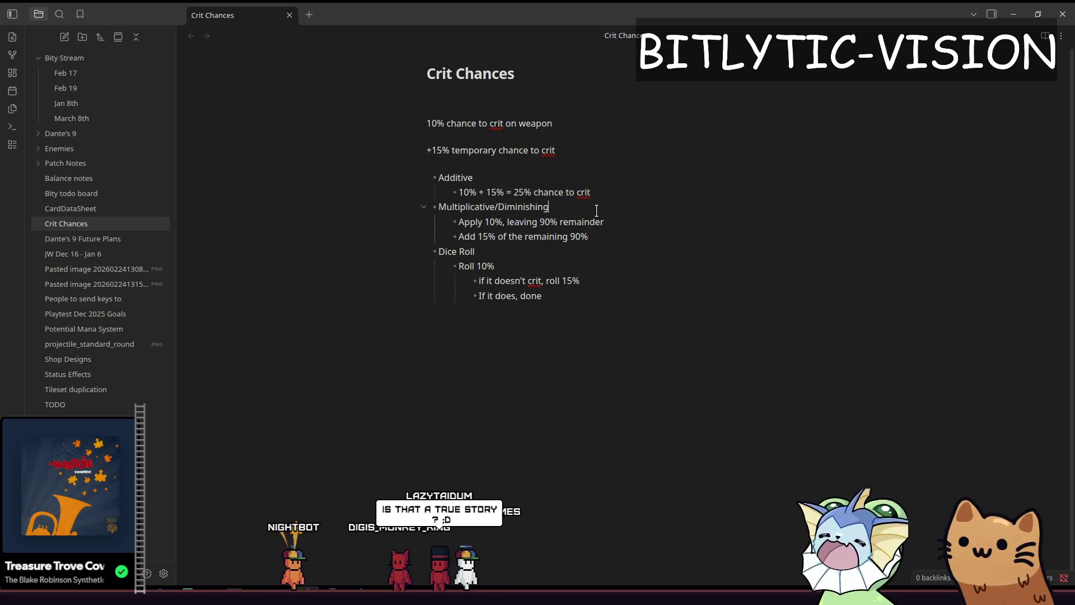
pyautogui.press('Up')
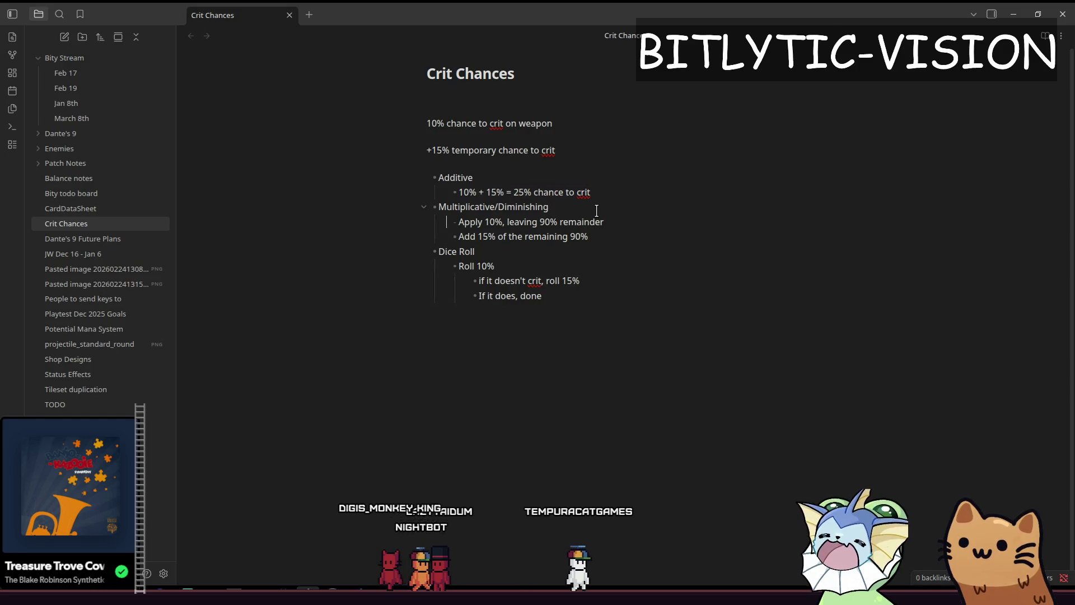
pyautogui.press('Home')
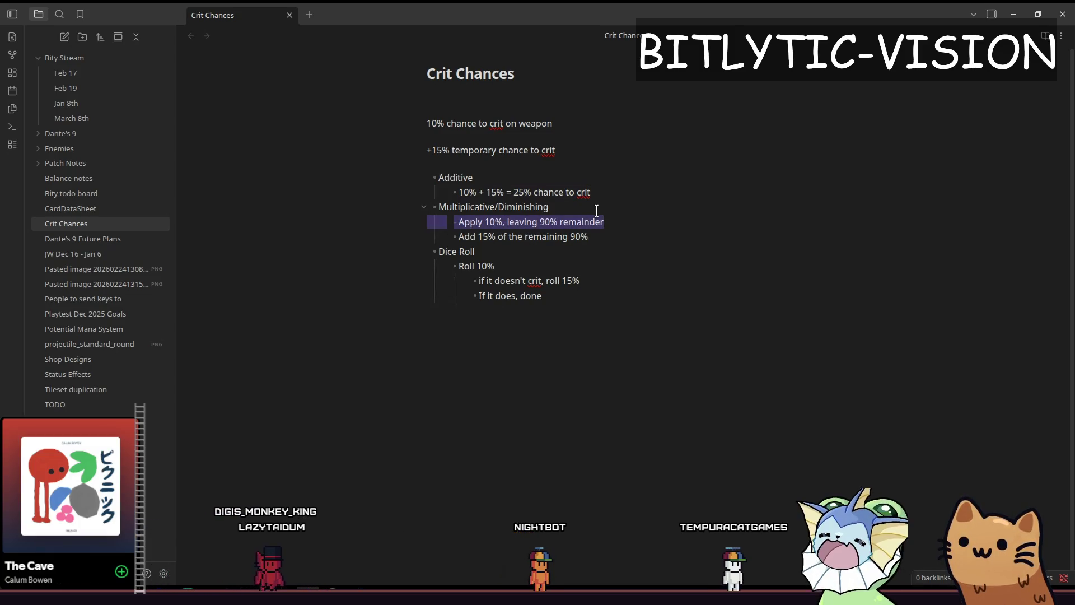
pyautogui.press('Down')
pyautogui.press('End')
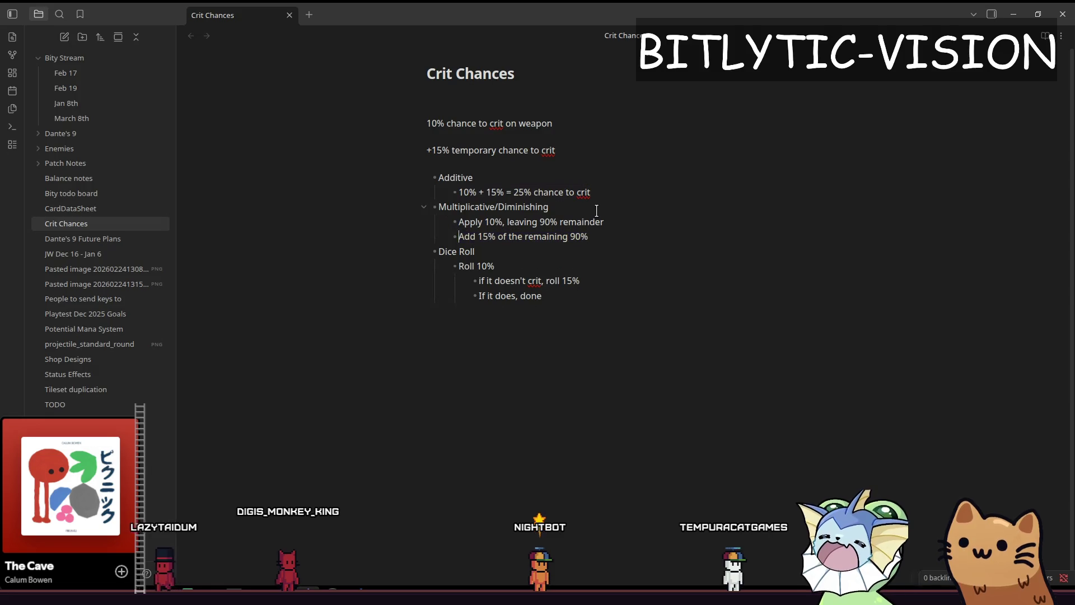
pyautogui.hotkey('shift', 'Home')
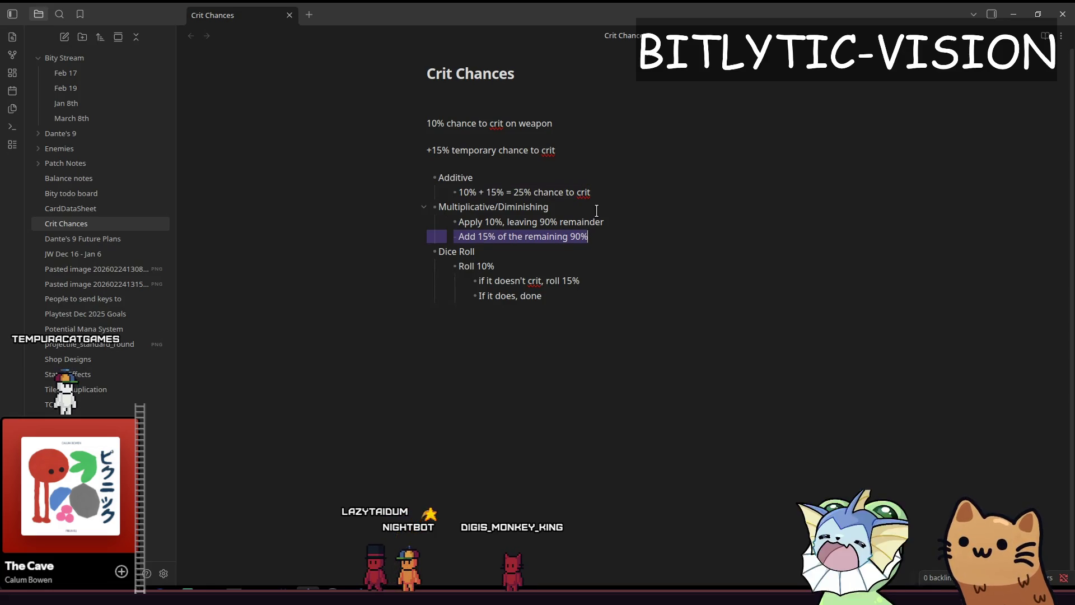
pyautogui.press('Right')
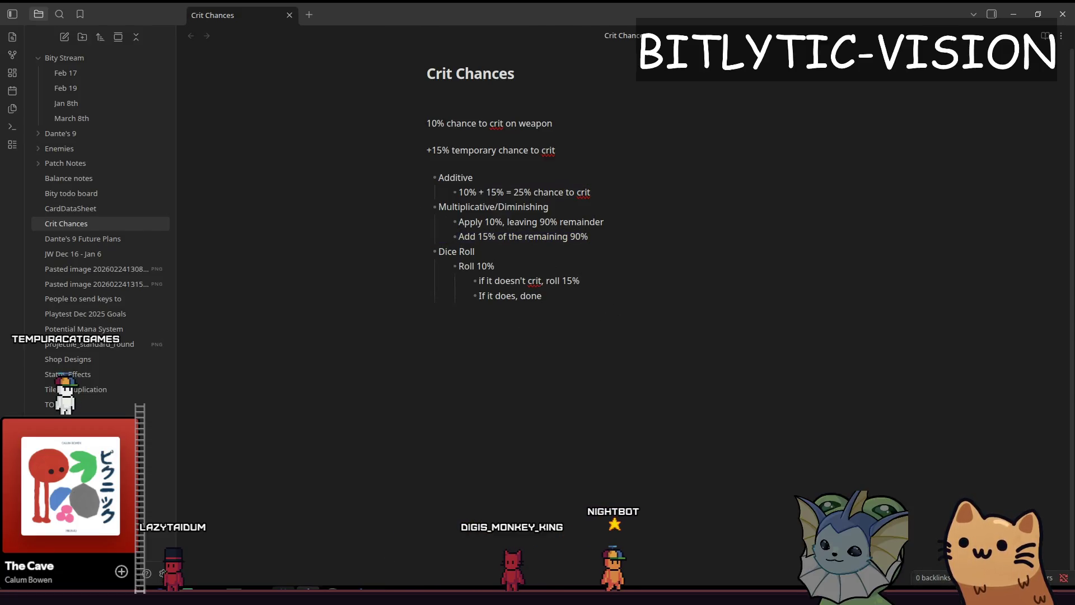
pyautogui.hotkey('alt', 'Tab')
pyautogui.click(558, 359)
# Replace the two crit-chance comment lines with 'var crit_change' and return to the Crit Chances note
pyautogui.hotkey('shift', 'Up')
pyautogui.hotkey('shift', 'Up')
pyautogui.hotkey('shift', 'Up')
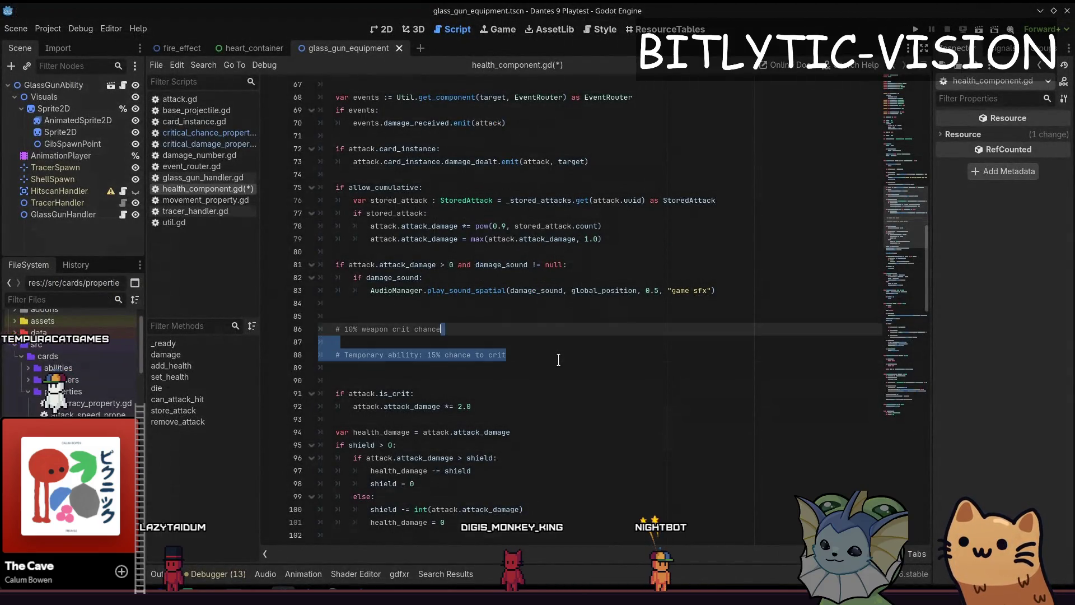
pyautogui.write('var crit_change')
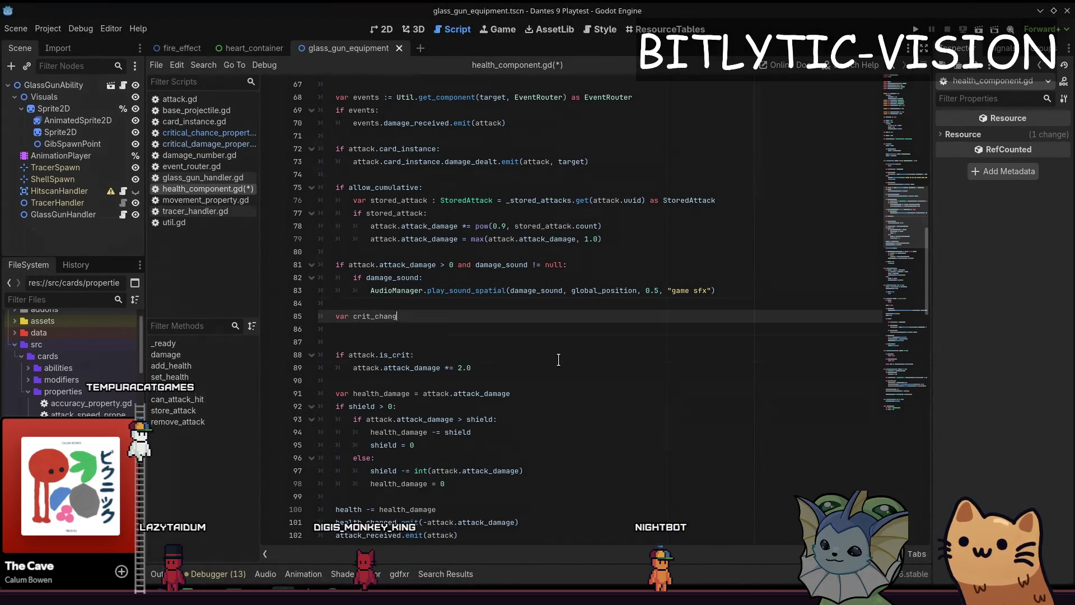
pyautogui.hotkey('alt', 'Tab')
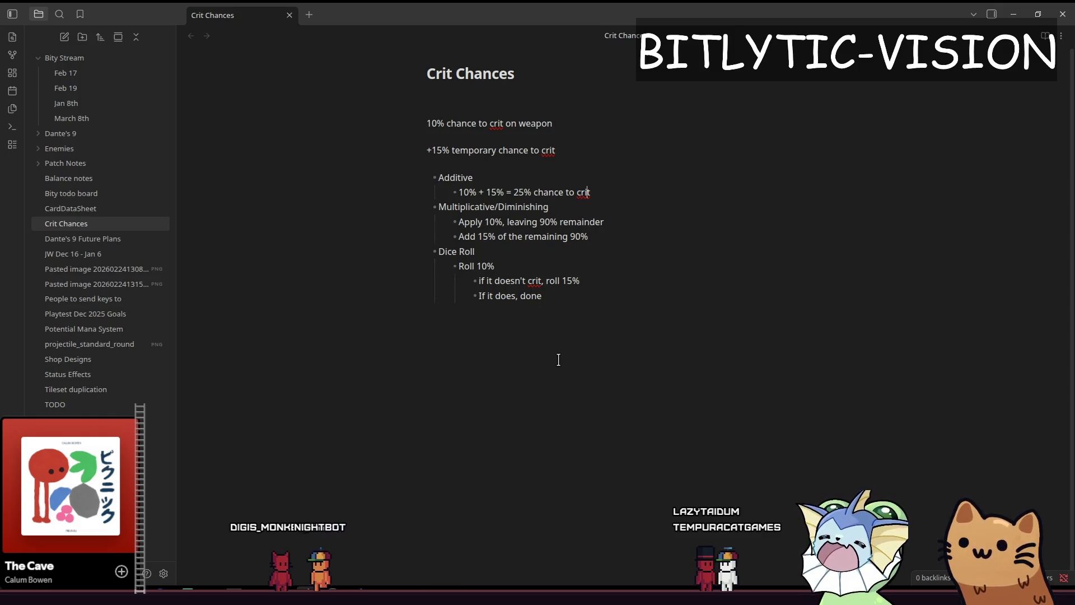
pyautogui.press('Up')
pyautogui.press('Home')
pyautogui.hotkey('shift', 'End')
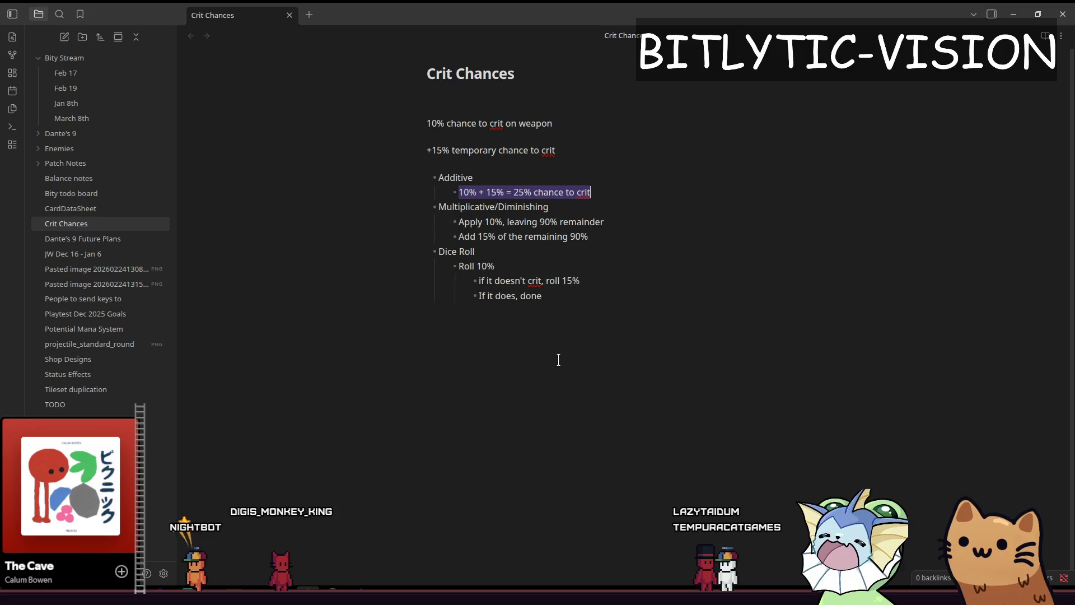
pyautogui.press('Right')
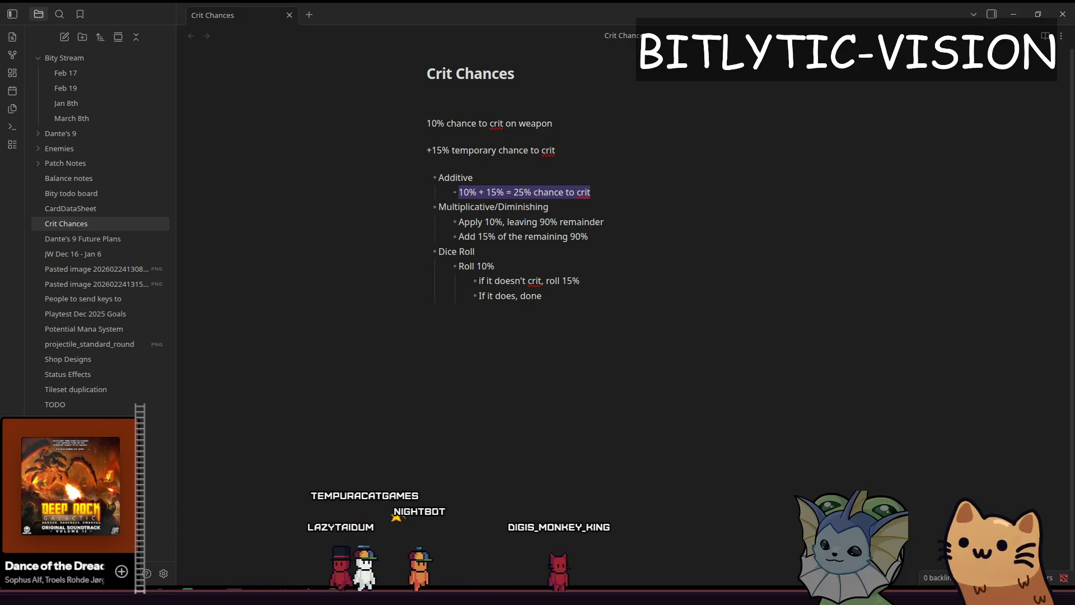
pyautogui.hotkey('alt', 'Tab')
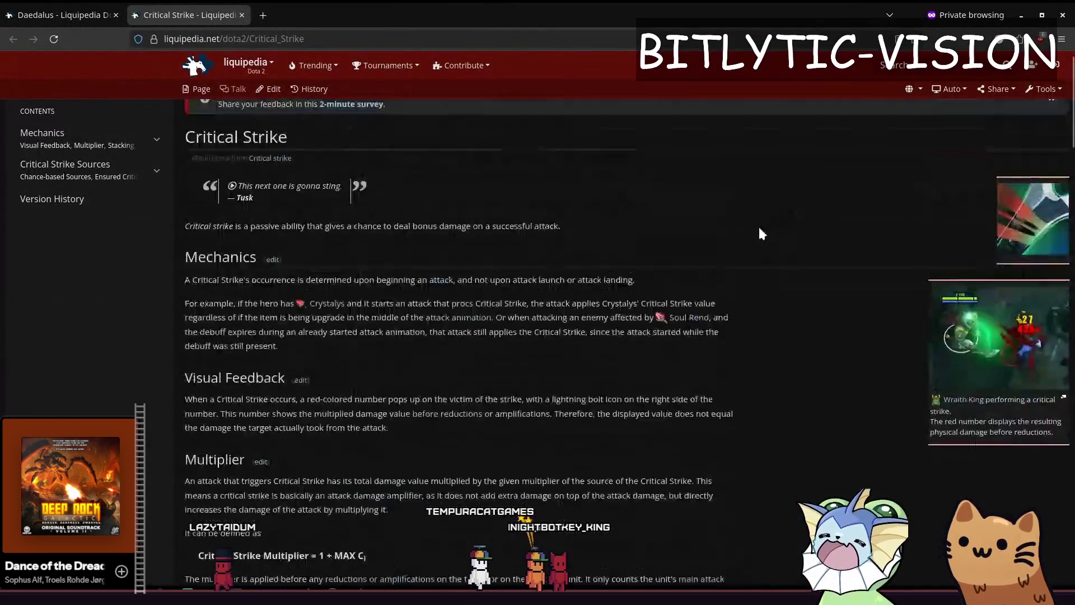
# Read the Critical Strike article's Multiplier section, highlighting its explanation
pyautogui.scroll(-3, 737, 300)
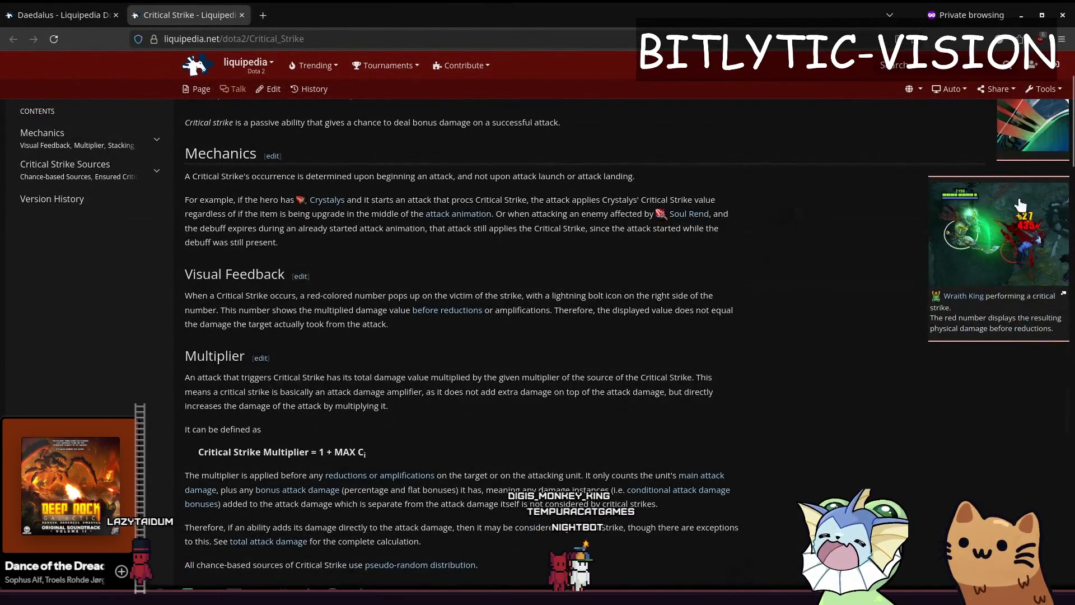
pyautogui.scroll(2, 766, 384)
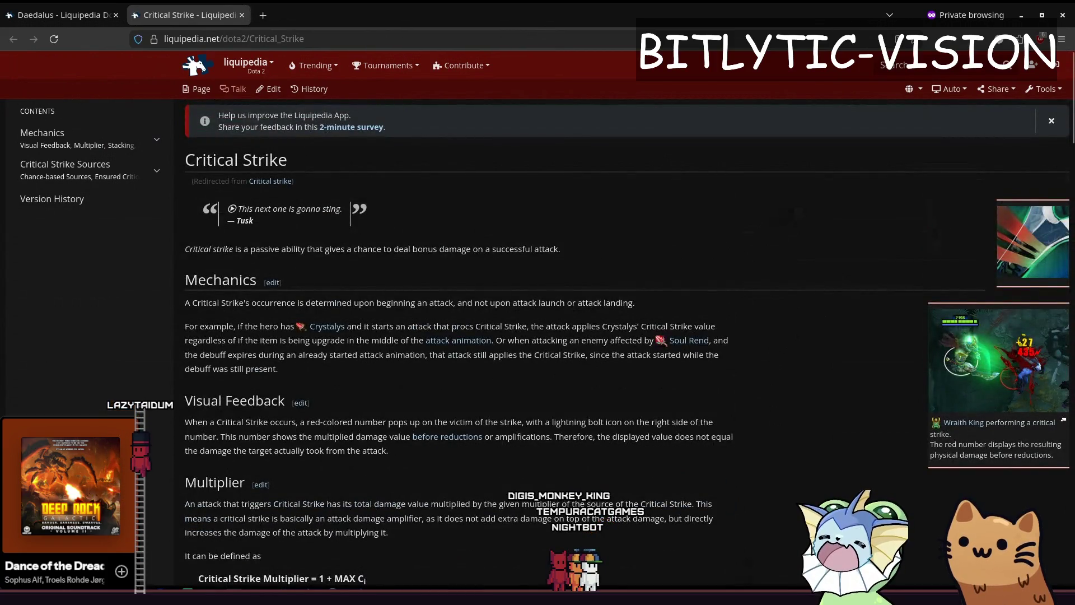
pyautogui.hotkey('alt', 'Tab')
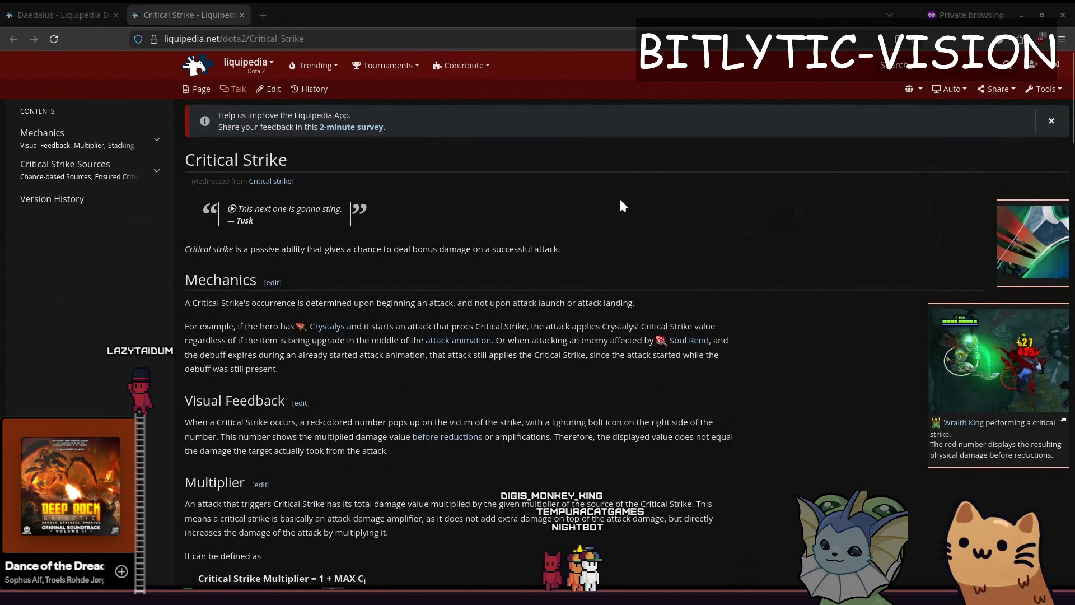
pyautogui.click(632, 186)
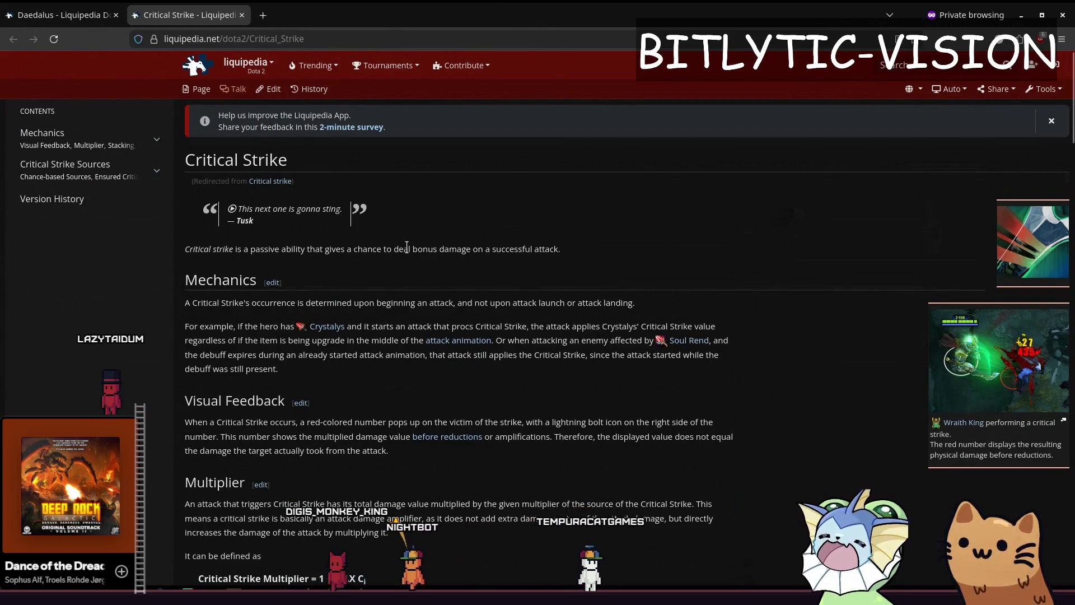
pyautogui.scroll(-4, 384, 258)
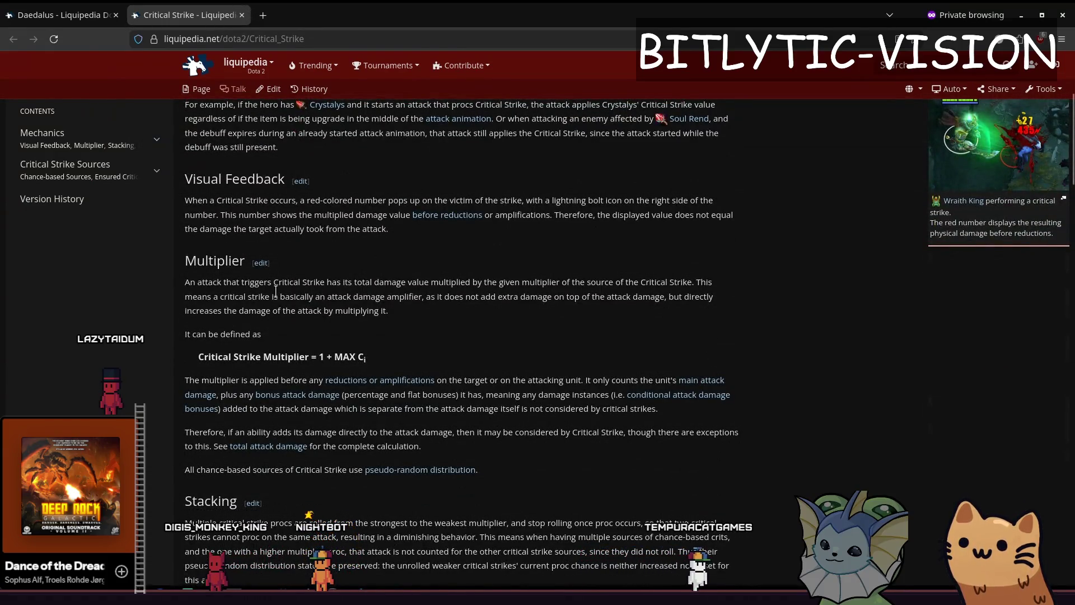
pyautogui.moveTo(326, 283)
pyautogui.mouseDown()
pyautogui.moveTo(556, 270)
pyautogui.moveTo(541, 289)
pyautogui.moveTo(663, 284)
pyautogui.mouseUp()
pyautogui.click(590, 288)
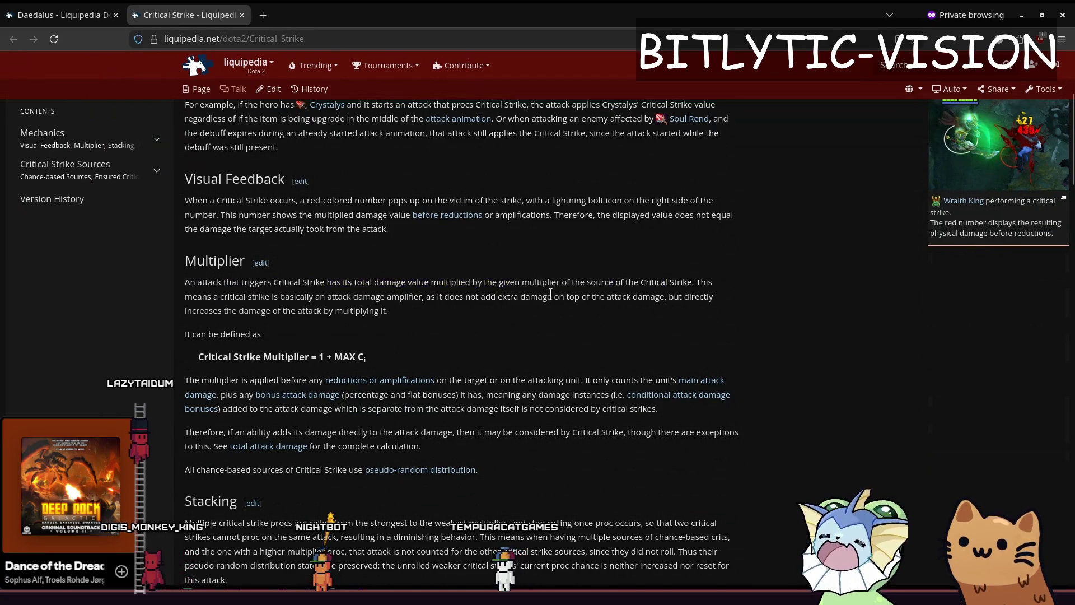
# Read the first Stacking sentence, then return to the Crit Chances note
pyautogui.scroll(5, 465, 337)
pyautogui.scroll(1, 468, 337)
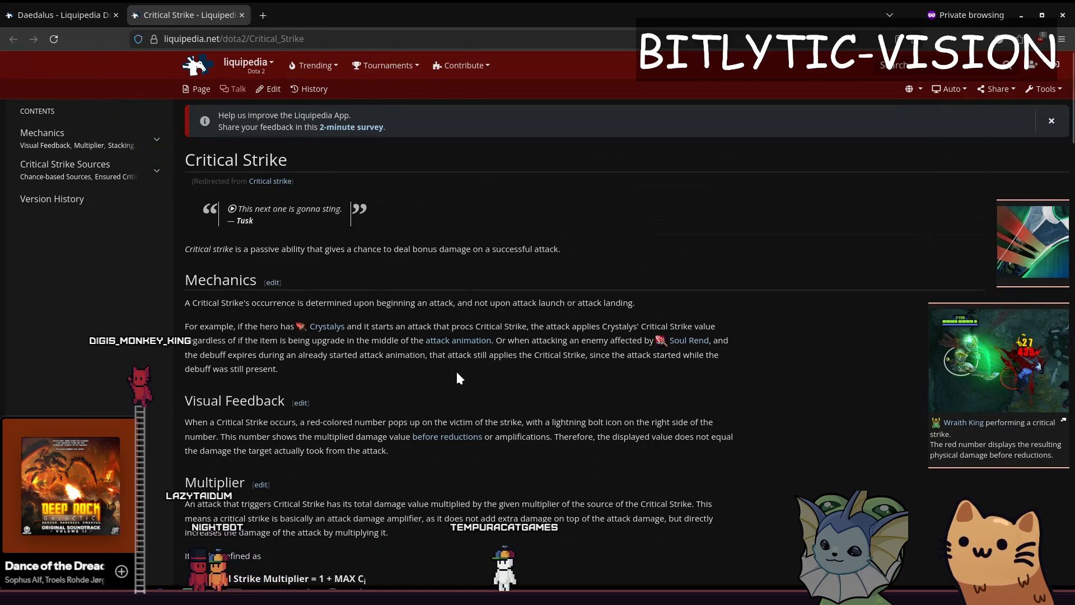
pyautogui.scroll(-10, 457, 378)
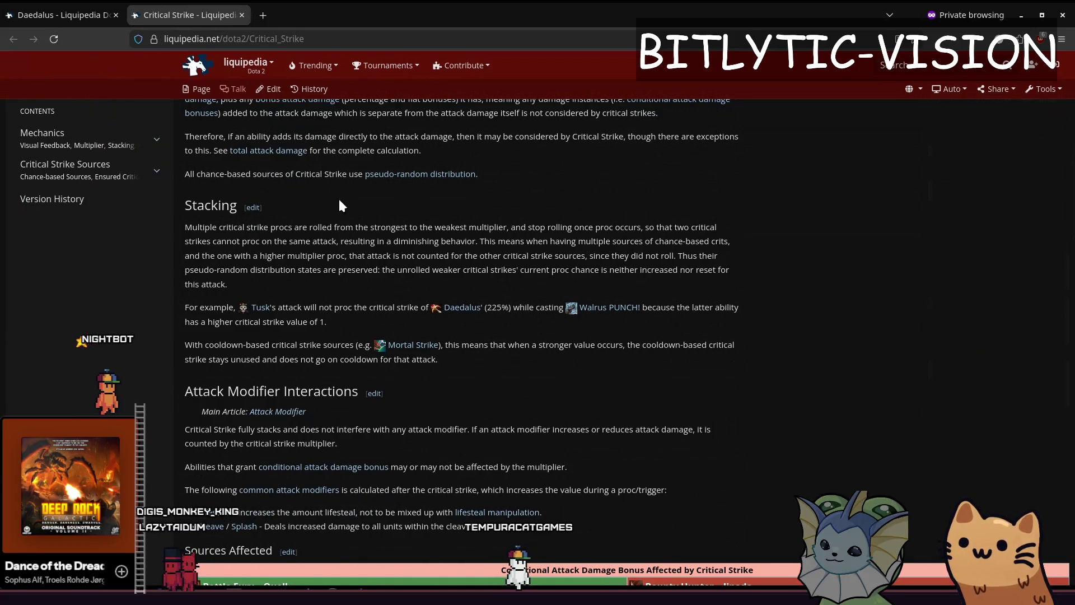
pyautogui.moveTo(522, 227)
pyautogui.mouseDown()
pyautogui.moveTo(654, 190)
pyautogui.moveTo(596, 228)
pyautogui.moveTo(184, 230)
pyautogui.mouseUp()
pyautogui.click(649, 227)
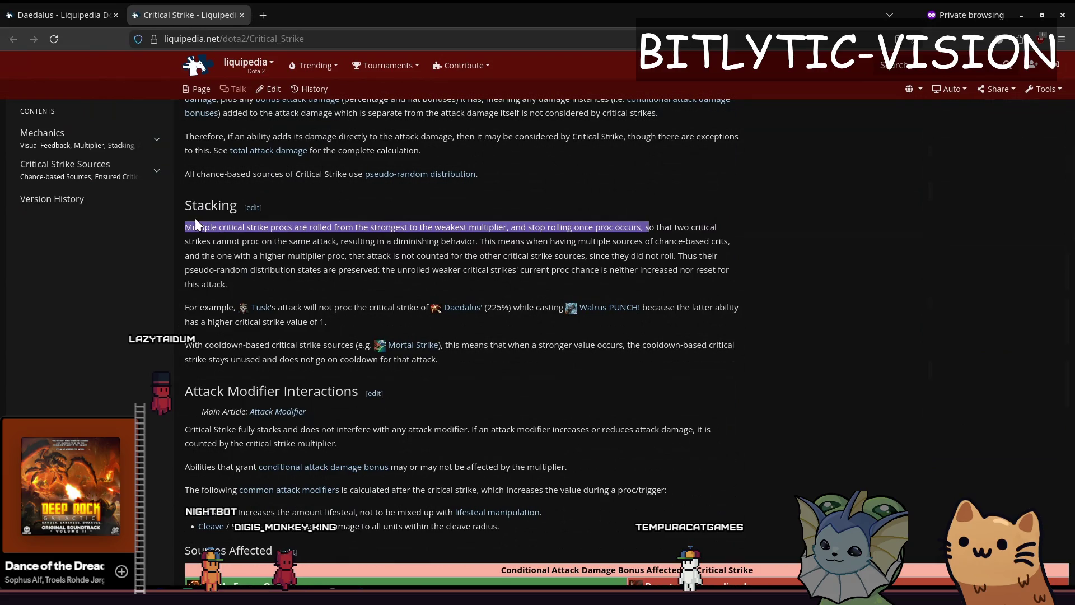
pyautogui.hotkey('alt', 'Tab')
pyautogui.click(596, 269)
pyautogui.hotkey('ctrl', 'a')
pyautogui.hotkey('ctrl', 'a')
pyautogui.click(602, 341)
pyautogui.moveTo(592, 191)
pyautogui.mouseDown()
pyautogui.moveTo(448, 193)
pyautogui.moveTo(369, 168)
pyautogui.mouseUp()
pyautogui.moveTo(695, 240); pyautogui.dragTo(374, 211)
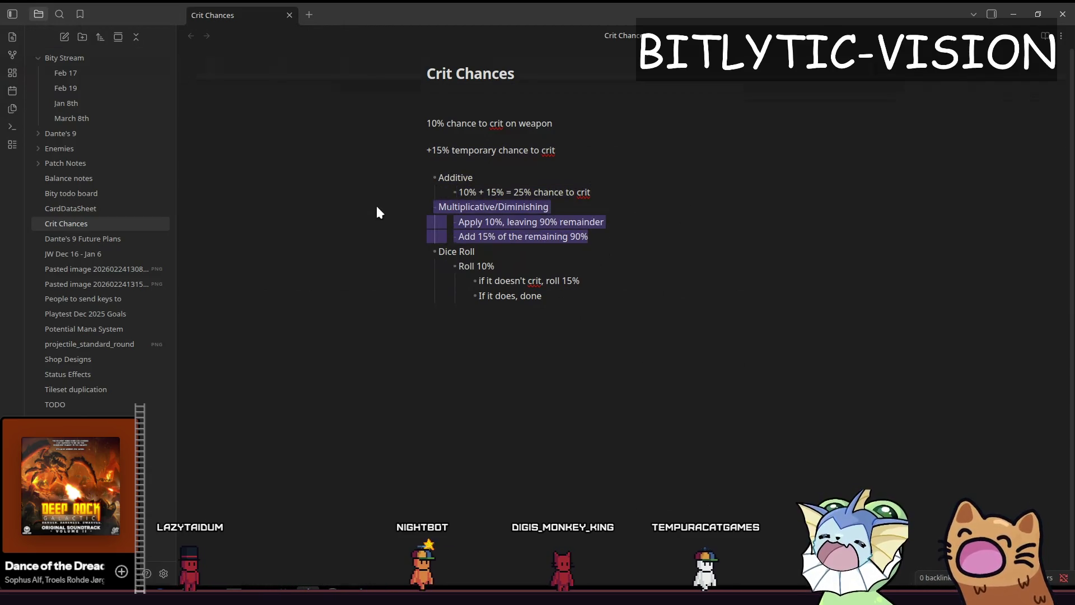
pyautogui.click(600, 231)
pyautogui.moveTo(567, 302)
pyautogui.mouseDown()
pyautogui.moveTo(412, 232)
pyautogui.moveTo(567, 308)
pyautogui.mouseUp()
pyautogui.hotkey('alt', 'Tab')
pyautogui.moveTo(185, 227); pyautogui.dragTo(263, 232)
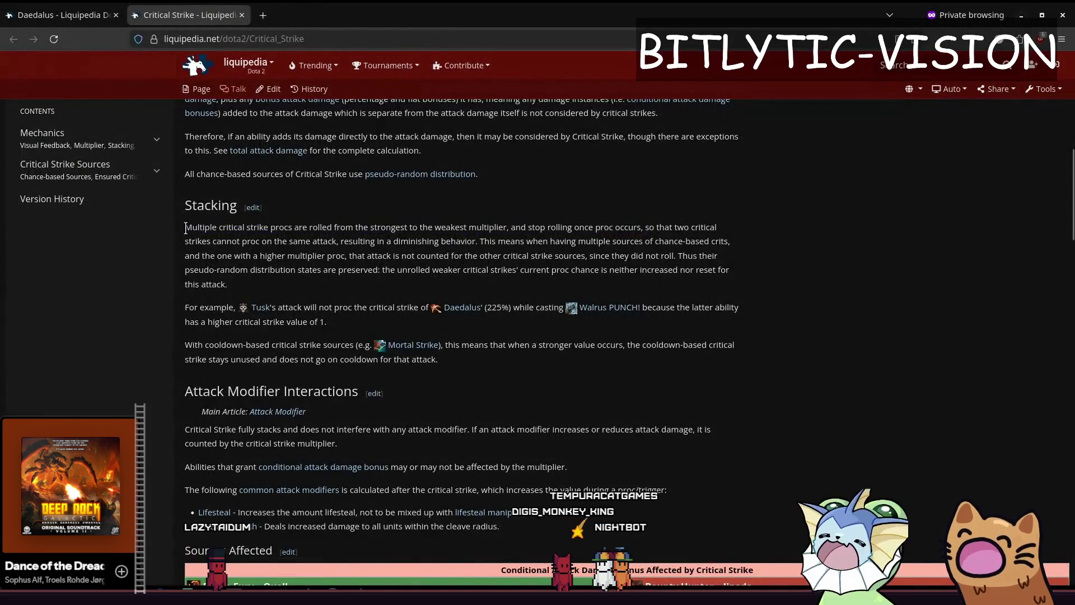
pyautogui.moveTo(357, 227); pyautogui.dragTo(430, 232)
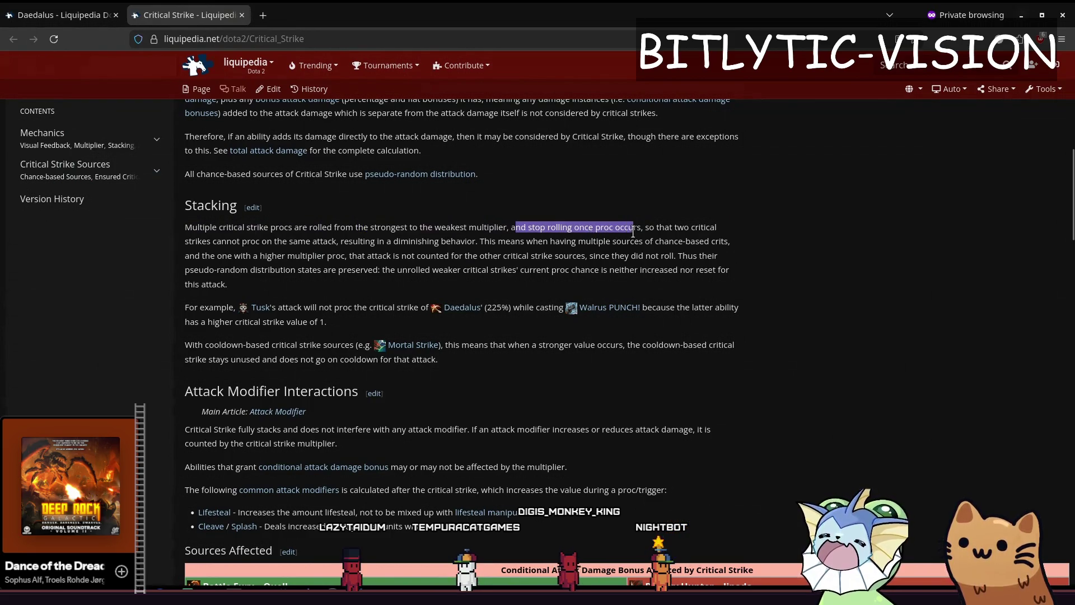
pyautogui.click(586, 264)
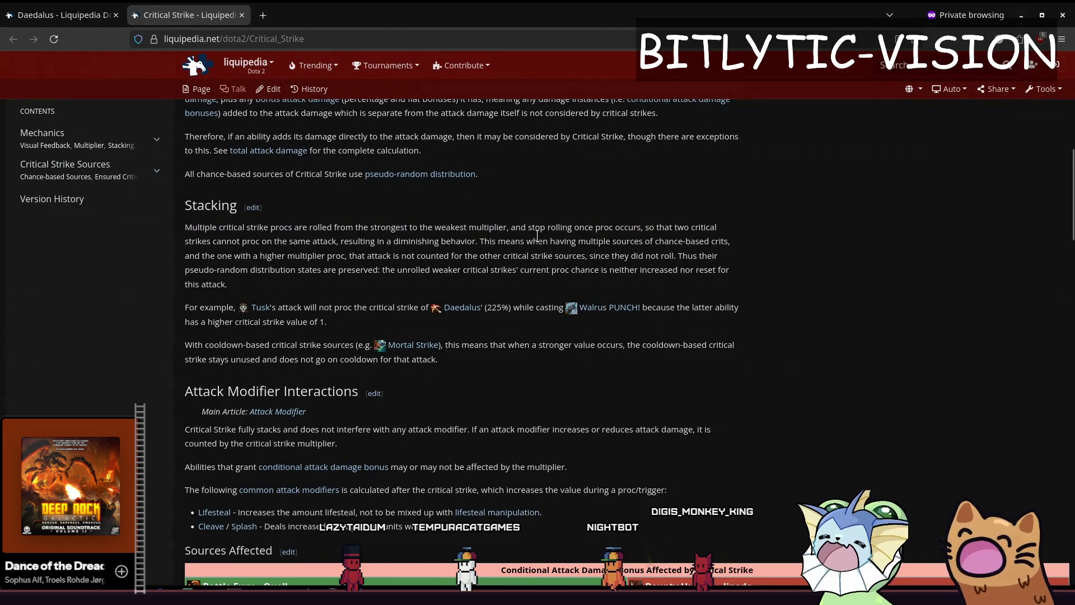
pyautogui.moveTo(485, 244)
pyautogui.mouseDown()
pyautogui.moveTo(605, 242)
pyautogui.moveTo(666, 255)
pyautogui.moveTo(742, 239)
pyautogui.moveTo(246, 270)
pyautogui.moveTo(223, 252)
pyautogui.moveTo(313, 270)
pyautogui.moveTo(353, 256)
pyautogui.moveTo(564, 259)
pyautogui.mouseUp()
pyautogui.click(622, 294)
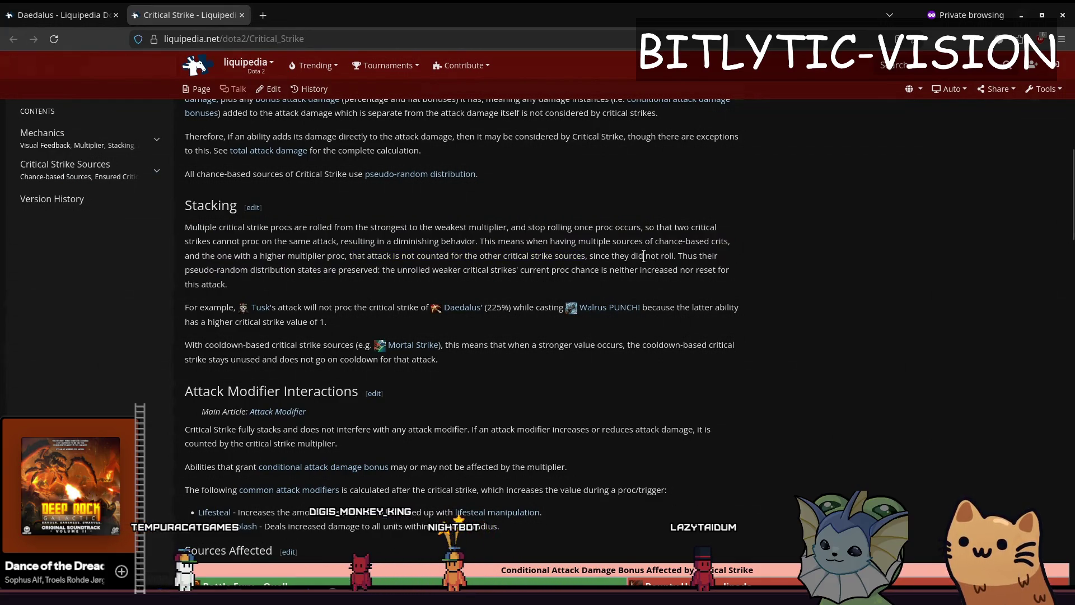
pyautogui.rightClick(644, 258)
pyautogui.click(518, 257)
pyautogui.moveTo(385, 271); pyautogui.dragTo(660, 282)
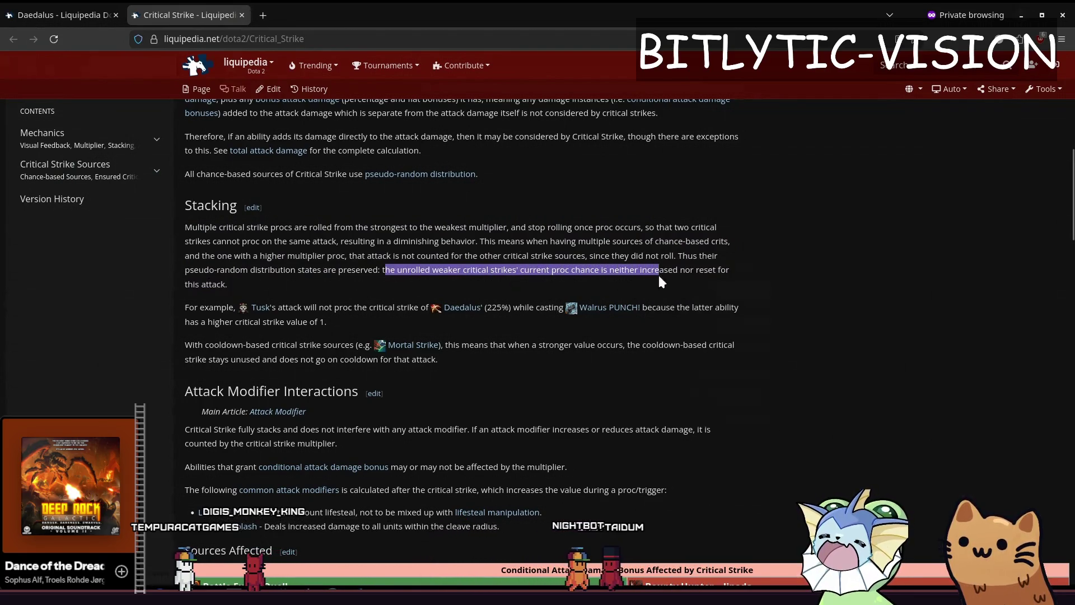
pyautogui.moveTo(458, 271); pyautogui.dragTo(589, 271)
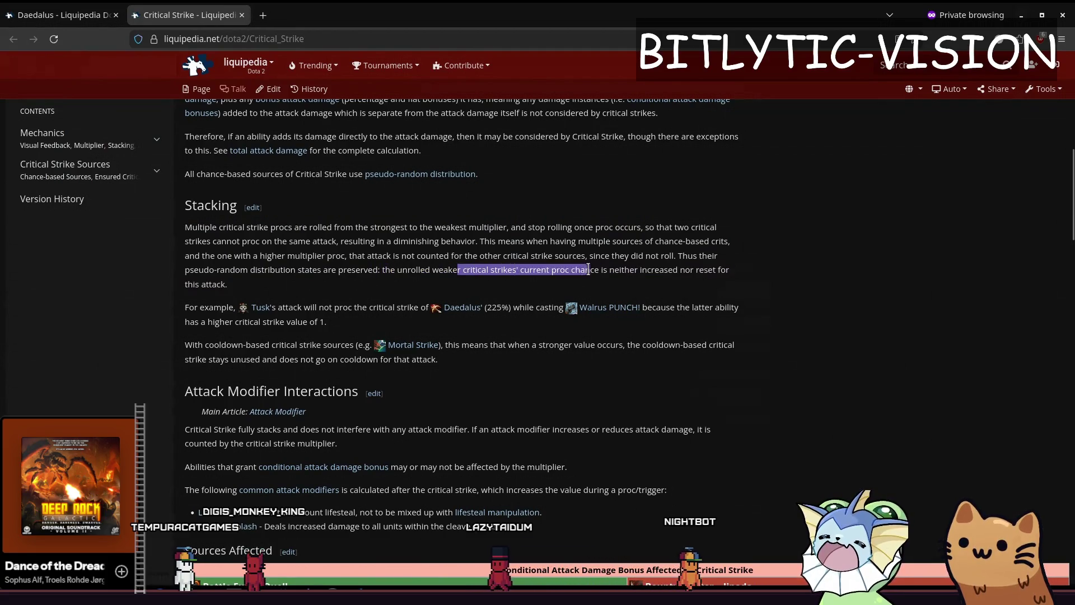
pyautogui.click(545, 264)
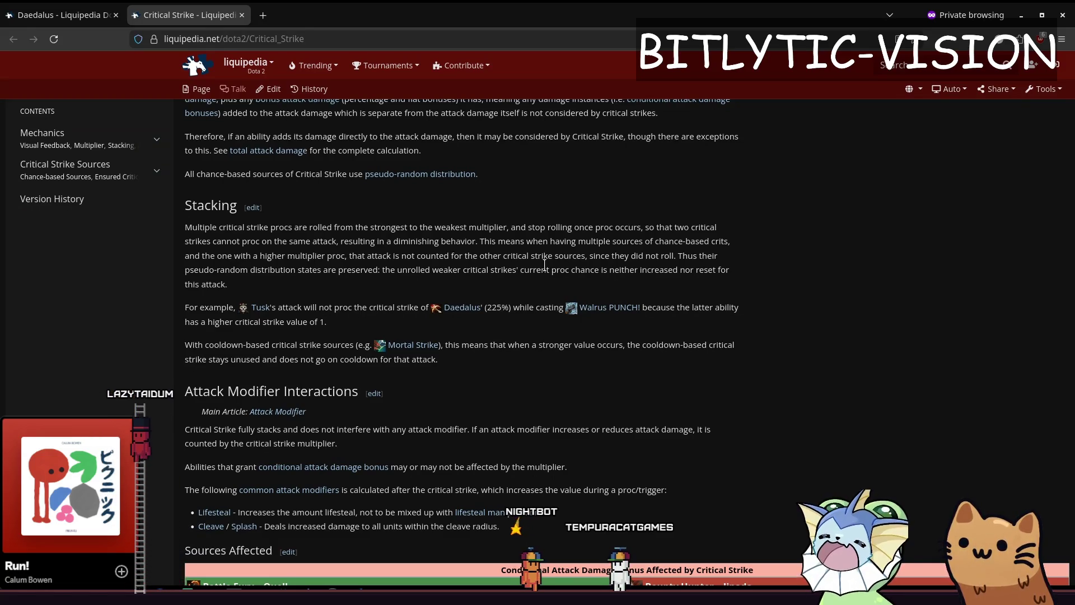
# Open relic_attack_speed.tres and its attack_speed_relic.gd script, marking pow(0.90, relic.level)
pyautogui.hotkey('ctrl', 'Tab')
pyautogui.hotkey('alt', 'Tab')
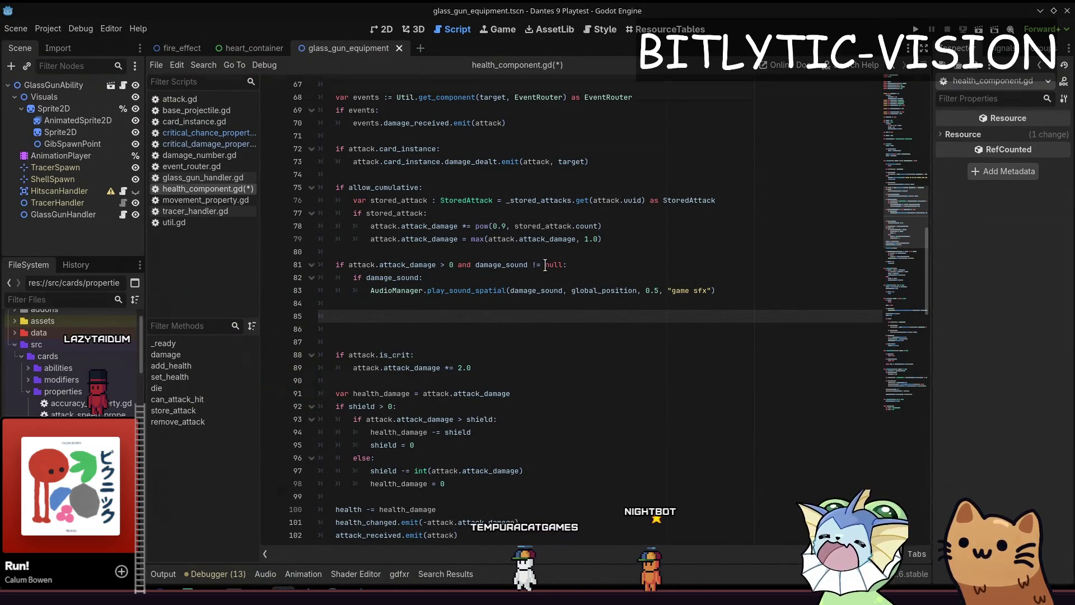
pyautogui.write('attack_speed')
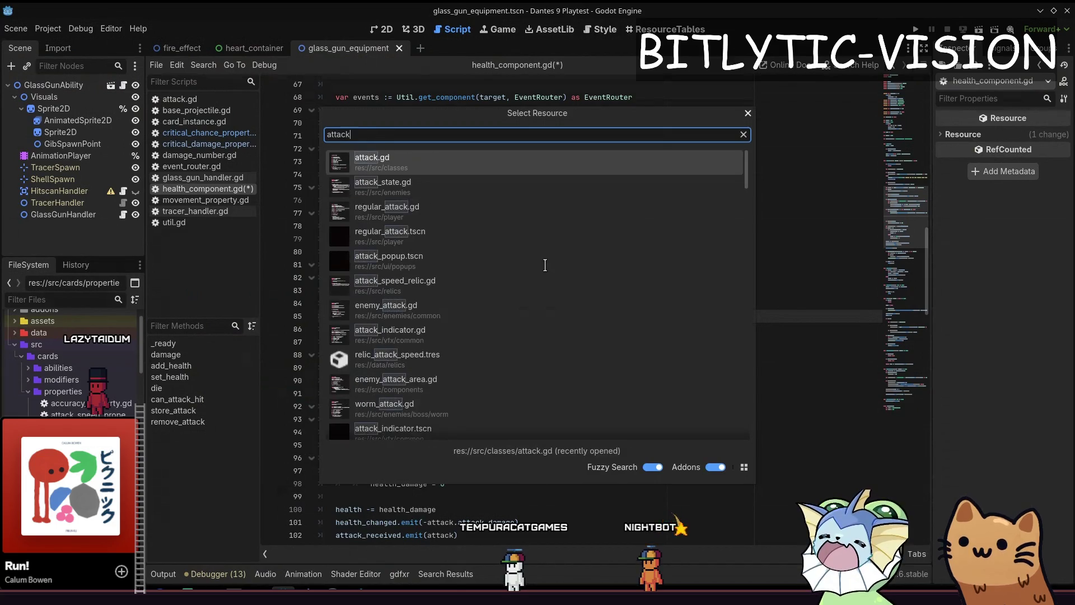
pyautogui.press('Down')
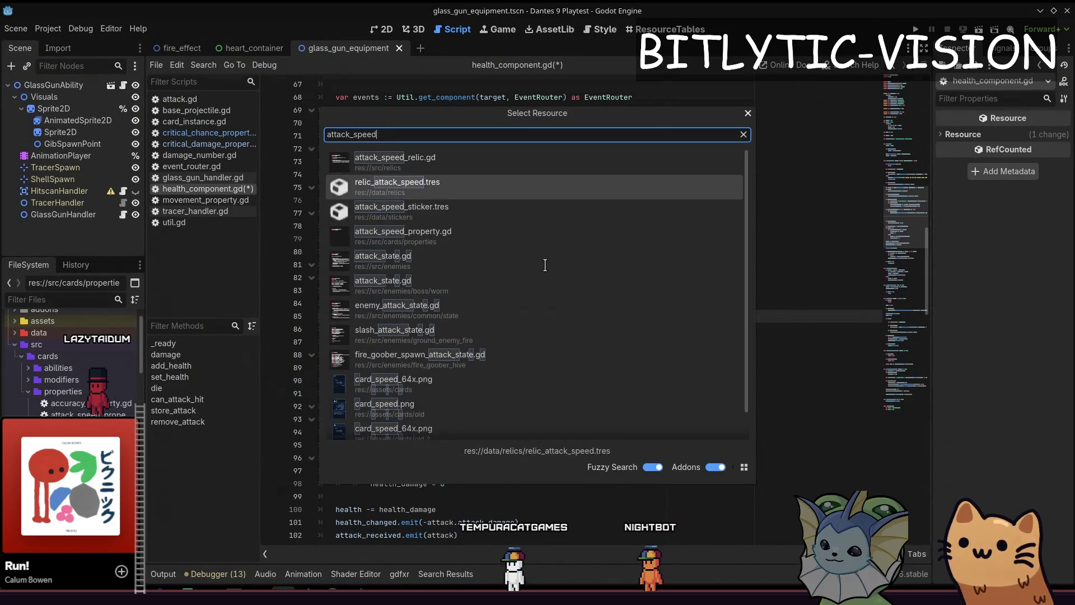
pyautogui.press('Return')
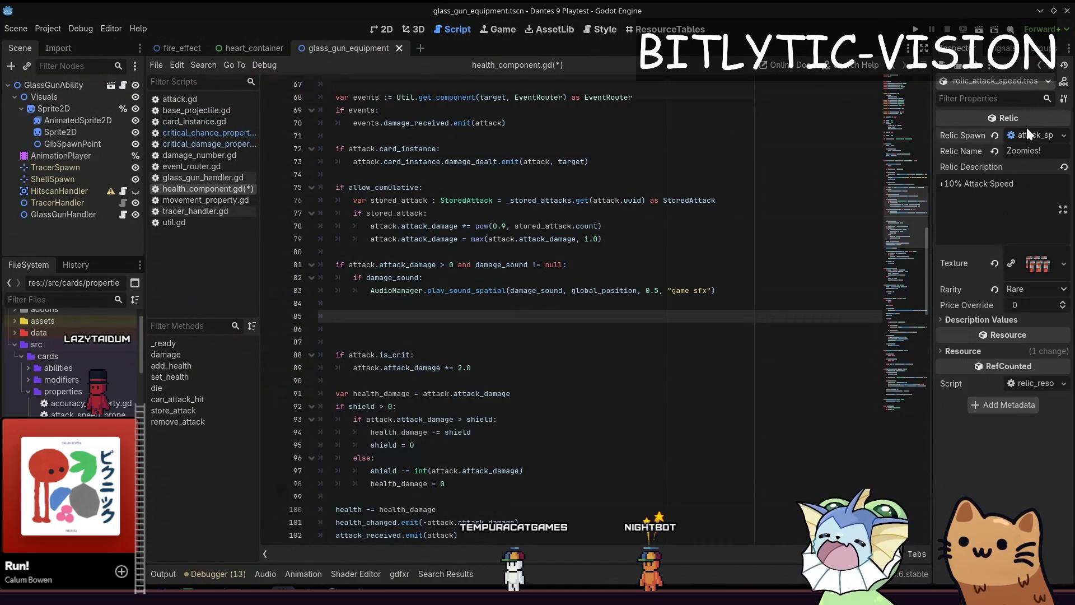
pyautogui.click(1028, 134)
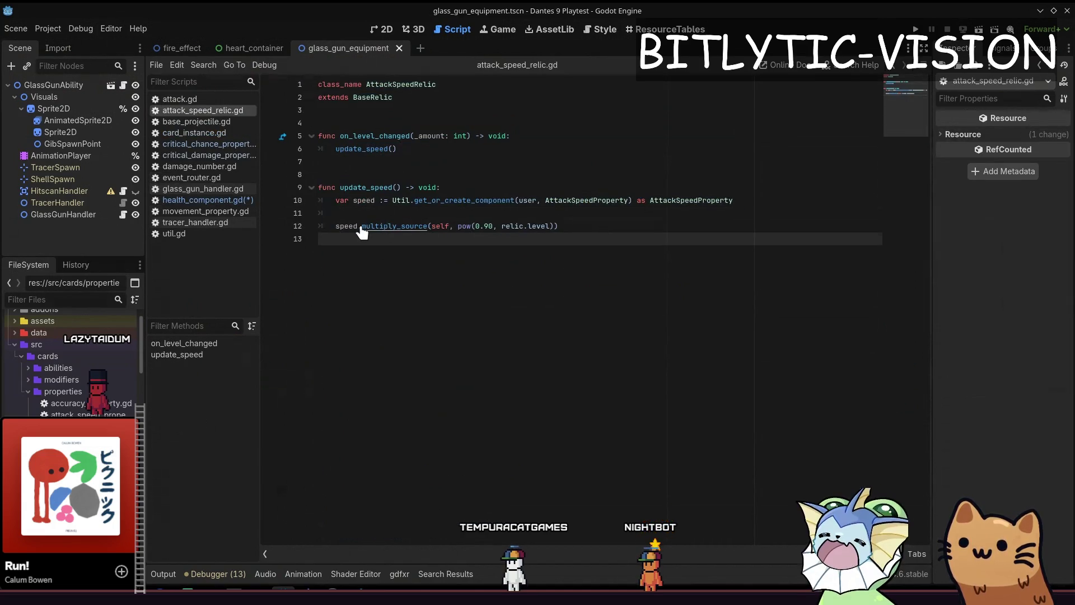
pyautogui.moveTo(458, 226); pyautogui.dragTo(555, 226)
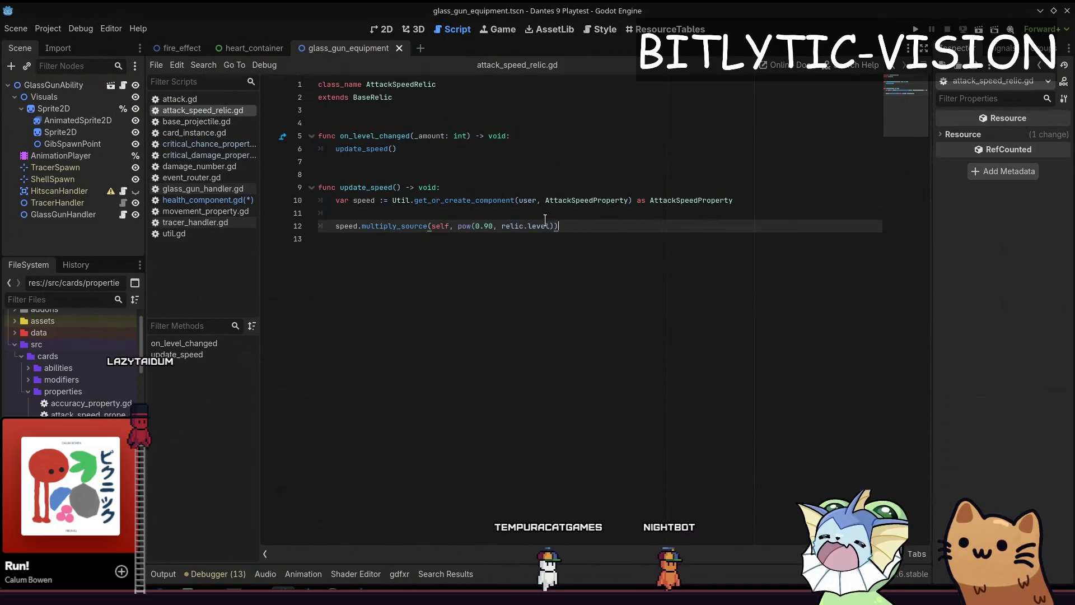
# Open card_instance.gd and search it for 'cooldown'
pyautogui.hotkey('shift', 'alt', 'o')
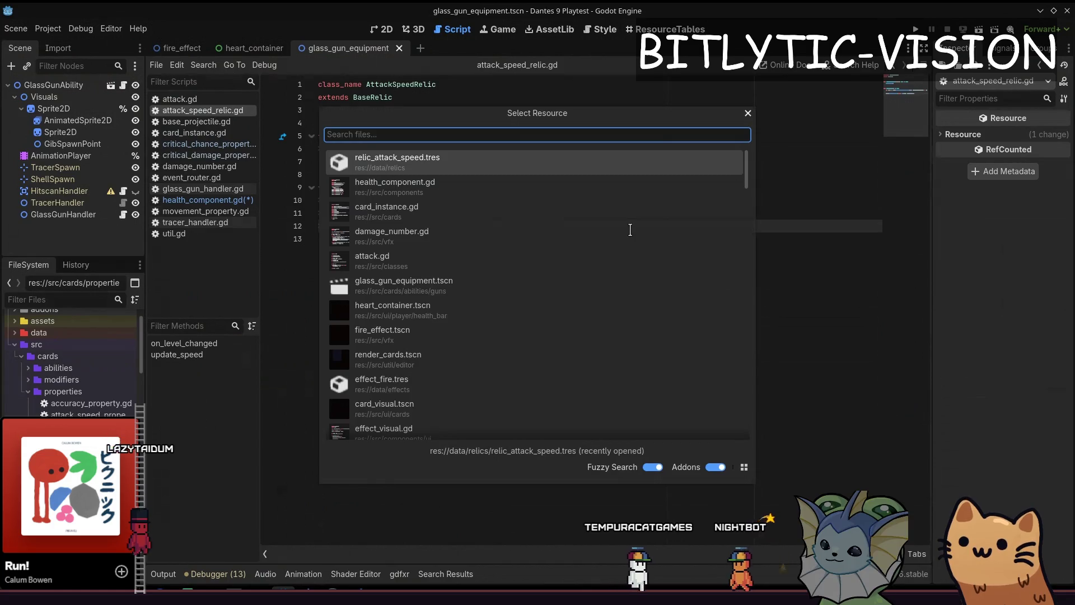
pyautogui.write('card_uinstance.g')
pyautogui.press('Return')
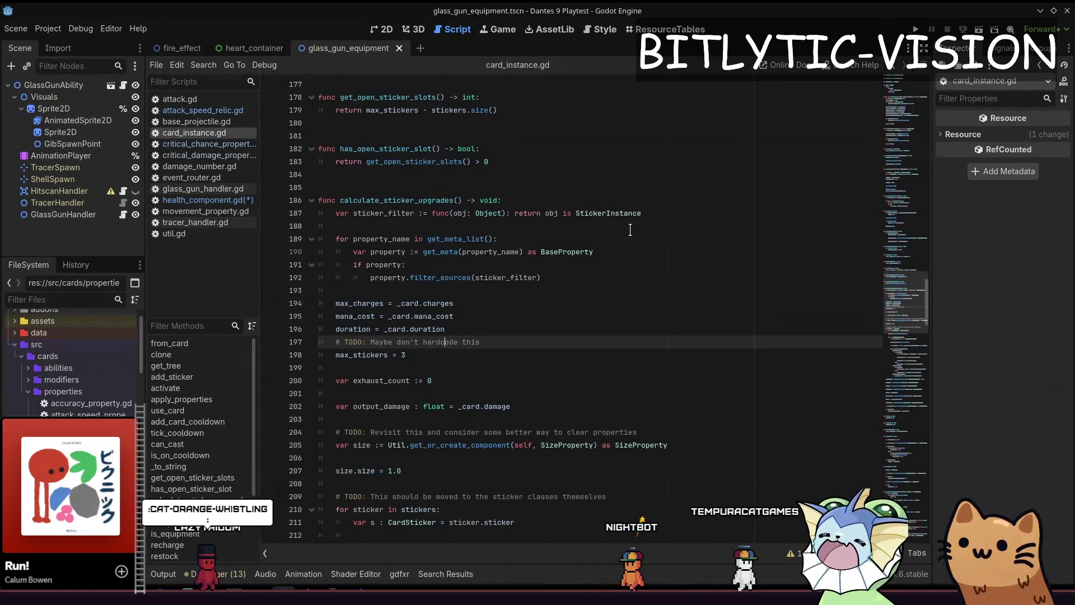
pyautogui.hotkey('ctrl', 'f')
pyautogui.write('cooldown')
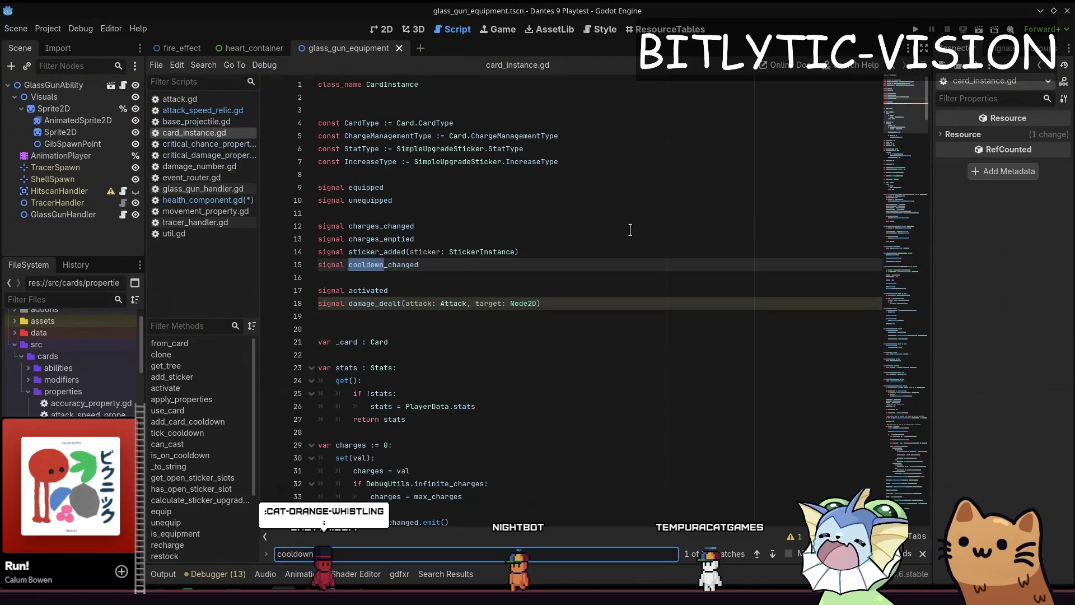
pyautogui.press('Return')
pyautogui.press('Return')
pyautogui.press('Return')
pyautogui.press('Return')
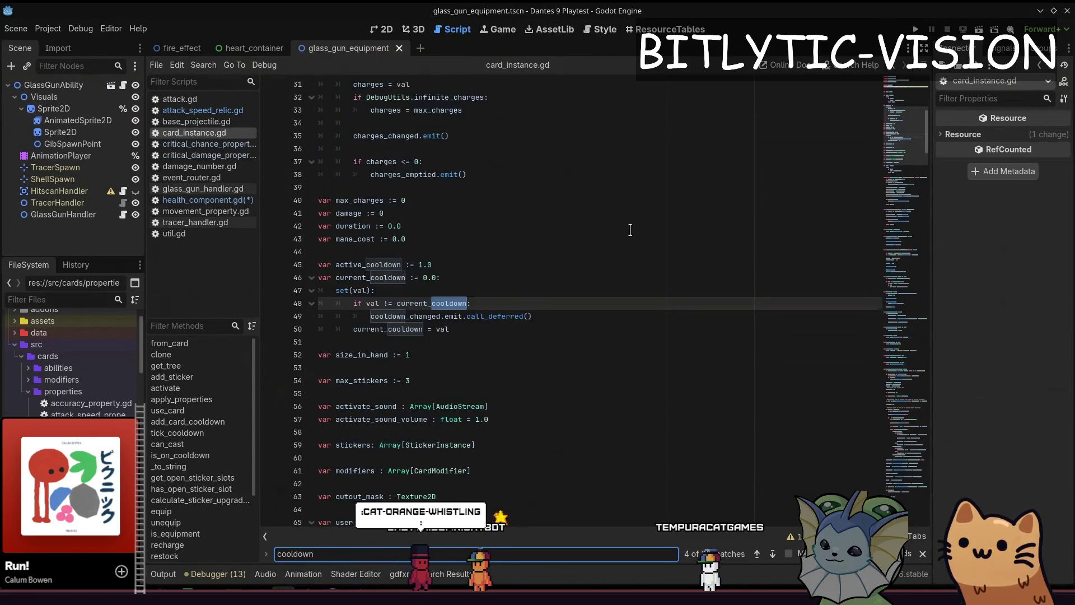
pyautogui.scroll(-2, 630, 230)
pyautogui.press('Escape')
# Inspect the AttackSpeedProperty and multiply_property definitions, then return to the Crit Chances note
pyautogui.moveTo(354, 316); pyautogui.dragTo(314, 310)
pyautogui.press('End')
pyautogui.keyDown('ctrl'); pyautogui.click(639, 305); pyautogui.keyUp('ctrl')
pyautogui.hotkey('alt', 'Left')
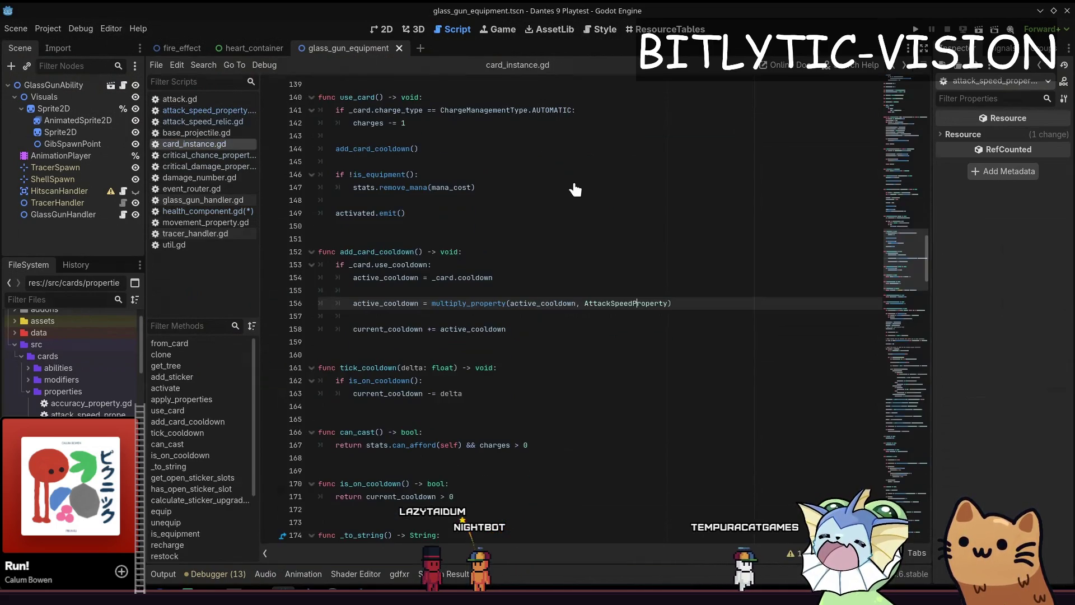
pyautogui.keyDown('ctrl'); pyautogui.click(480, 308); pyautogui.keyUp('ctrl')
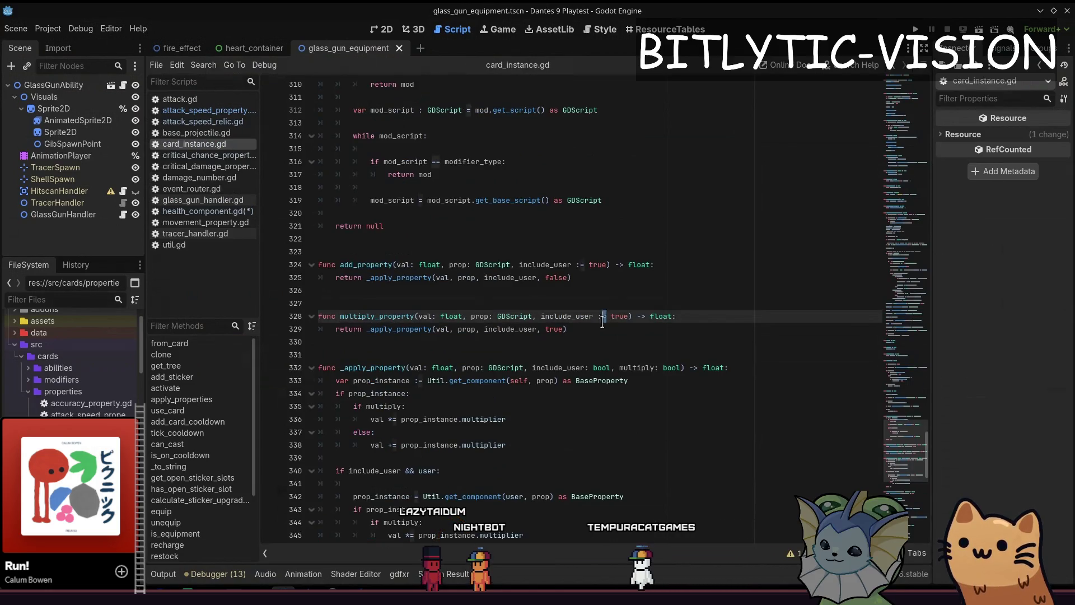
pyautogui.click(678, 330)
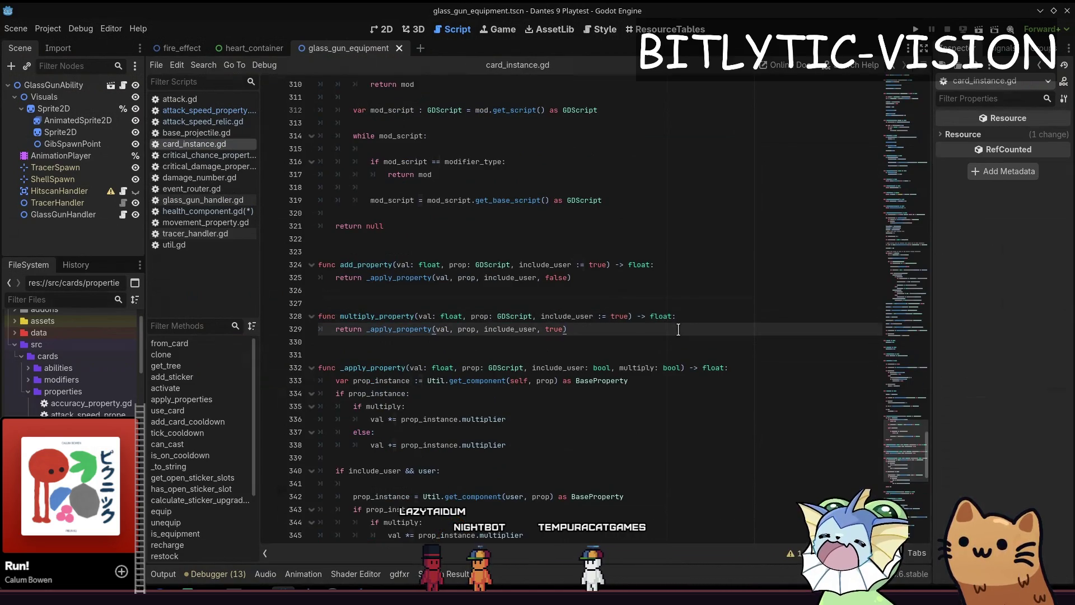
pyautogui.hotkey('alt', 'Left')
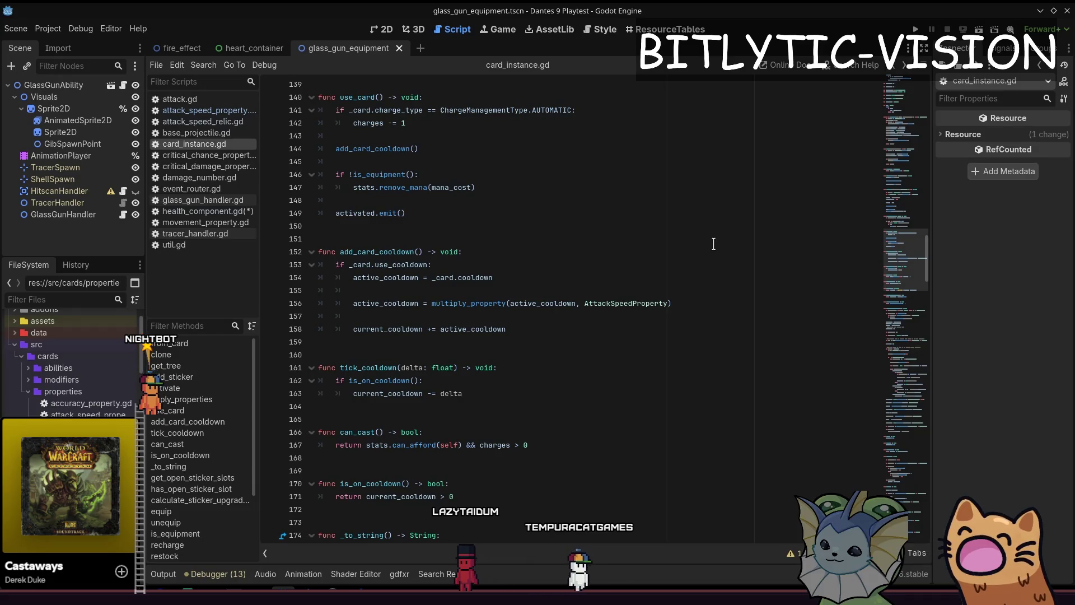
pyautogui.hotkey('alt', 'Tab')
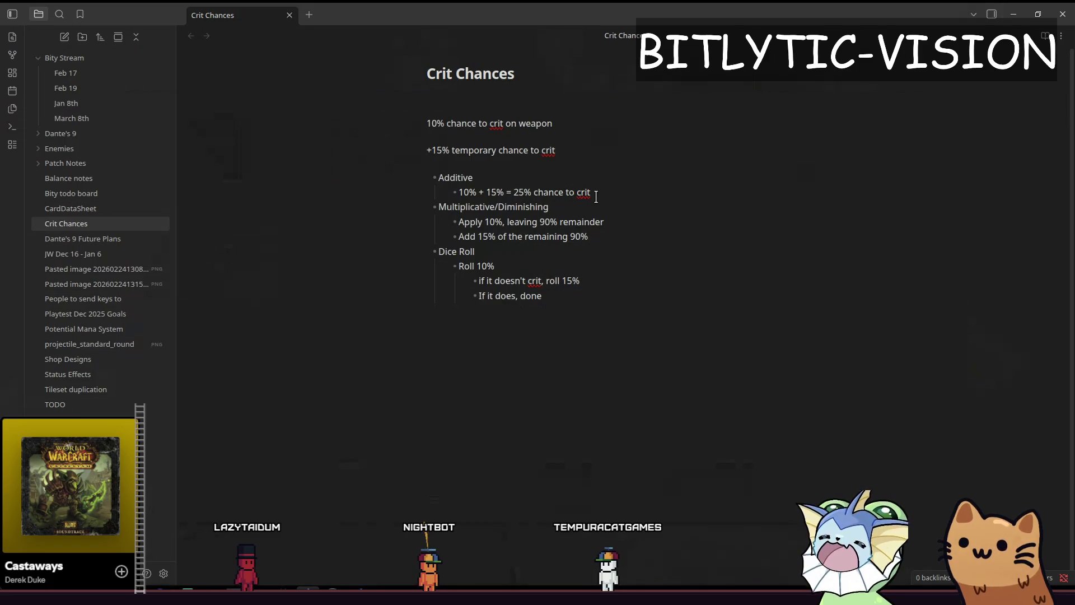
pyautogui.moveTo(604, 247)
pyautogui.mouseDown()
pyautogui.moveTo(569, 152)
pyautogui.moveTo(651, 257)
pyautogui.mouseUp()
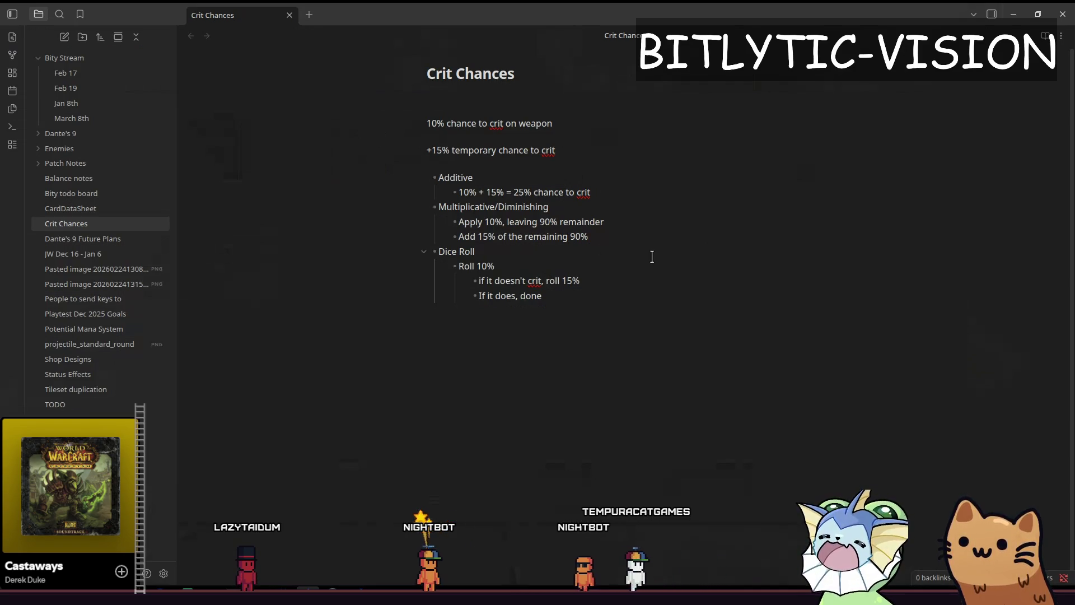
pyautogui.moveTo(560, 314); pyautogui.dragTo(401, 244)
pyautogui.click(576, 319)
pyautogui.moveTo(602, 237); pyautogui.dragTo(389, 202)
pyautogui.click(653, 233)
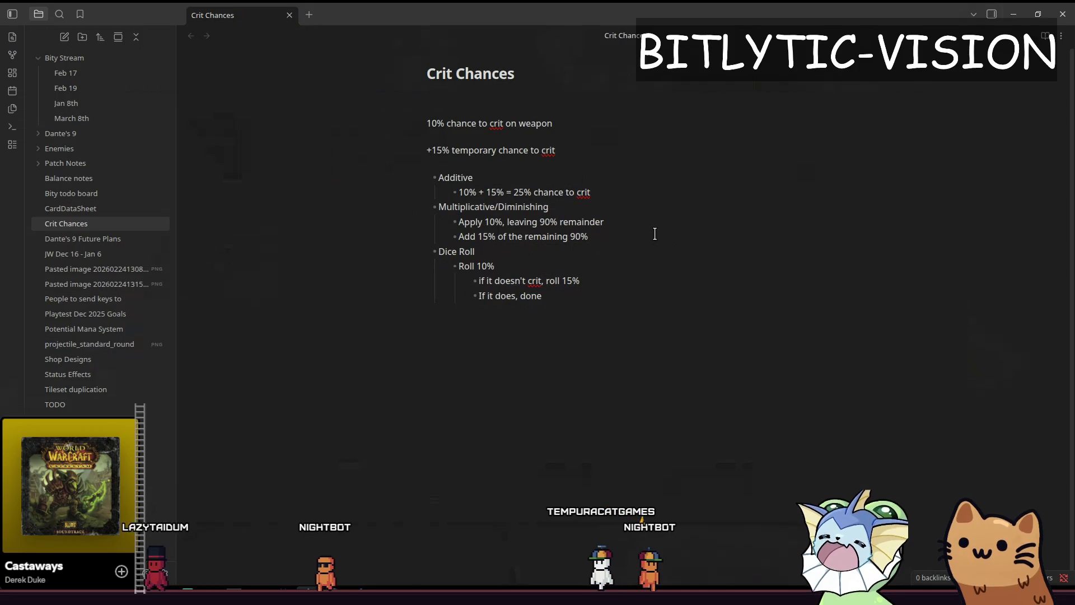
pyautogui.moveTo(593, 192)
pyautogui.mouseDown()
pyautogui.moveTo(443, 194)
pyautogui.moveTo(402, 162)
pyautogui.mouseUp()
pyautogui.click(678, 186)
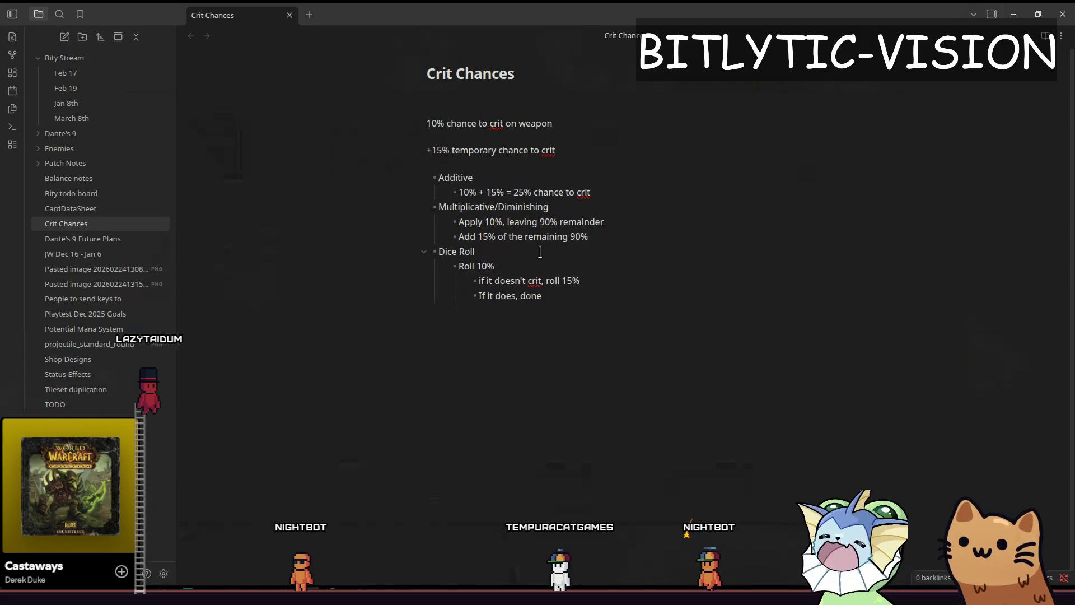
pyautogui.moveTo(593, 192)
pyautogui.mouseDown()
pyautogui.moveTo(548, 174)
pyautogui.moveTo(555, 150)
pyautogui.mouseUp()
pyautogui.click(629, 260)
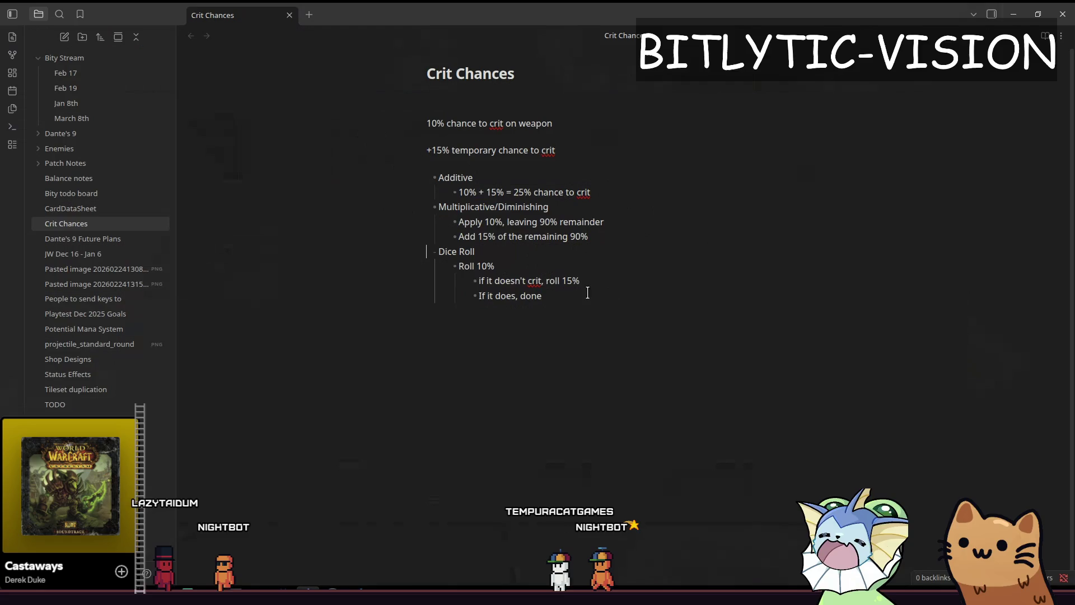
pyautogui.moveTo(555, 296); pyautogui.dragTo(372, 257)
pyautogui.click(619, 289)
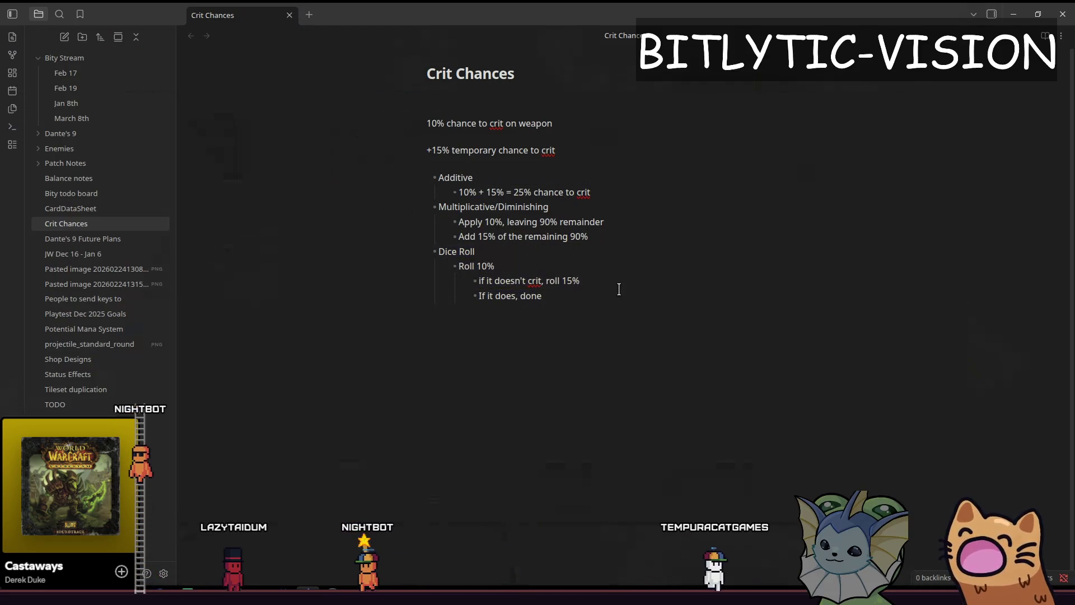
pyautogui.hotkey('alt', 'Tab')
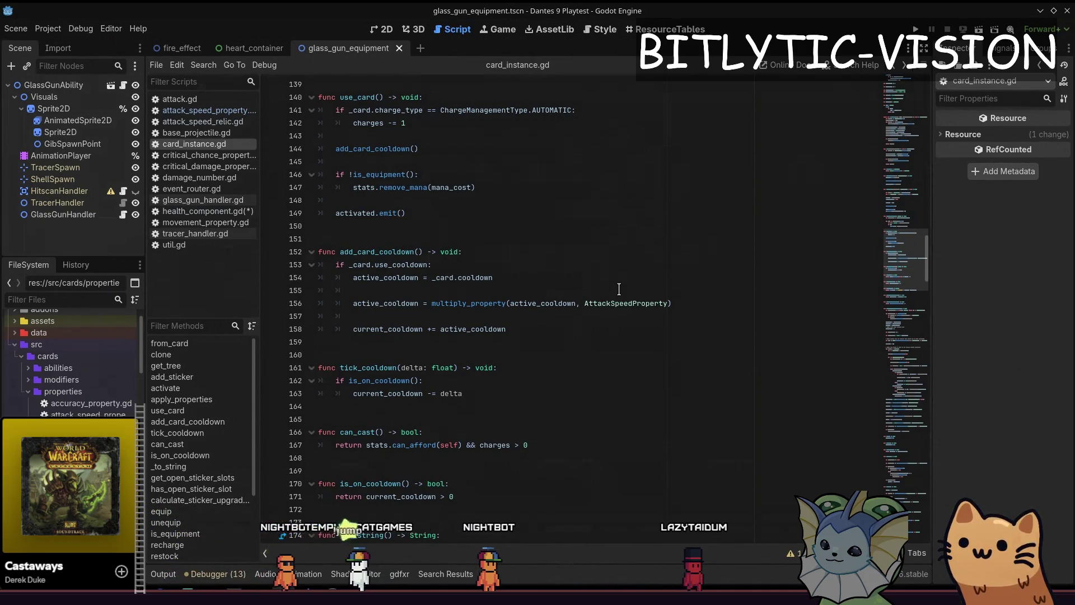
# Give critical_chance_property.gd a get_default_multiplier method returning 0 and save
pyautogui.hotkey('shift', 'alt', 'o')
pyautogui.write('critical_chan')
pyautogui.press('Return')
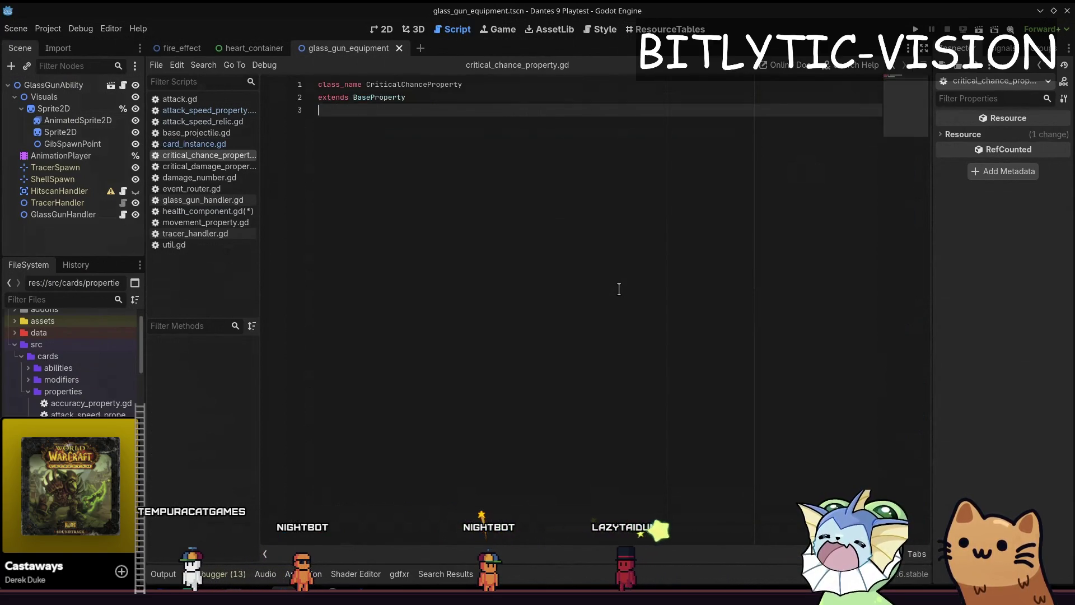
pyautogui.press('Return')
pyautogui.press('Return')
pyautogui.write('func')
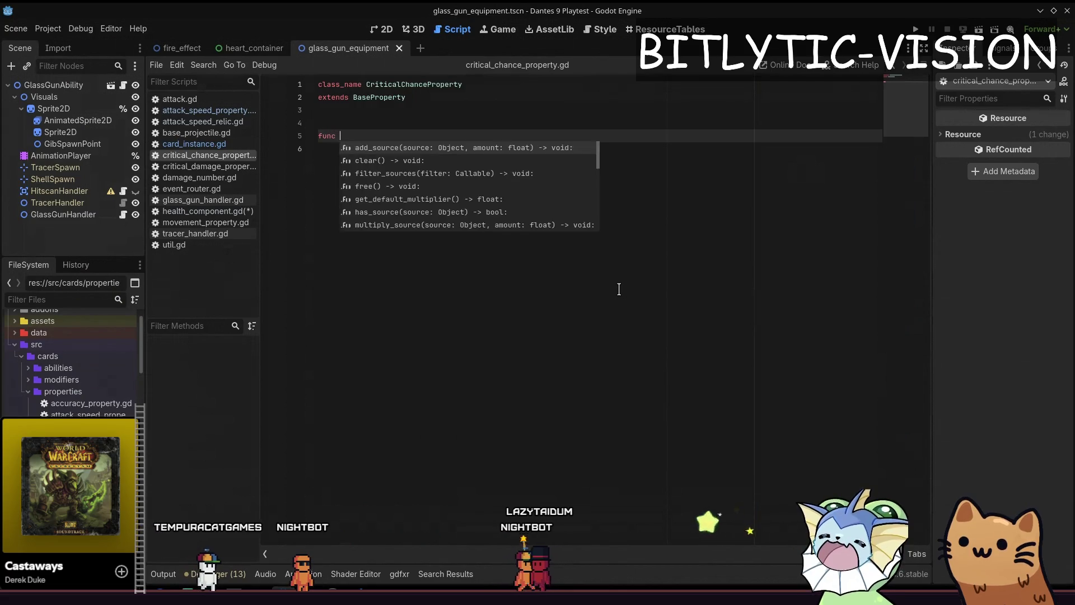
pyautogui.write(' get_defau')
pyautogui.press('Return')
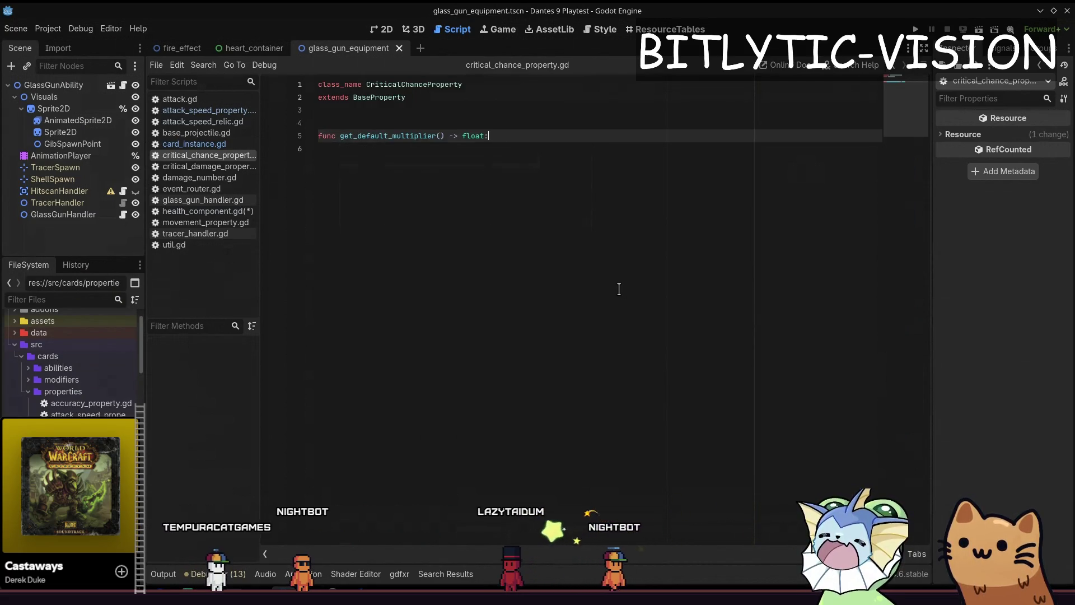
pyautogui.press('Return')
pyautogui.write('re0.0')
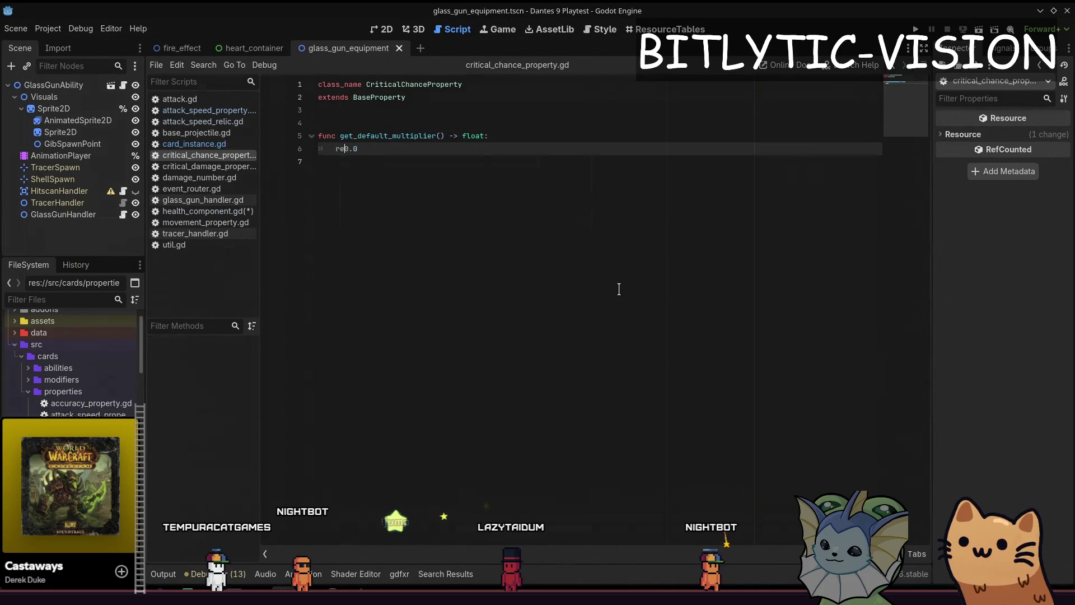
pyautogui.press('Down')
pyautogui.hotkey('ctrl', 's')
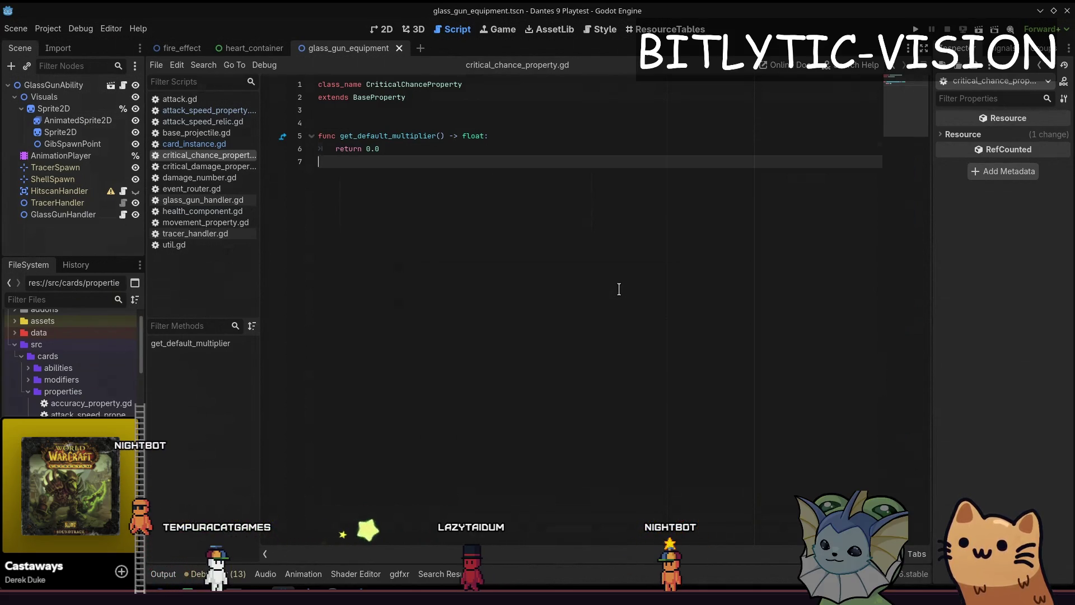
# Briefly search resources for 'relic', then bring up the quick file search again
pyautogui.hotkey('shift', 'alt', 'o')
pyautogui.write('relic')
pyautogui.press('Escape')
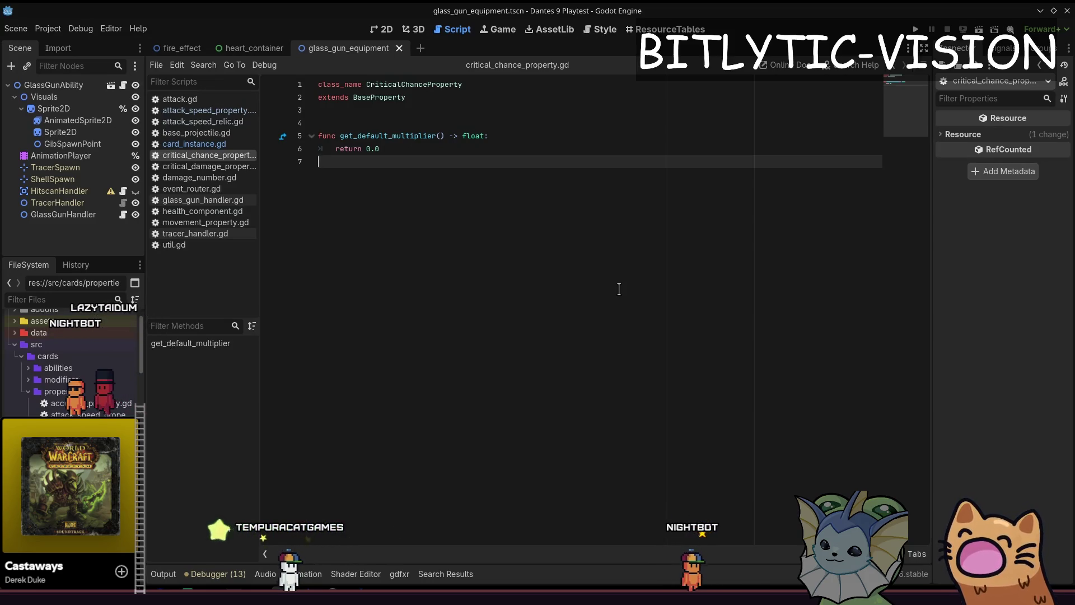
pyautogui.hotkey('ctrl', 'alt', 'o')
# Open player.gd and add a TODO comment at the end of _ready
pyautogui.write('player.gd')
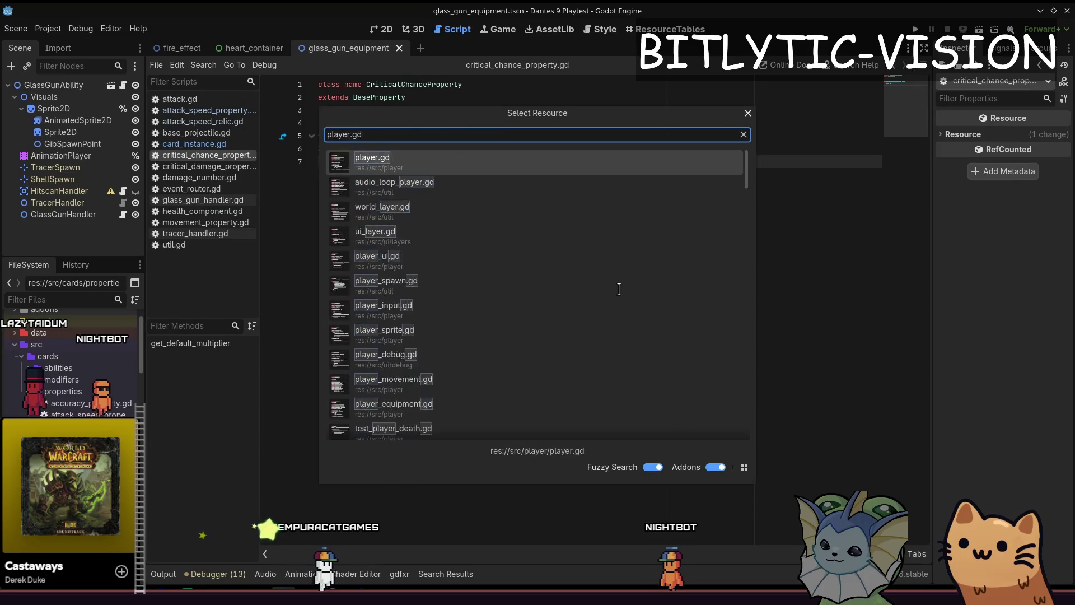
pyautogui.press('Return')
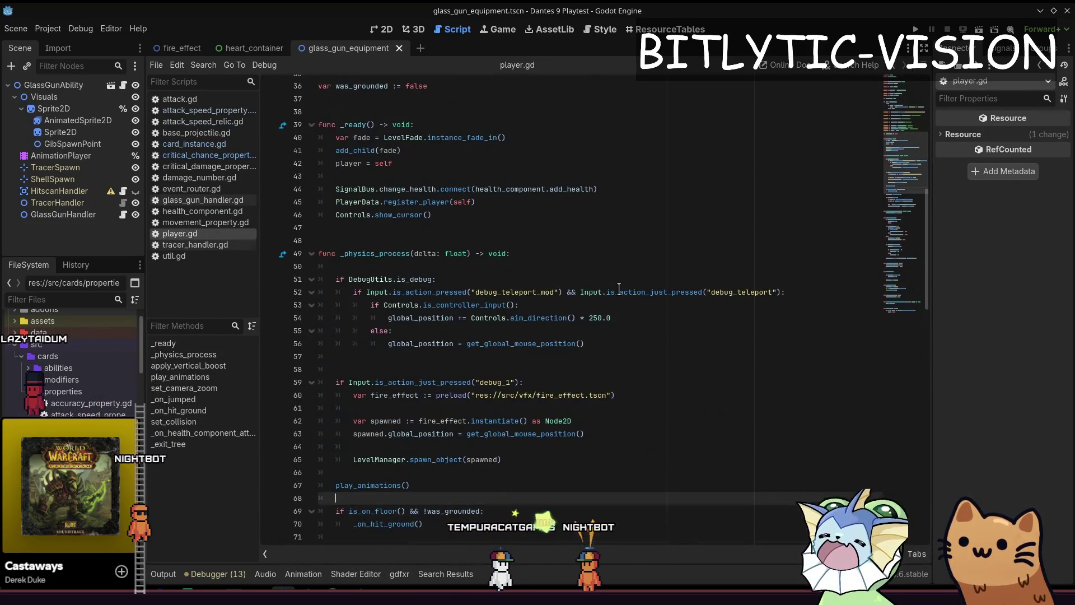
pyautogui.press('Up')
pyautogui.press('Up')
pyautogui.press('Up')
pyautogui.press('Return')
pyautogui.press('Return')
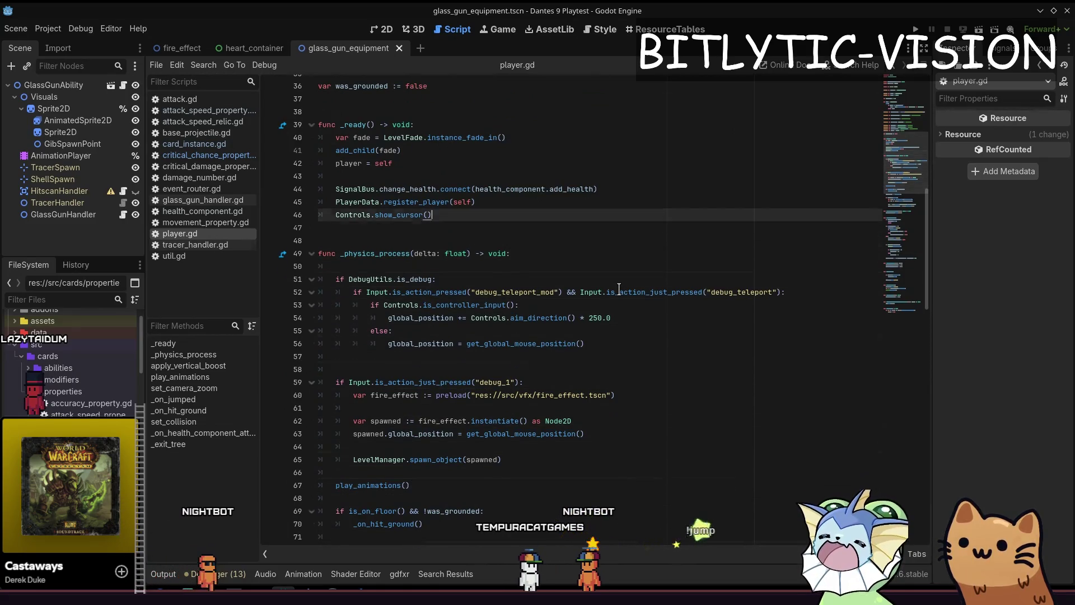
pyautogui.write('O: REMOVE THIS SHIT NOW BITY')
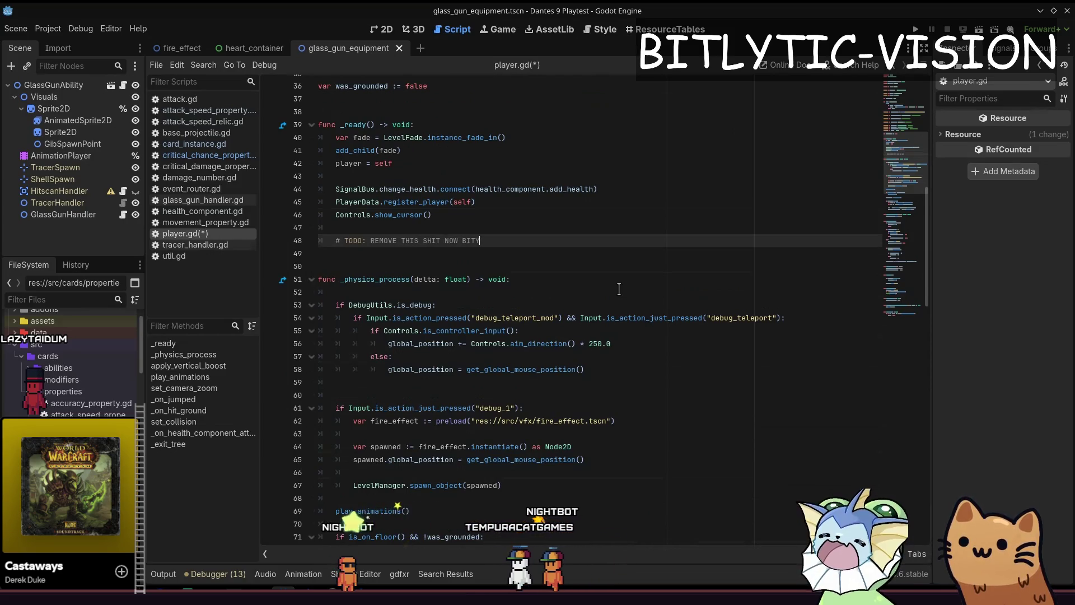
pyautogui.press('End')
pyautogui.press('Return')
pyautogui.press('Return')
# Write the call Util.get_or_create_component(self, CriticalChanceProperty)
pyautogui.write('Util')
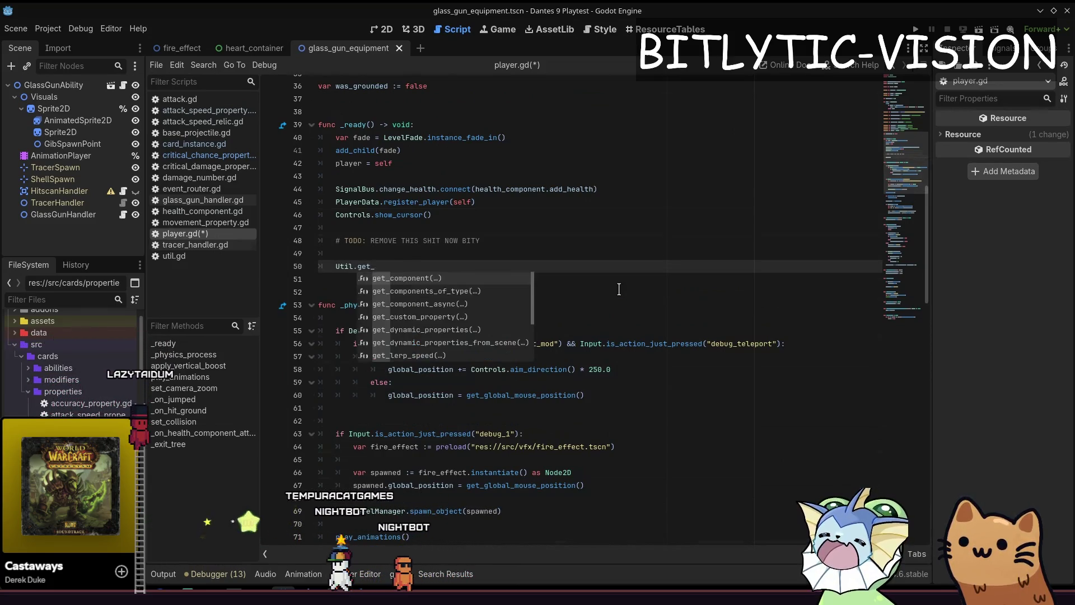
pyautogui.press('BackSpace')
pyautogui.press('BackSpace')
pyautogui.press('BackSpace')
pyautogui.write('get_')
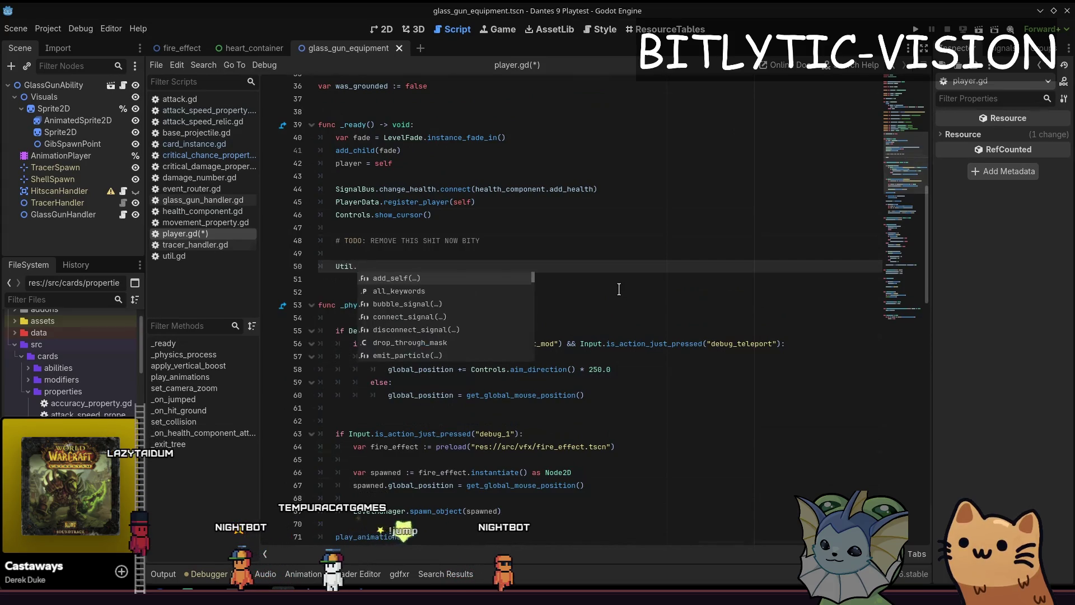
pyautogui.press('Return')
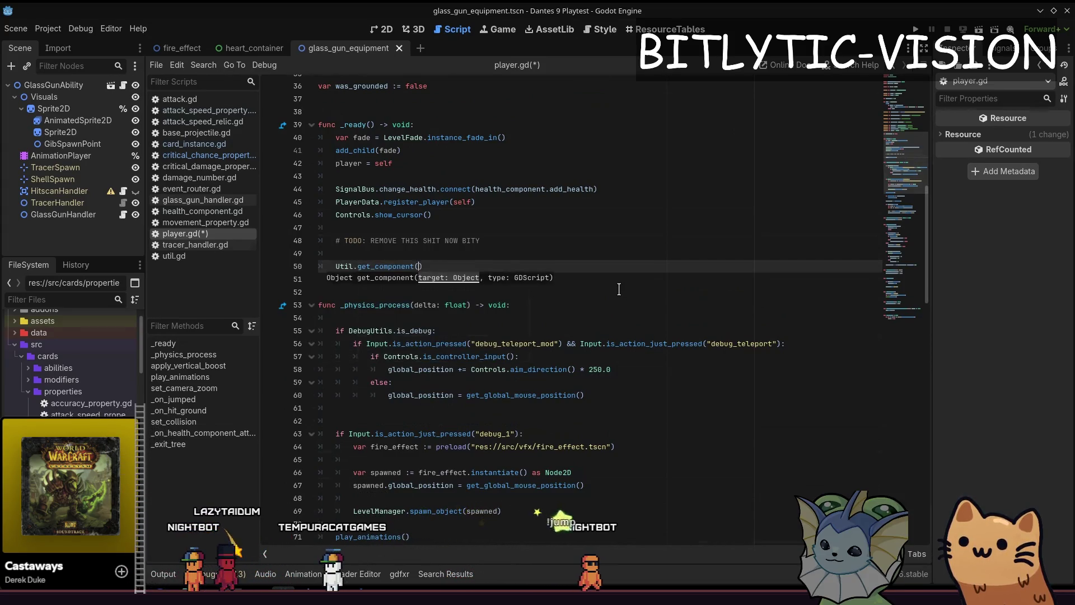
pyautogui.write('or_ad')
pyautogui.press('BackSpace')
pyautogui.press('BackSpace')
pyautogui.press('BackSpace')
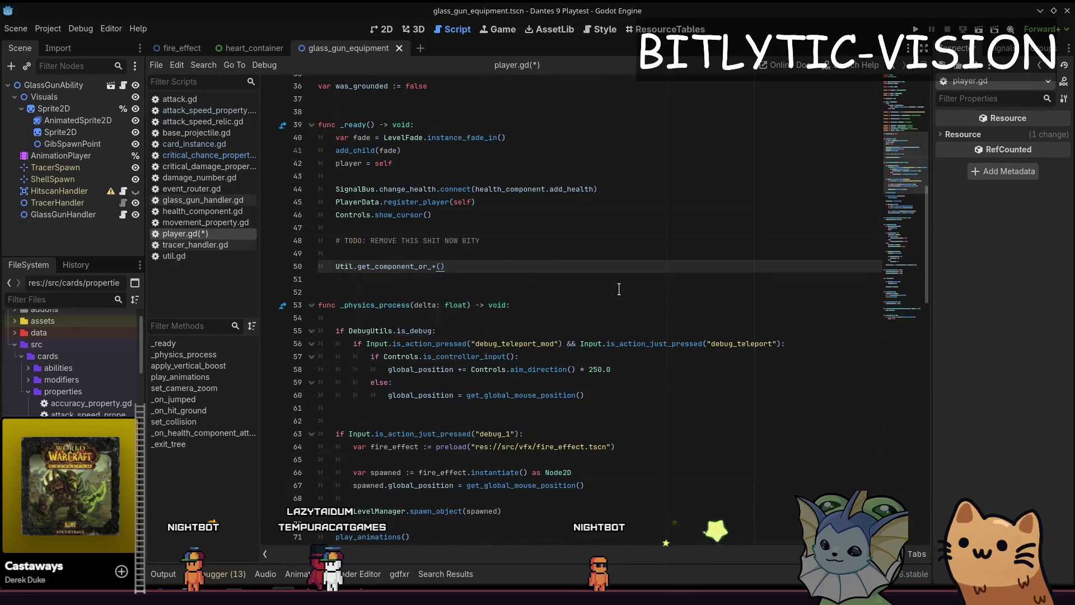
pyautogui.write('t_or')
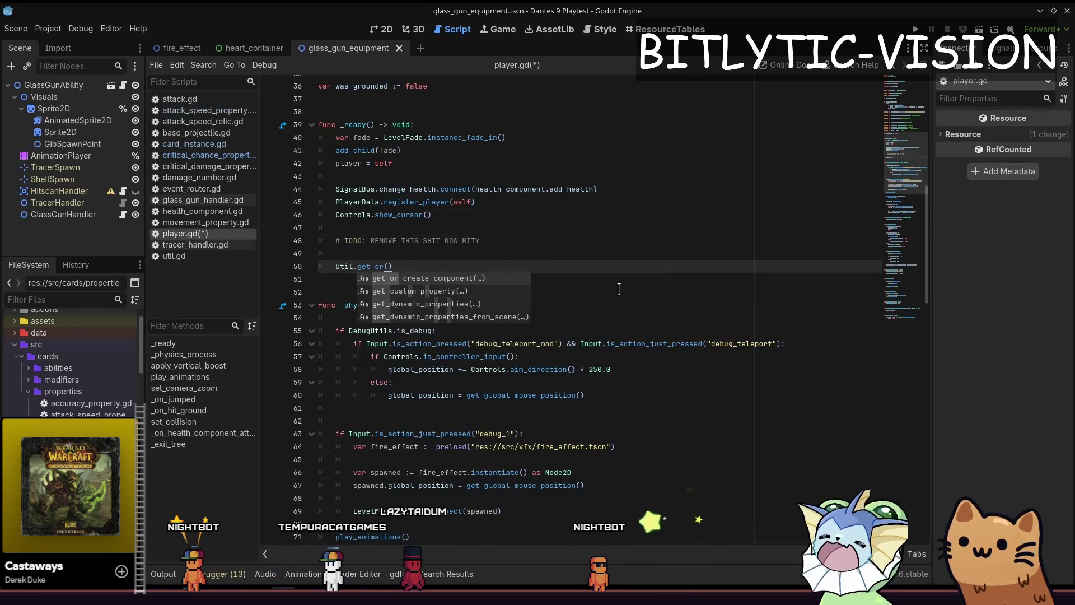
pyautogui.press('Return')
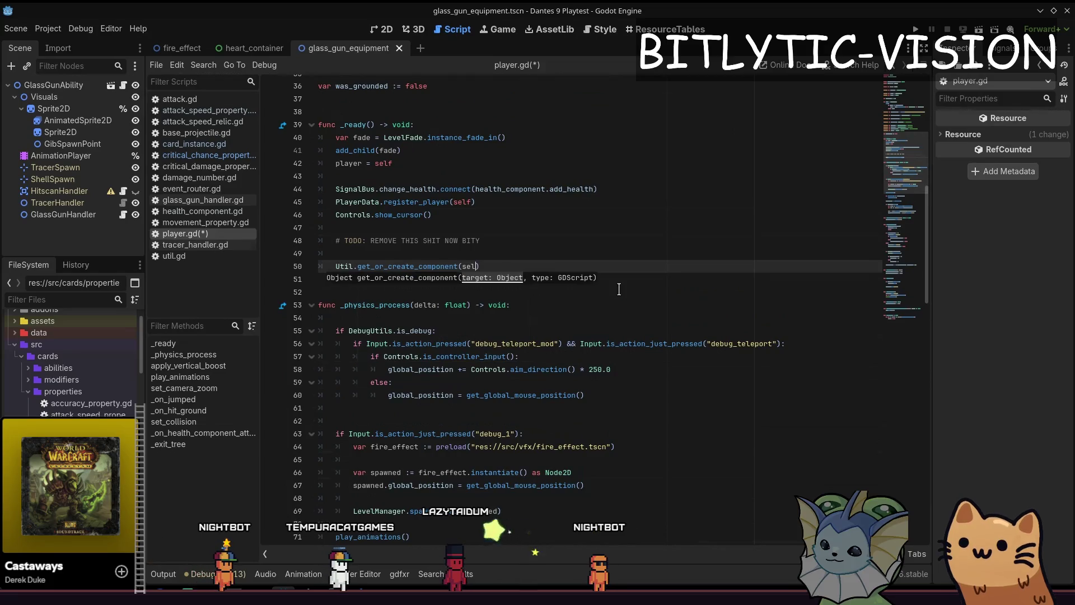
pyautogui.press('Escape')
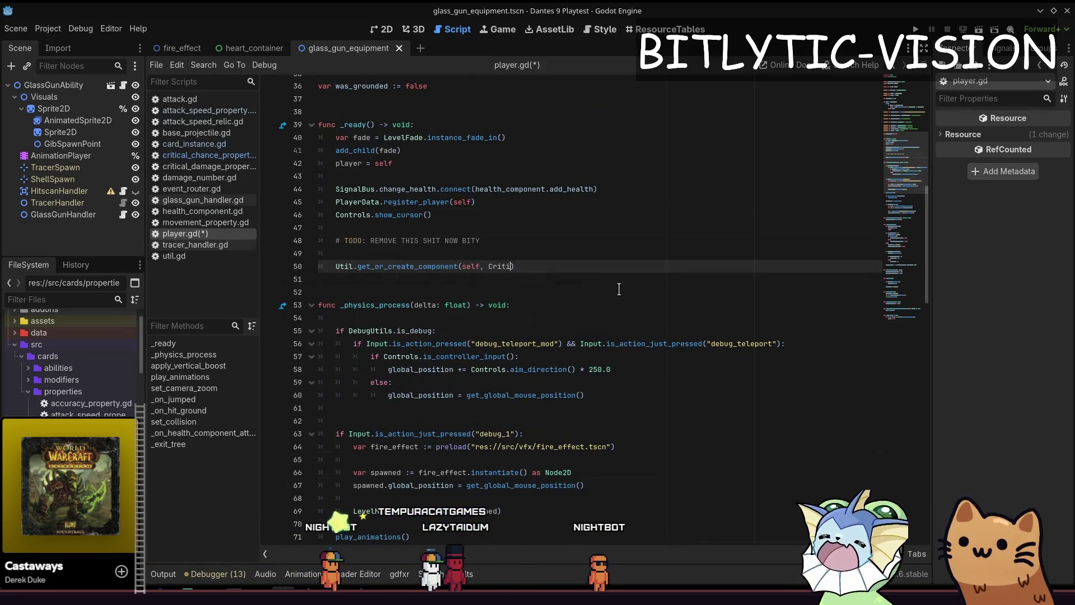
pyautogui.write('calChan')
pyautogui.press('Return')
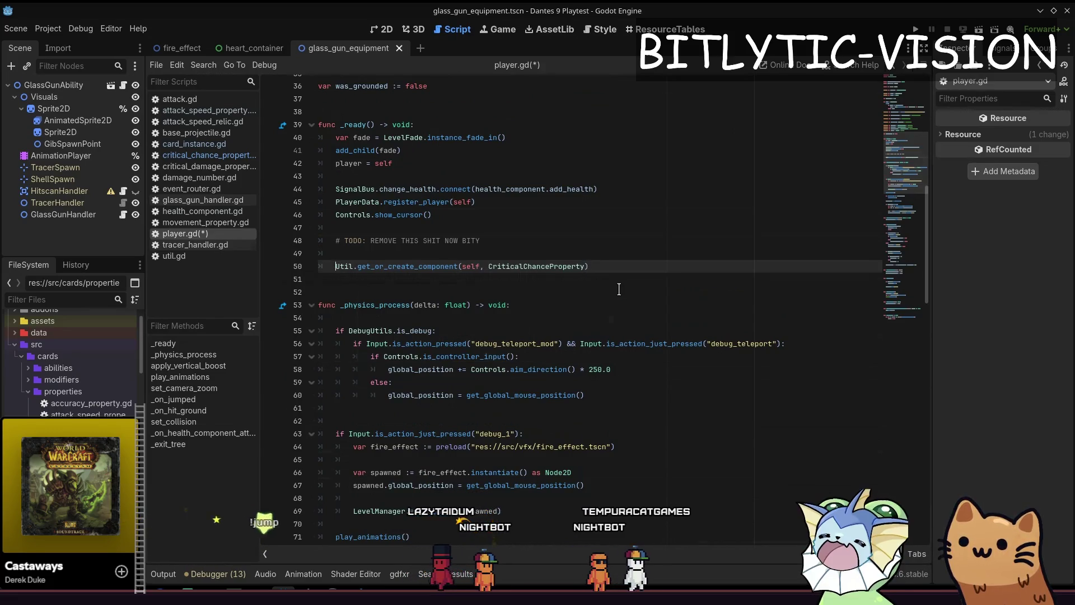
# Store it in var crit_chance, call crit_chance.add_source(self, 0.15), and save
pyautogui.write('var crit_')
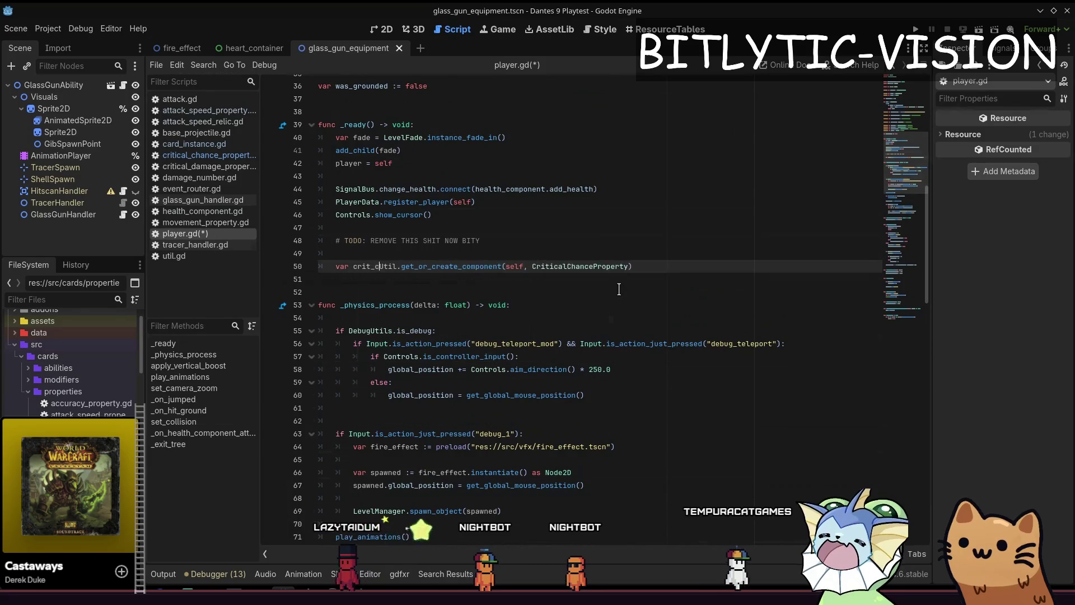
pyautogui.write('chance')
pyautogui.press('BackSpace')
pyautogui.write('=')
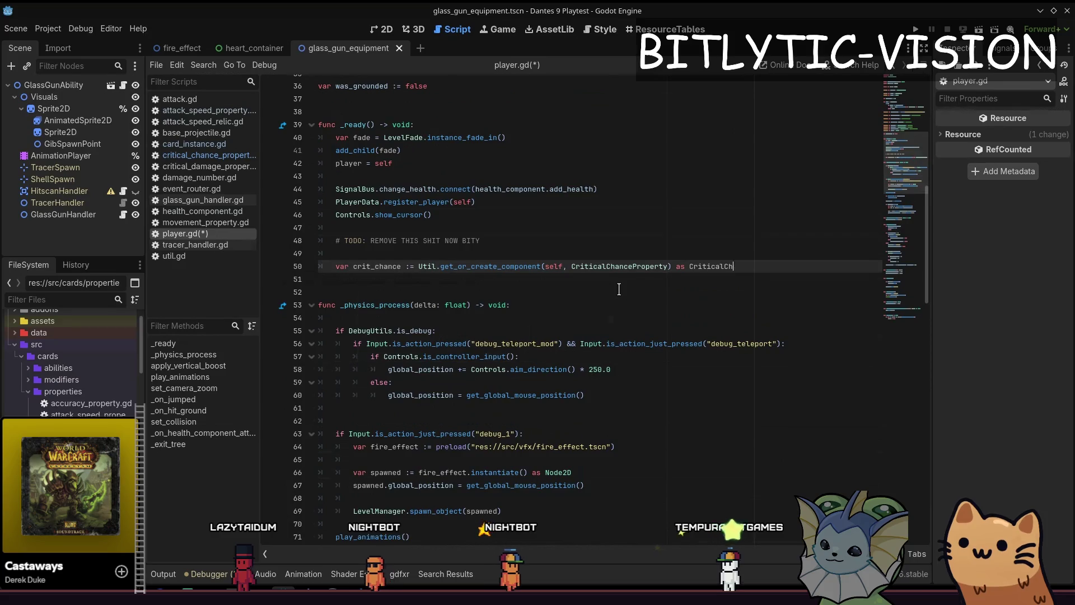
pyautogui.press('Return')
pyautogui.press('Return')
pyautogui.write('ce.valu')
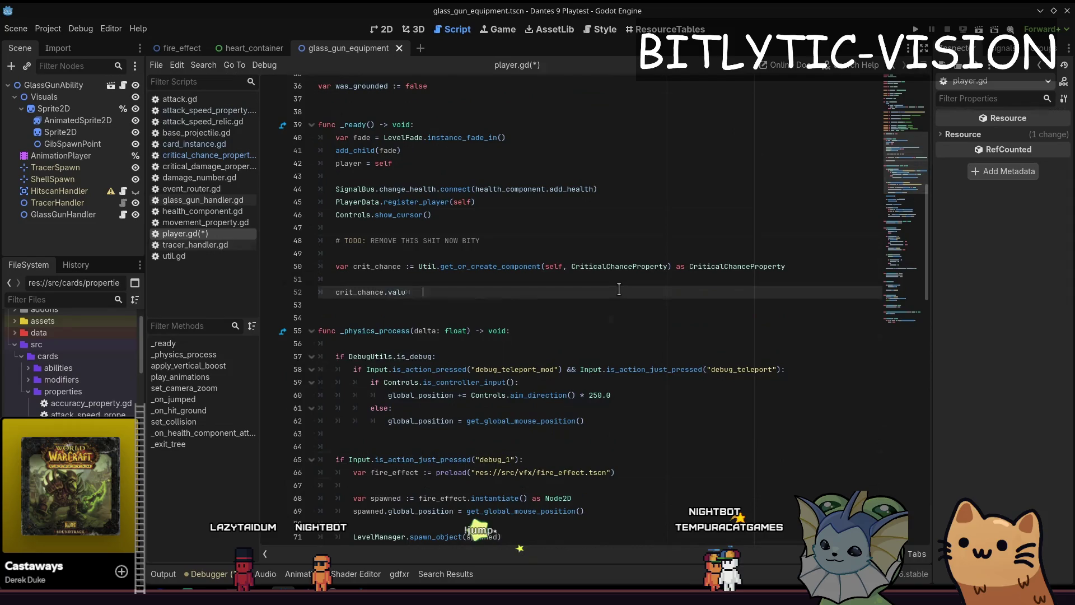
pyautogui.press('BackSpace')
pyautogui.press('BackSpace')
pyautogui.press('BackSpace')
pyautogui.press('BackSpace')
pyautogui.write('multipli')
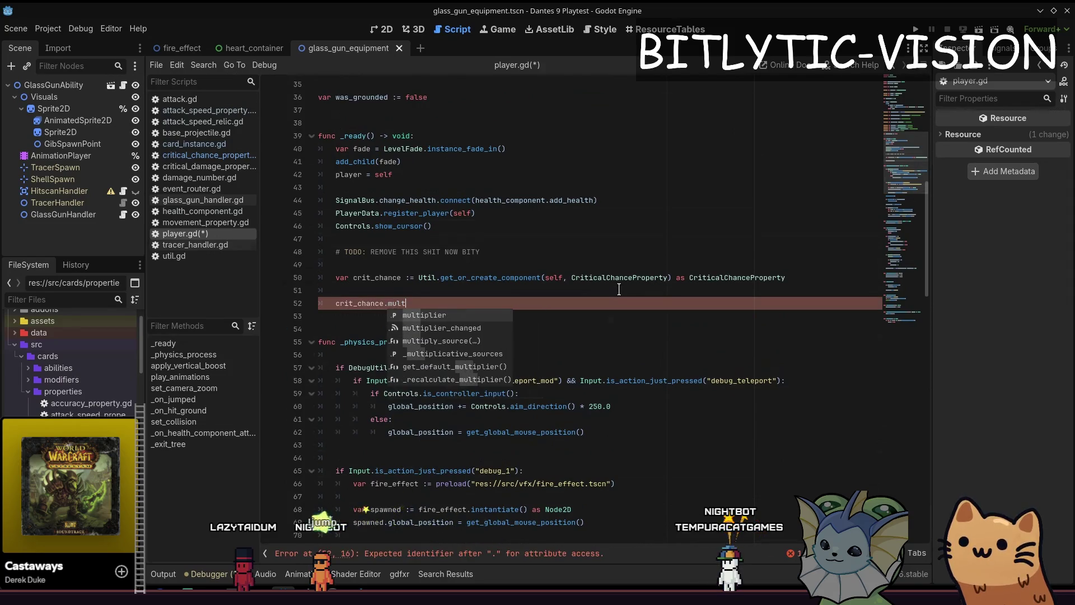
pyautogui.press('BackSpace')
pyautogui.press('BackSpace')
pyautogui.press('BackSpace')
pyautogui.write('add_sour')
pyautogui.press('Return')
pyautogui.write('self, 0.15)')
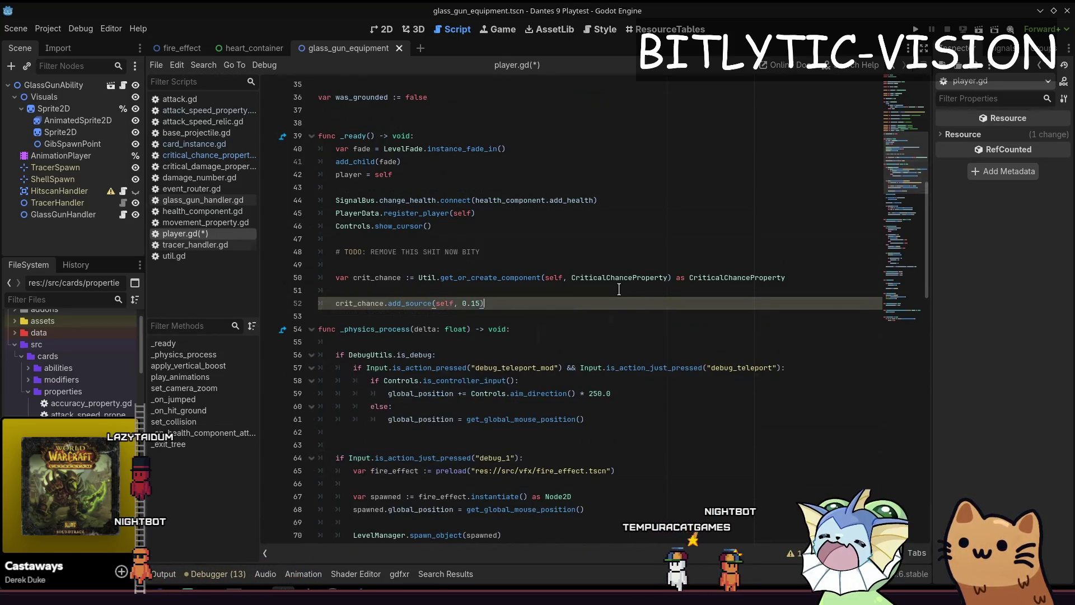
pyautogui.press('Down')
pyautogui.hotkey('ctrl', 's')
pyautogui.hotkey('shift', 'alt', 'o')
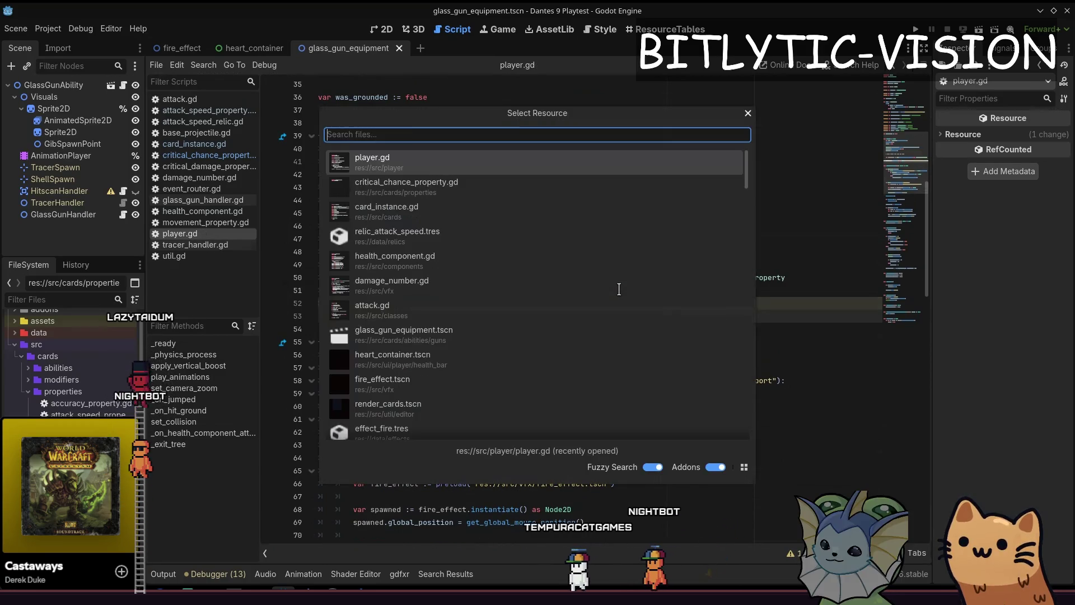
# Open health_component.gd, add blank lines after the damage sound block for a crit variable, then return to Aseprite
pyautogui.press('Down')
pyautogui.press('Down')
pyautogui.press('Down')
pyautogui.press('Return')
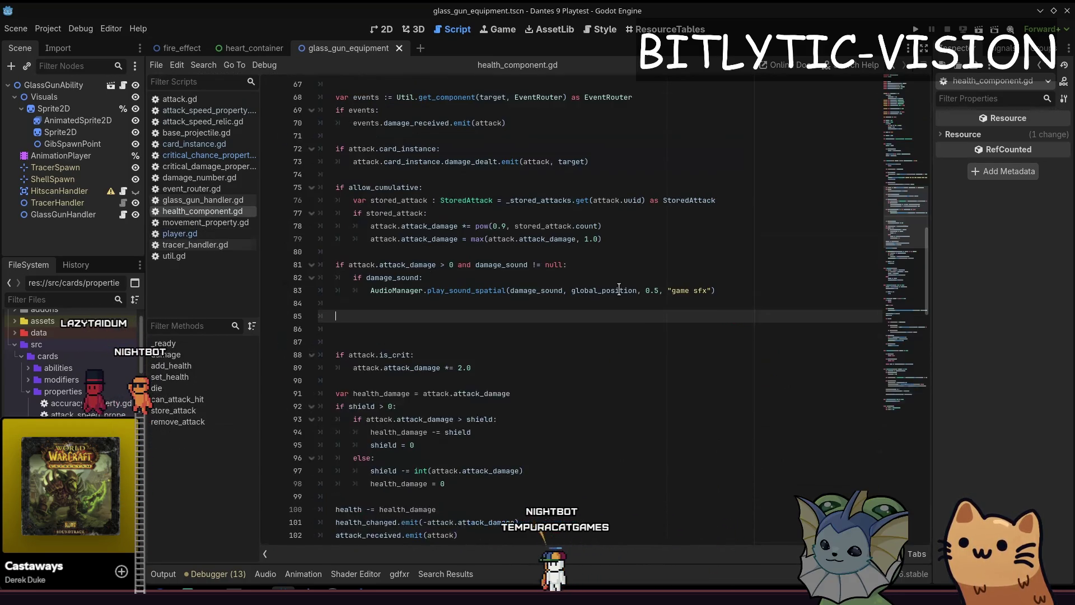
pyautogui.press('Return')
pyautogui.press('Return')
pyautogui.press('Up')
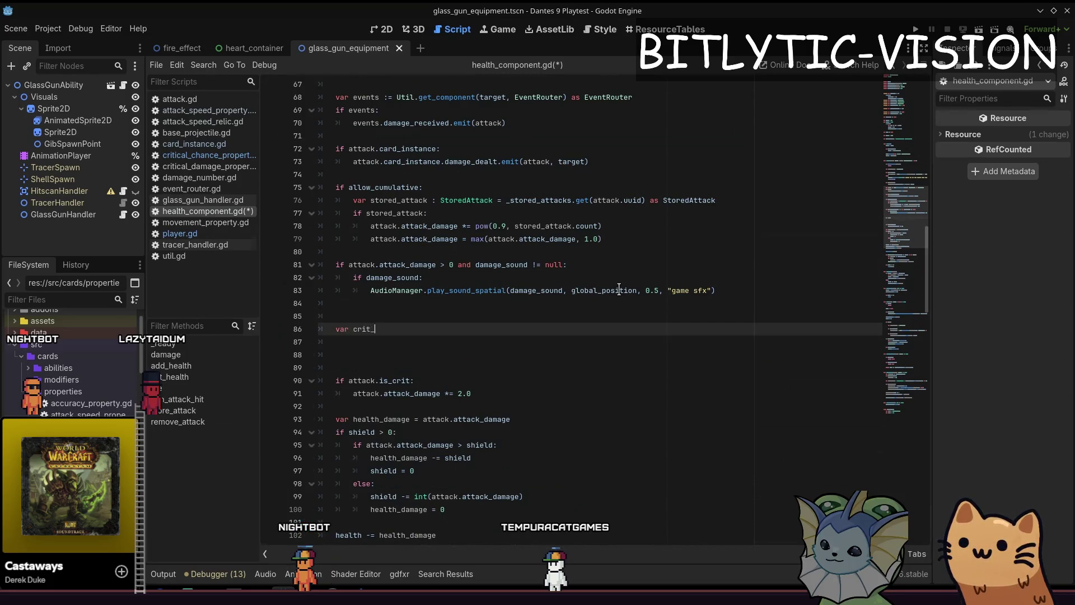
pyautogui.hotkey('alt', 'Tab')
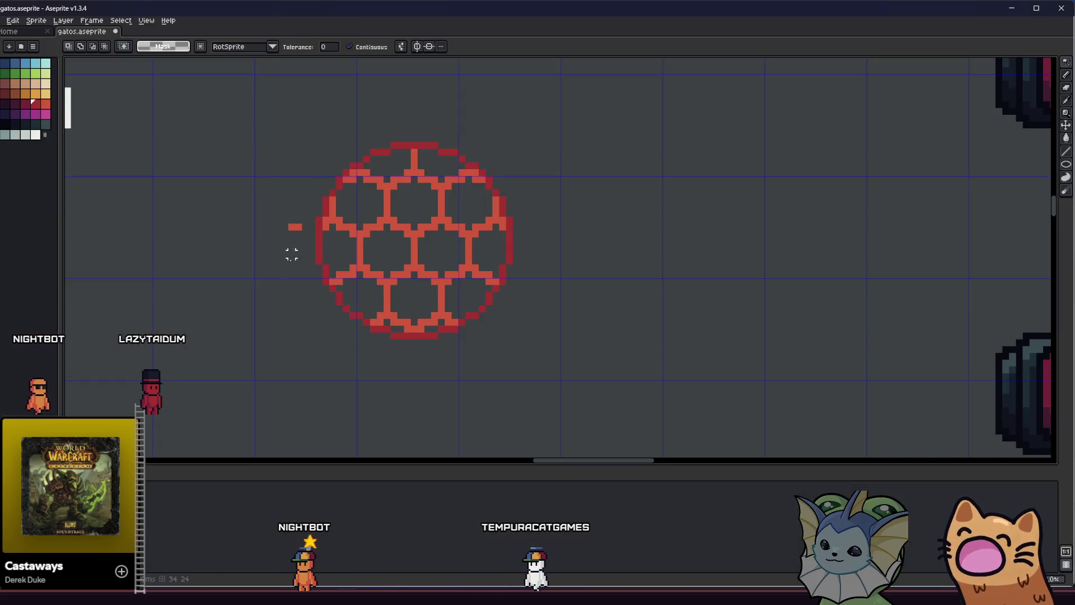
# Centre the hex sphere, try copying it up and right, then undo back to the original honeycomb
pyautogui.scroll(-4, 314, 239)
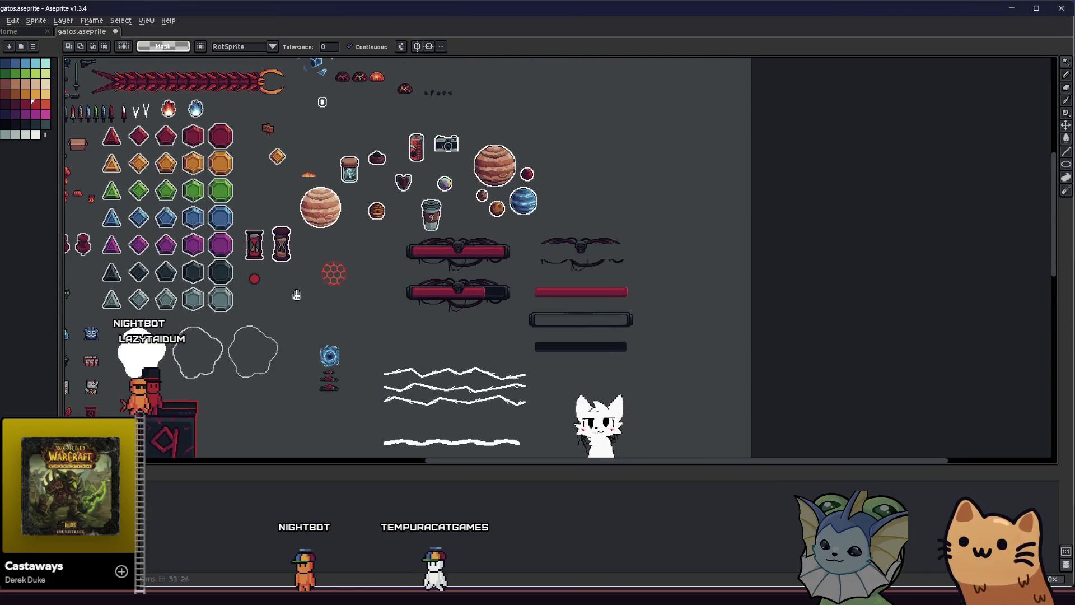
pyautogui.scroll(2, 302, 292)
pyautogui.scroll(2, 265, 302)
pyautogui.scroll(-1, 279, 305)
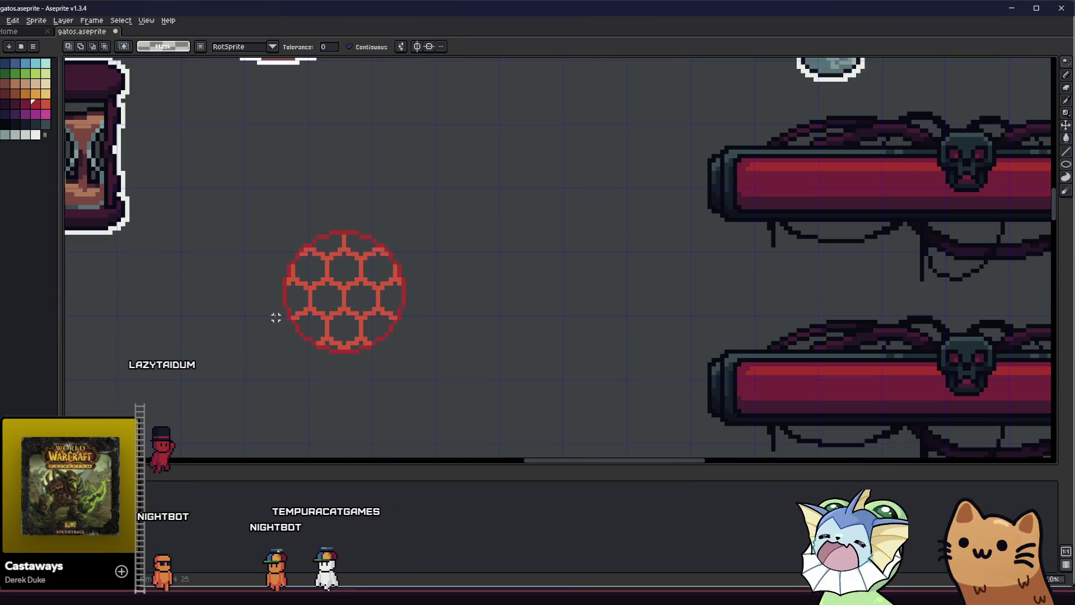
pyautogui.scroll(-1, 275, 317)
pyautogui.scroll(1, 276, 317)
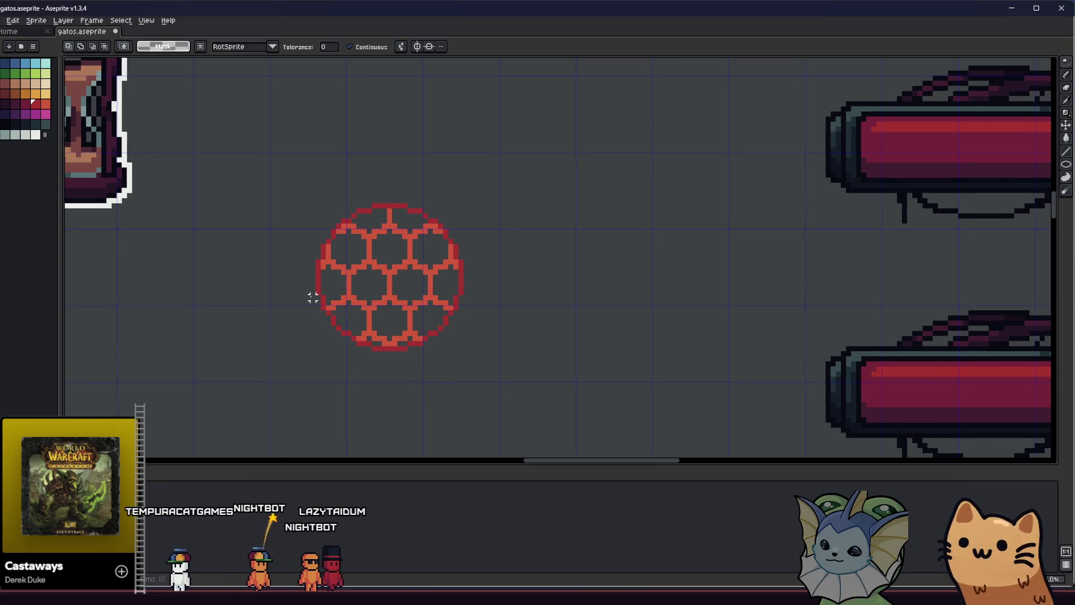
pyautogui.scroll(-2, 353, 339)
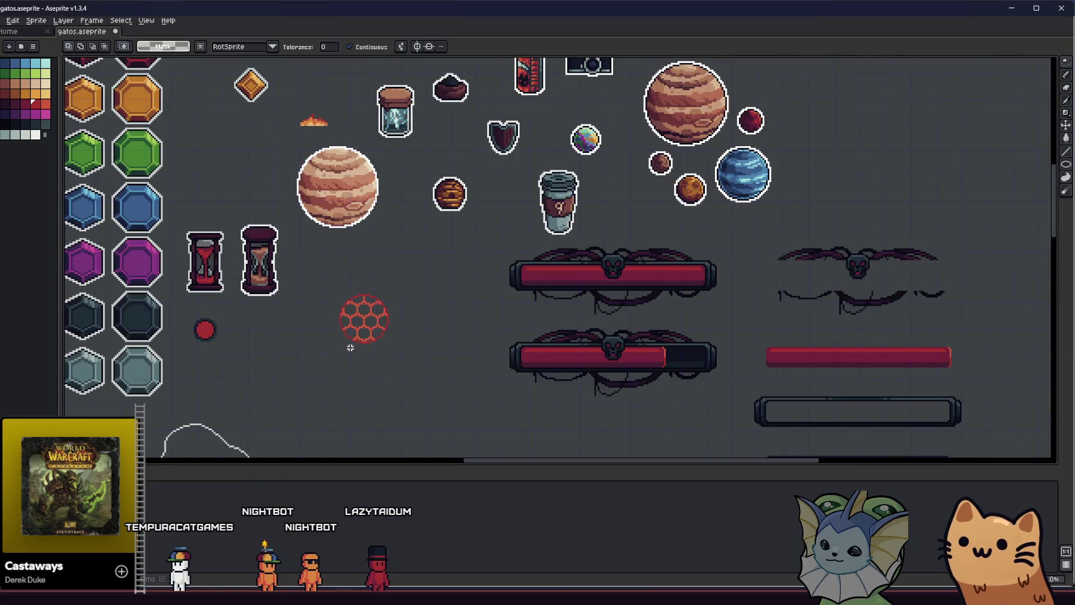
pyautogui.scroll(1, 324, 347)
pyautogui.scroll(-3, 336, 342)
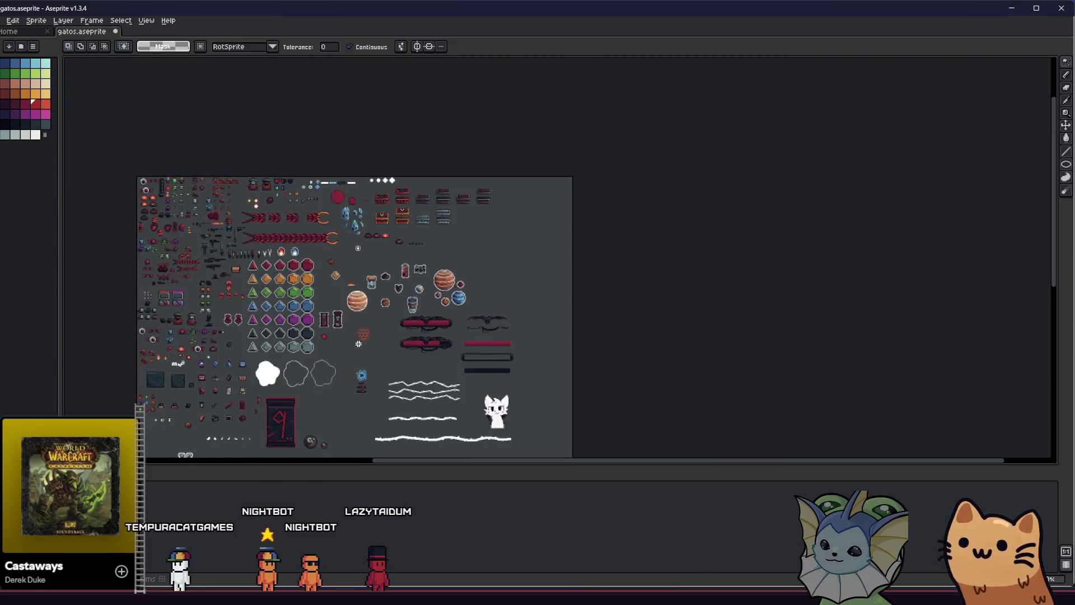
pyautogui.scroll(4, 359, 331)
pyautogui.moveTo(359, 331); pyautogui.dragTo(384, 321)
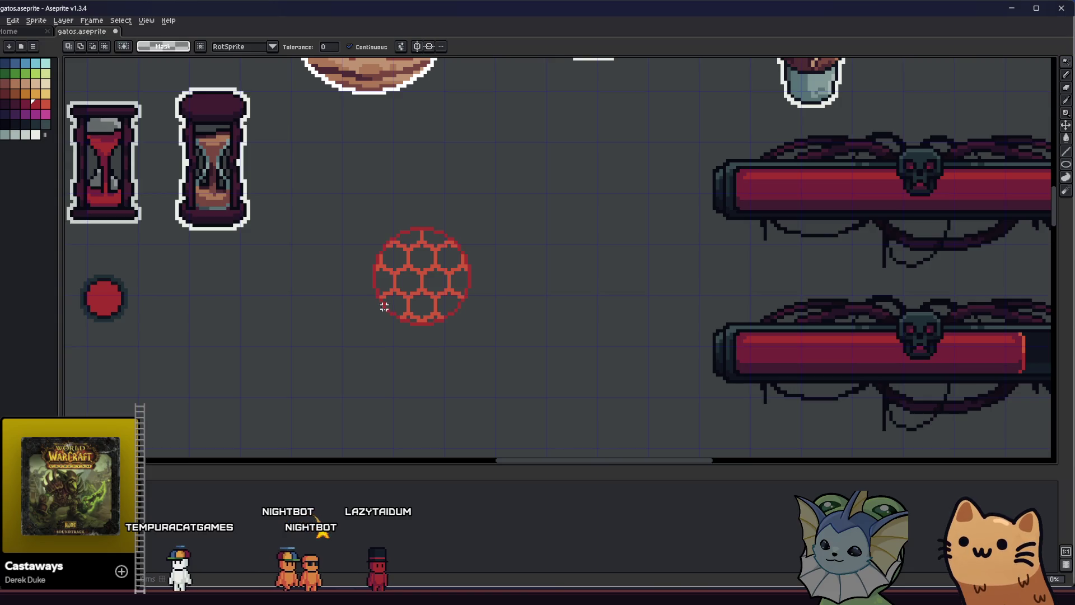
pyautogui.moveTo(395, 328); pyautogui.dragTo(578, 211)
pyautogui.hotkey('ctrl', 'd')
pyautogui.hotkey('ctrl', 'z')
pyautogui.hotkey('ctrl', 'z')
pyautogui.hotkey('ctrl', 'z')
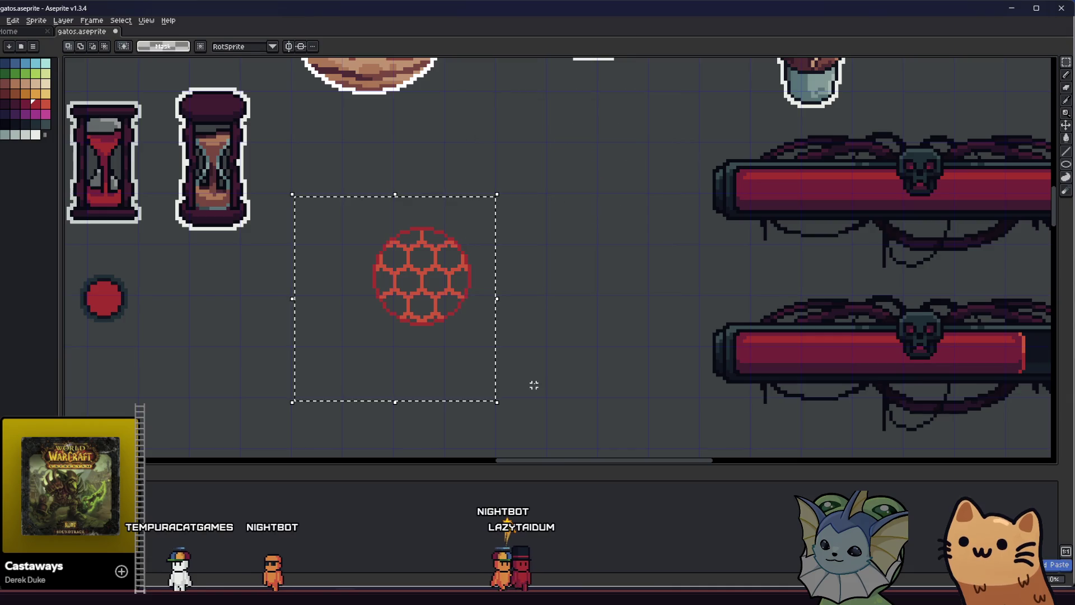
pyautogui.hotkey('ctrl', 'z')
pyautogui.hotkey('ctrl', 'z')
pyautogui.hotkey('ctrl', 'z')
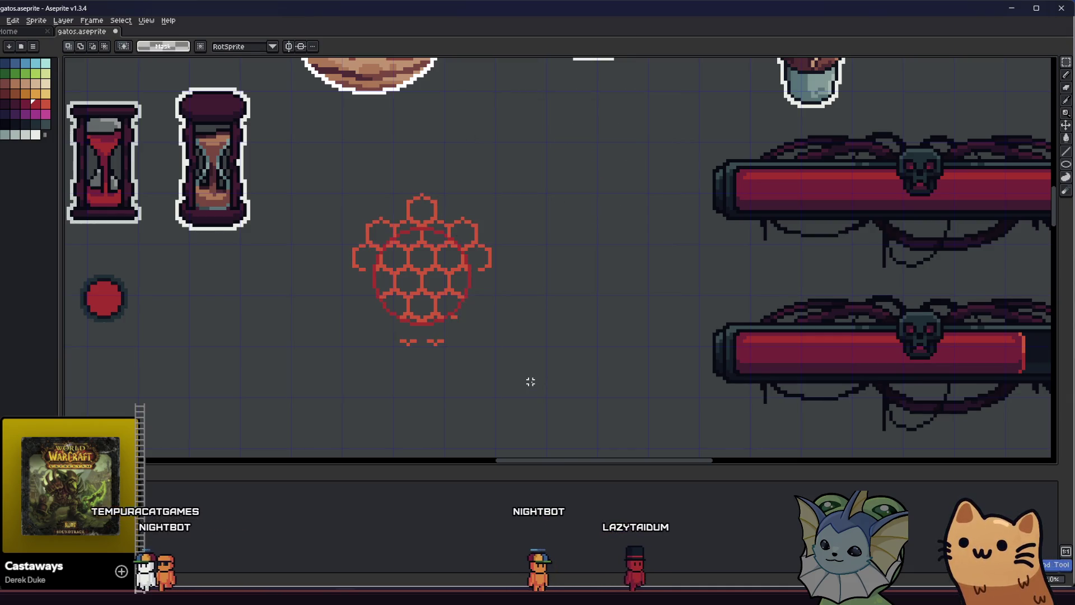
pyautogui.hotkey('ctrl', 'z')
pyautogui.hotkey('ctrl', 'z')
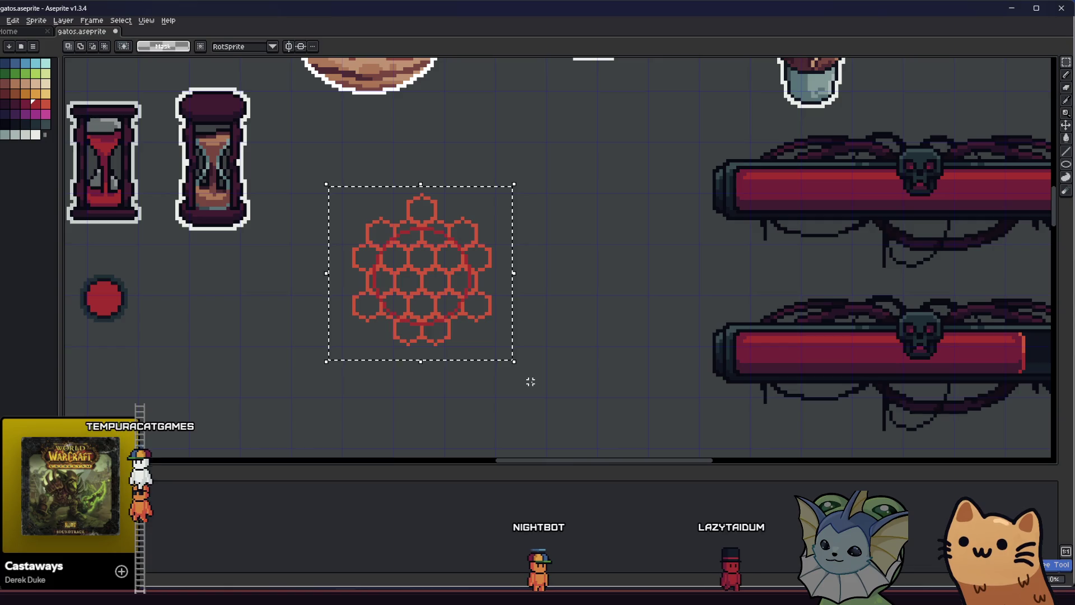
# Bring empty canvas beside the honeycomb into view and pick the Ellipse tool
pyautogui.scroll(1, 414, 357)
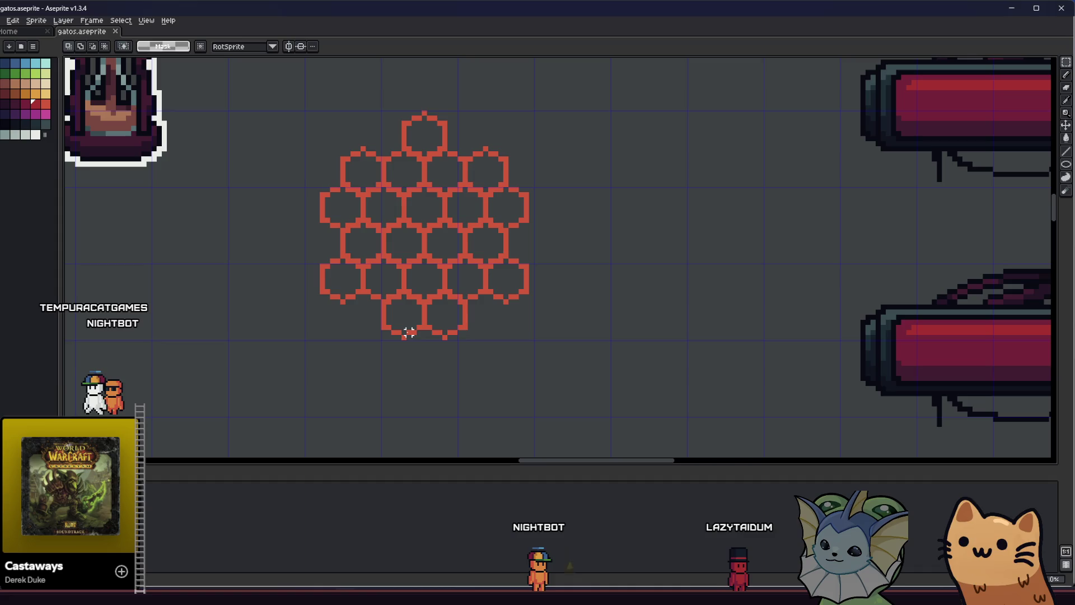
pyautogui.moveTo(429, 327); pyautogui.dragTo(353, 321)
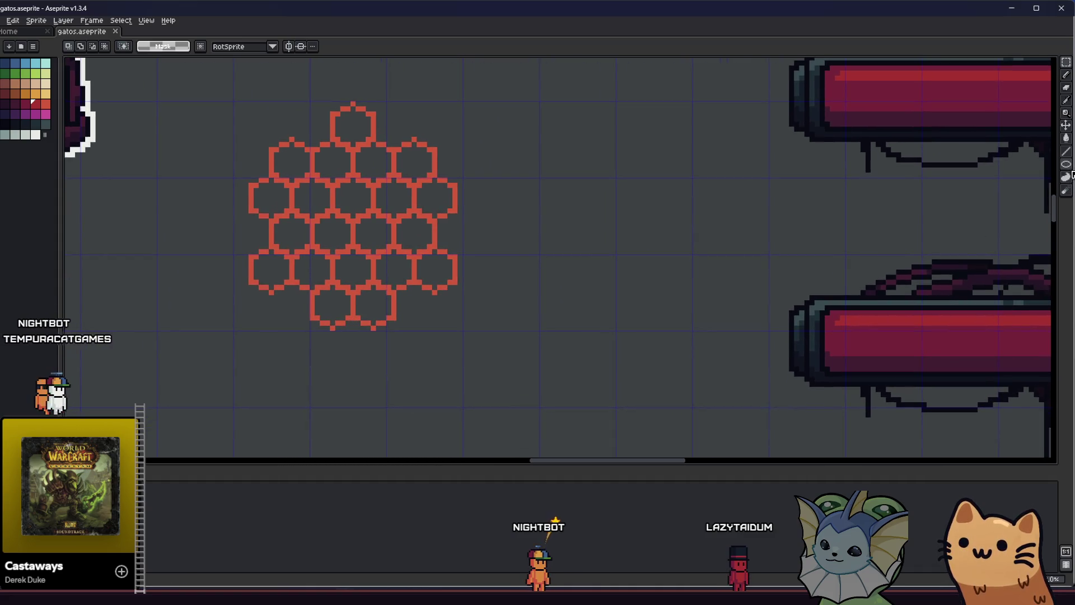
pyautogui.click(1067, 165)
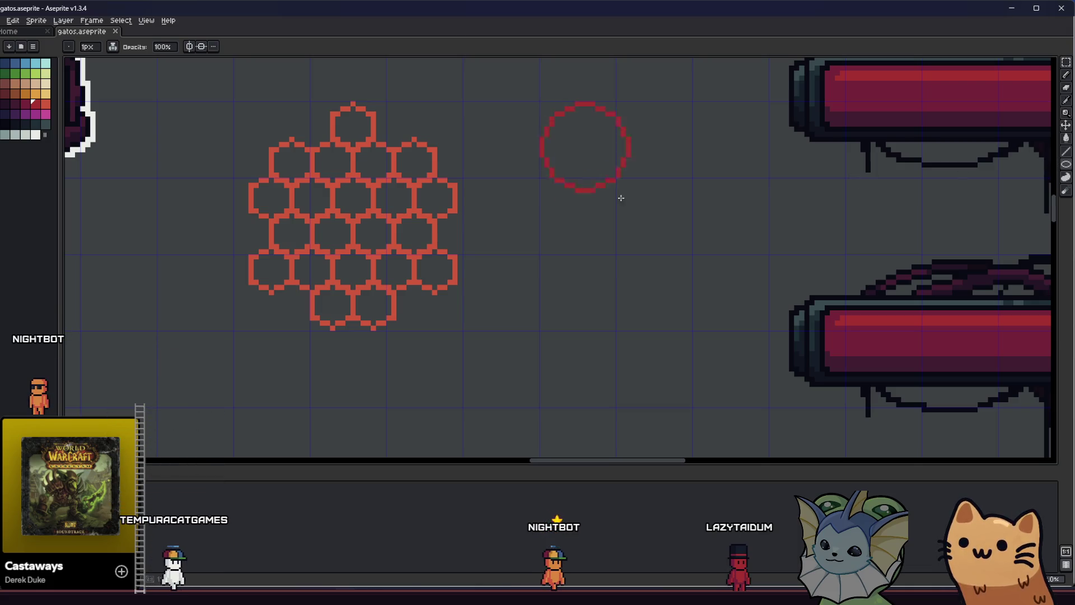
# Draw a red circle beside the honeycomb and trial-move it over the cluster
pyautogui.moveTo(680, 253); pyautogui.dragTo(686, 258)
pyautogui.moveTo(525, 86); pyautogui.dragTo(674, 228)
pyautogui.moveTo(622, 185); pyautogui.dragTo(356, 238)
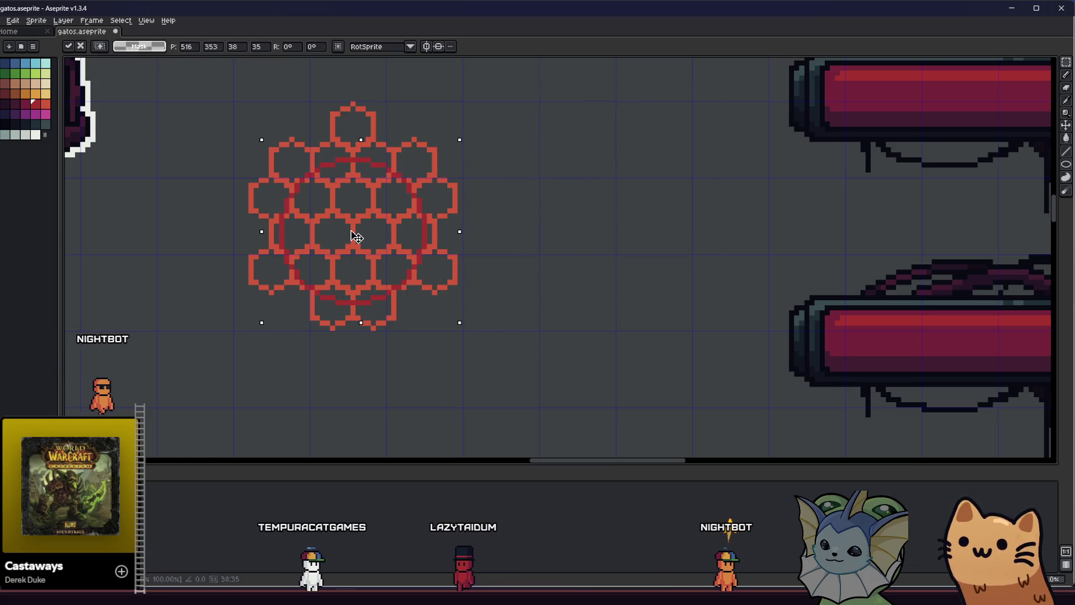
pyautogui.moveTo(357, 237); pyautogui.dragTo(652, 213)
pyautogui.hotkey('ctrl', 'd')
# Shift the top hexagon rows down one pixel
pyautogui.moveTo(271, 344); pyautogui.dragTo(479, 293)
pyautogui.hotkey('ctrl', 'd')
pyautogui.moveTo(199, 389)
pyautogui.mouseDown()
pyautogui.moveTo(492, 264)
pyautogui.moveTo(501, 279)
pyautogui.mouseUp()
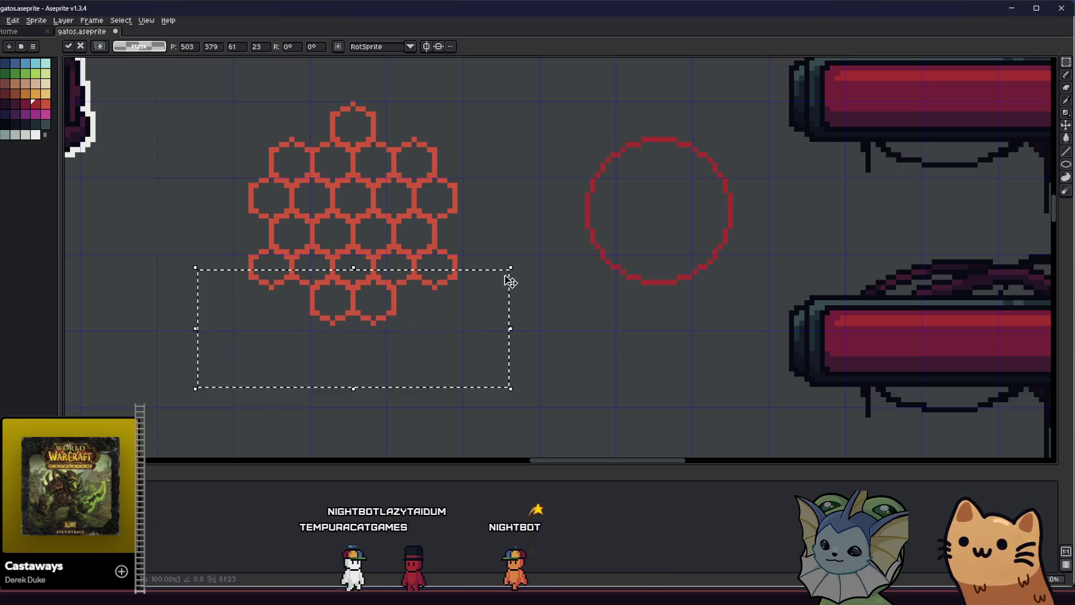
pyautogui.hotkey('ctrl', 'd')
pyautogui.moveTo(245, 103); pyautogui.dragTo(515, 164)
pyautogui.press('Down')
pyautogui.hotkey('ctrl', 'd')
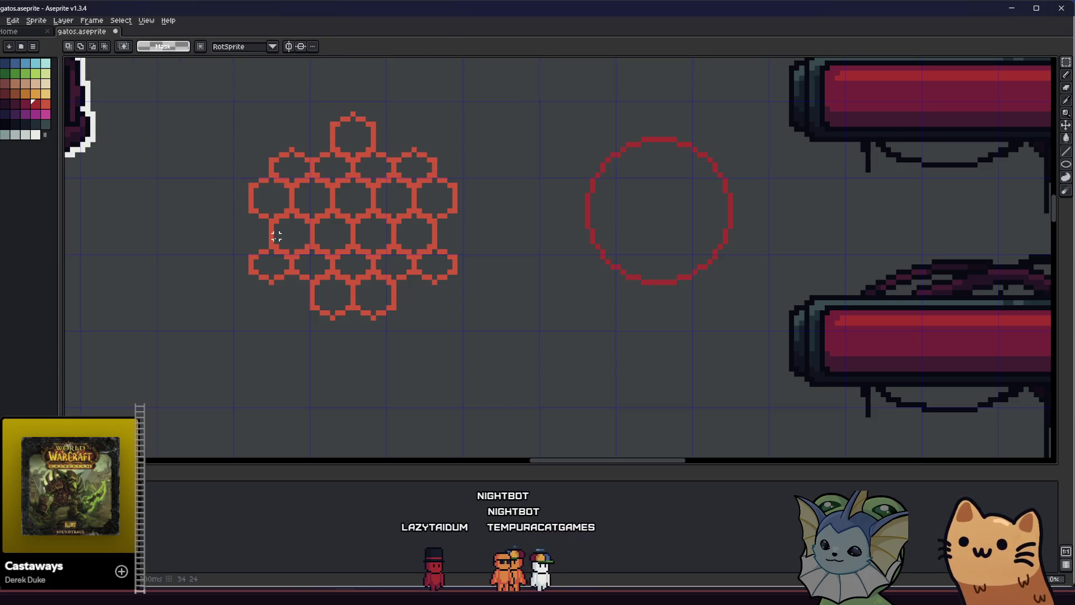
# Shift the left hexagon column right one pixel and the bottom rows up one pixel
pyautogui.moveTo(215, 129)
pyautogui.mouseDown()
pyautogui.moveTo(283, 312)
pyautogui.moveTo(311, 317)
pyautogui.mouseUp()
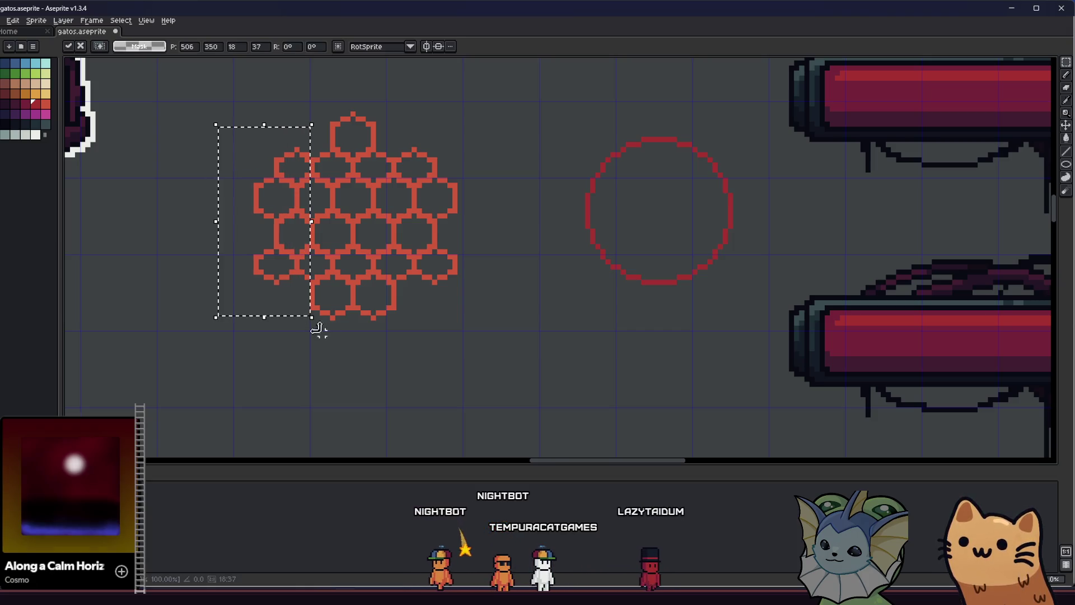
pyautogui.press('Right')
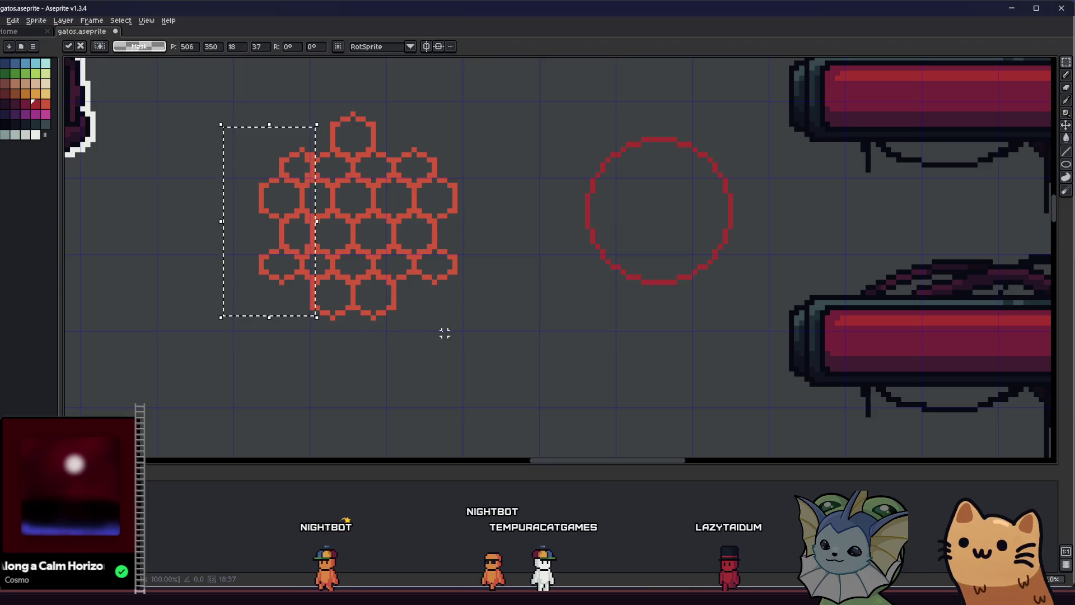
pyautogui.hotkey('ctrl', 'd')
pyautogui.moveTo(503, 123)
pyautogui.mouseDown()
pyautogui.moveTo(468, 319)
pyautogui.moveTo(404, 344)
pyautogui.mouseUp()
pyautogui.hotkey('ctrl', 'd')
pyautogui.moveTo(290, 346)
pyautogui.mouseDown()
pyautogui.moveTo(297, 375)
pyautogui.moveTo(321, 391)
pyautogui.mouseUp()
pyautogui.moveTo(265, 133); pyautogui.dragTo(532, 247)
pyautogui.hotkey('ctrl', 'd')
pyautogui.moveTo(485, 376); pyautogui.dragTo(261, 274)
pyautogui.press('Up')
pyautogui.hotkey('ctrl', 'd')
# Move the circle onto the centre of the honeycomb, nudge it one pixel, and commit it
pyautogui.moveTo(556, 158); pyautogui.dragTo(751, 348)
pyautogui.moveTo(686, 294)
pyautogui.mouseDown()
pyautogui.moveTo(554, 291)
pyautogui.moveTo(370, 308)
pyautogui.mouseUp()
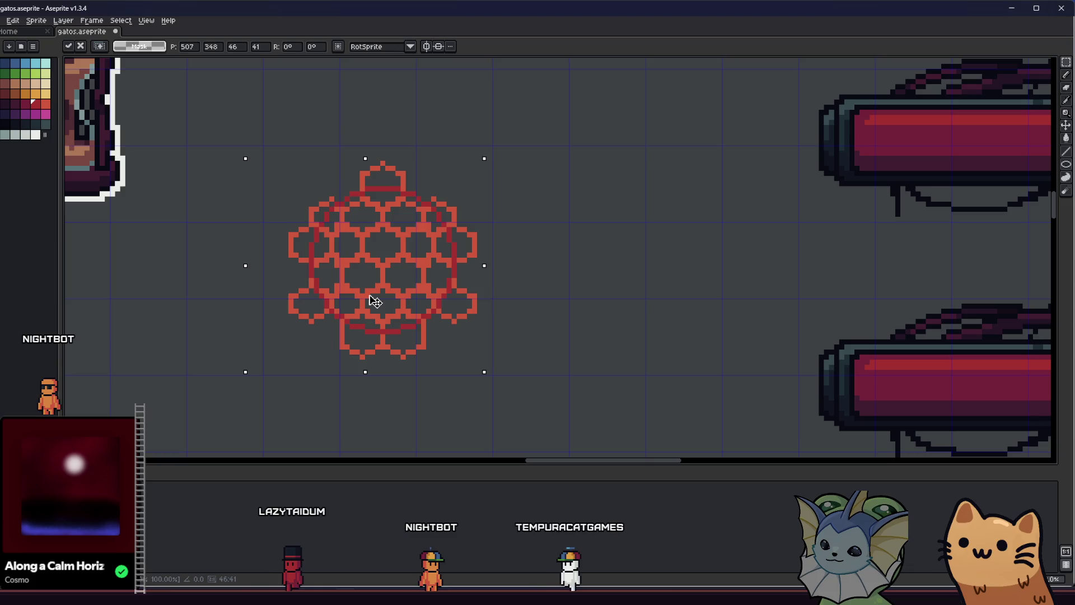
pyautogui.moveTo(374, 301); pyautogui.dragTo(374, 305)
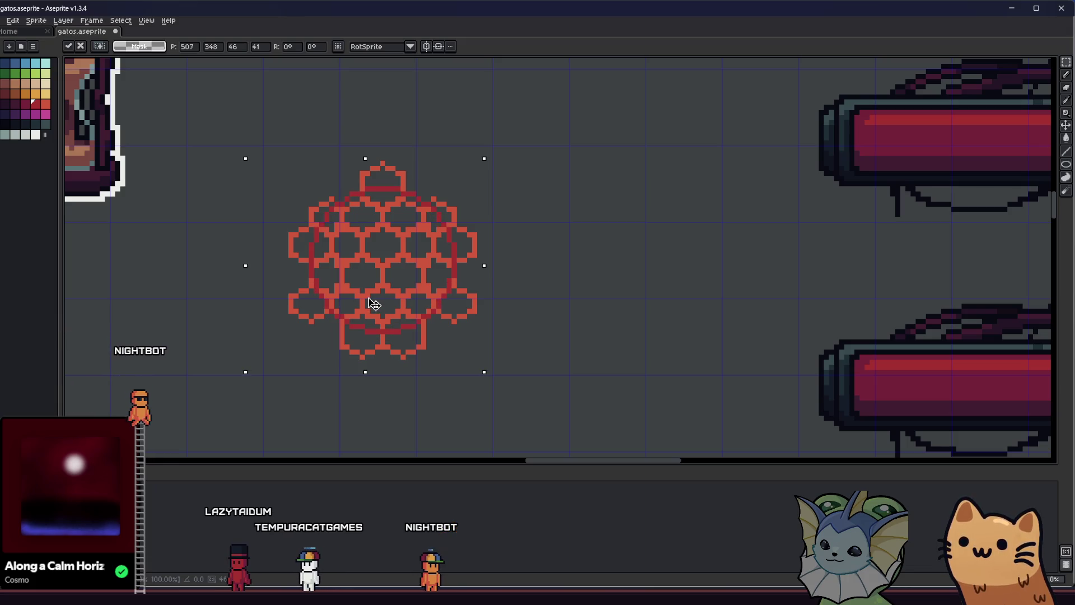
pyautogui.press('Return')
pyautogui.hotkey('ctrl', 'd')
pyautogui.scroll(1, 403, 259)
pyautogui.scroll(-2, 402, 259)
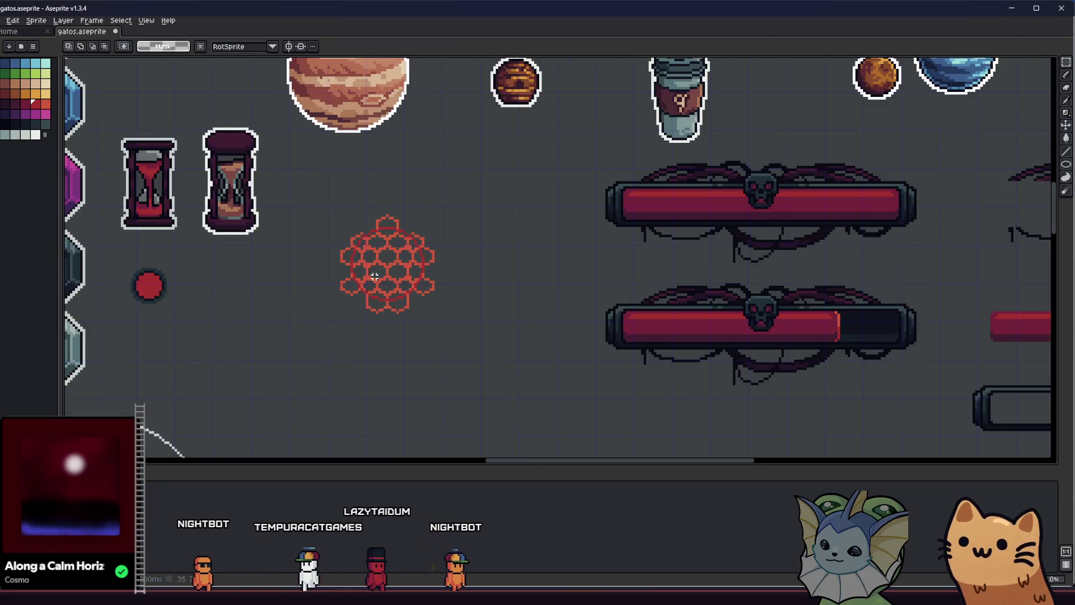
pyautogui.scroll(-1, 355, 334)
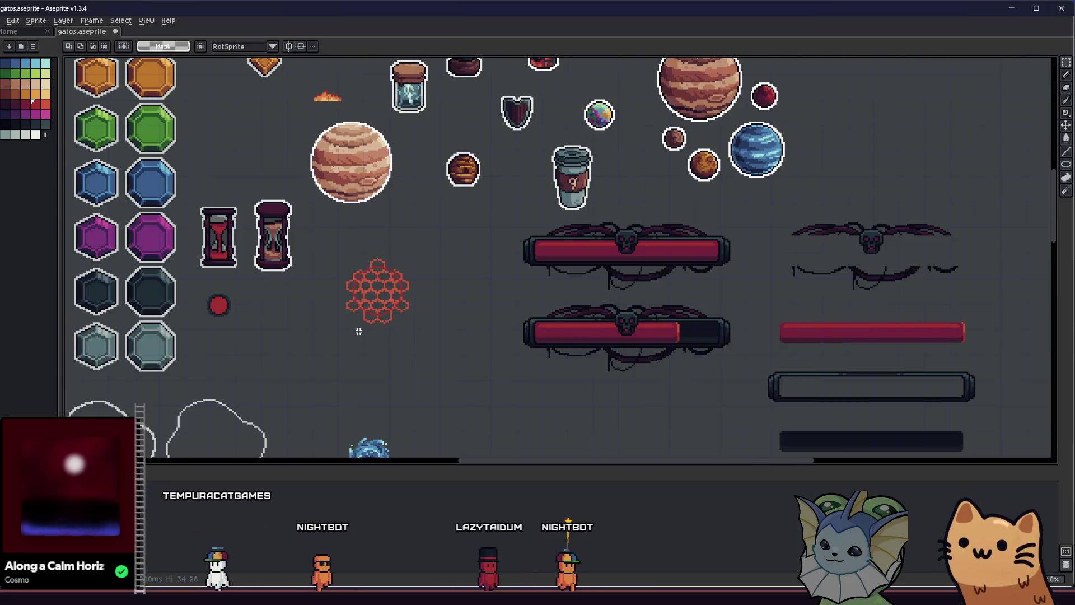
pyautogui.scroll(-2, 370, 291)
pyautogui.scroll(5, 372, 286)
# With the Magic Wand, select stray red pieces at the top and bottom right
pyautogui.press('w')
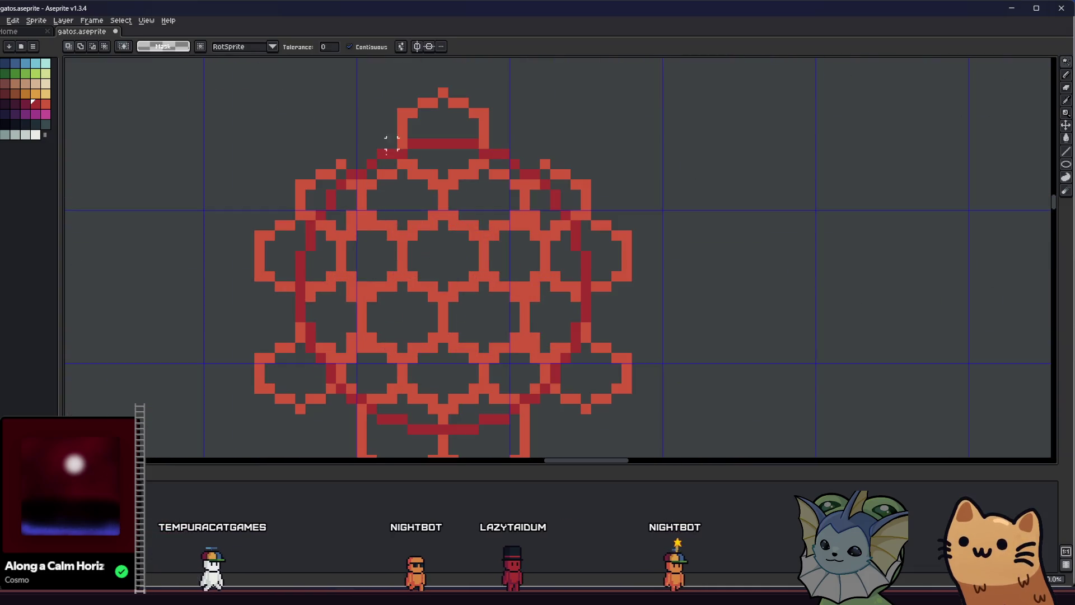
pyautogui.click(403, 124)
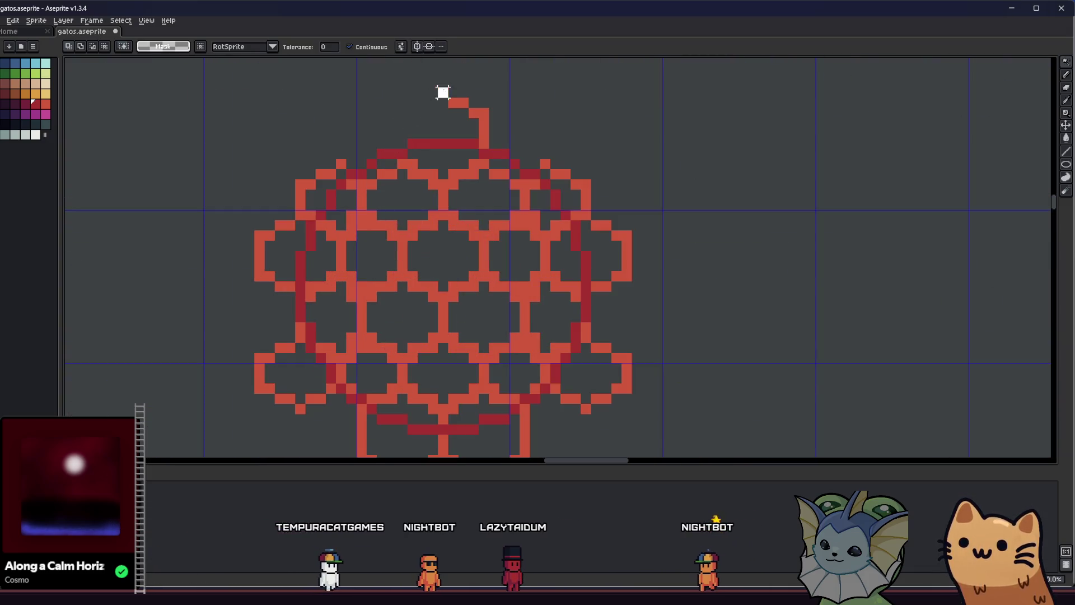
pyautogui.click(545, 162)
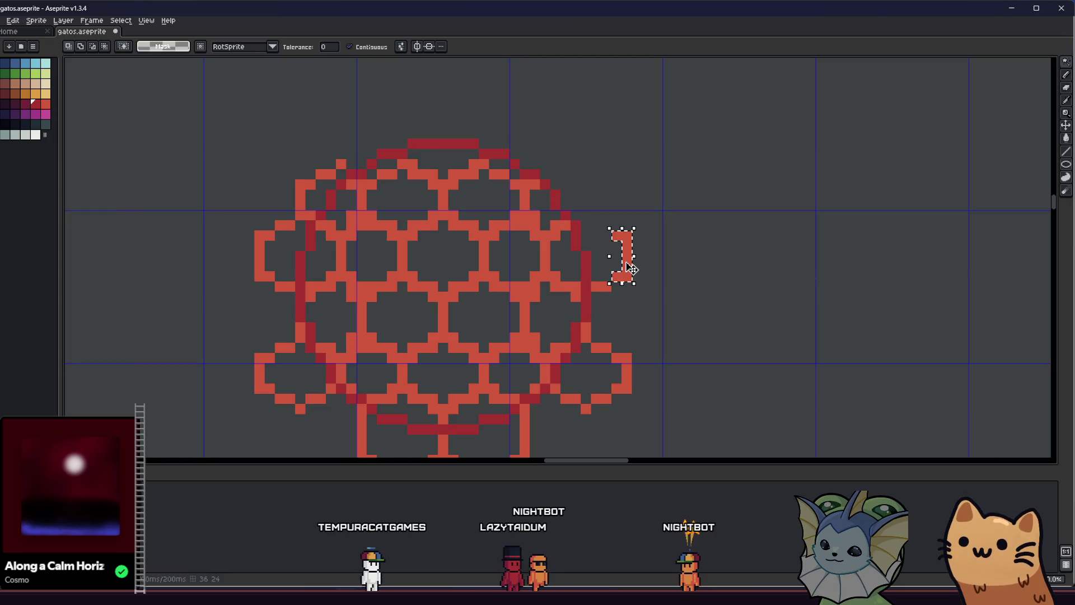
pyautogui.hotkey('ctrl', 'z')
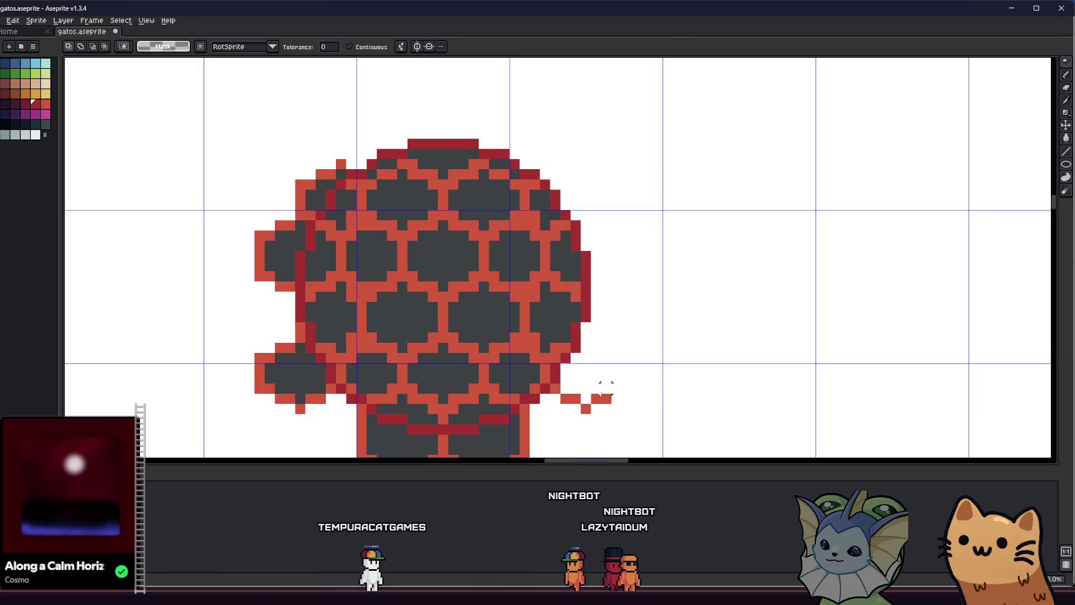
pyautogui.click(600, 400)
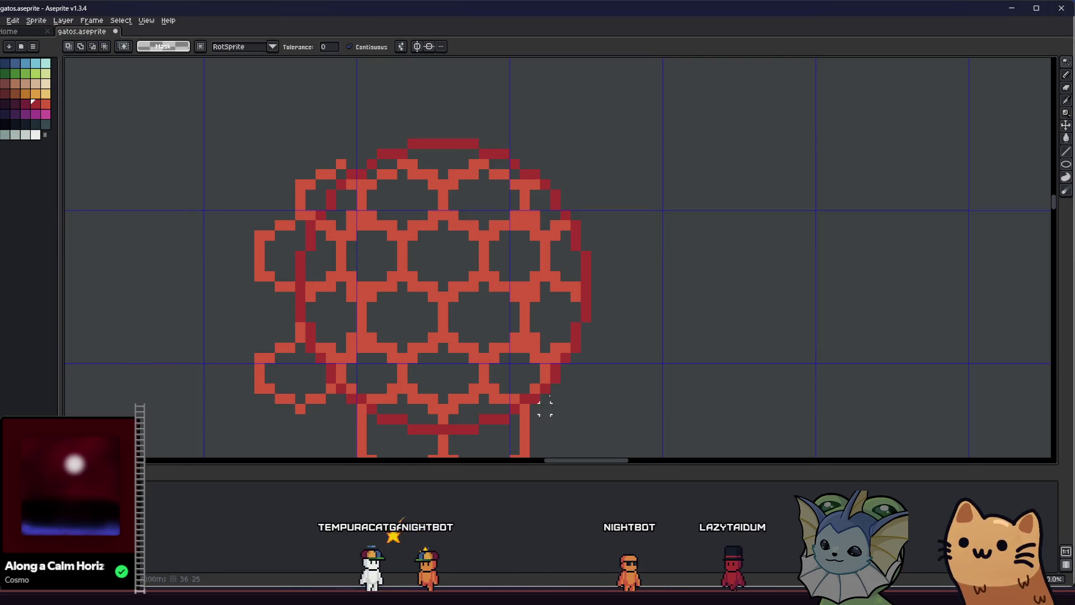
pyautogui.scroll(-5, 595, 308)
pyautogui.scroll(5, 580, 318)
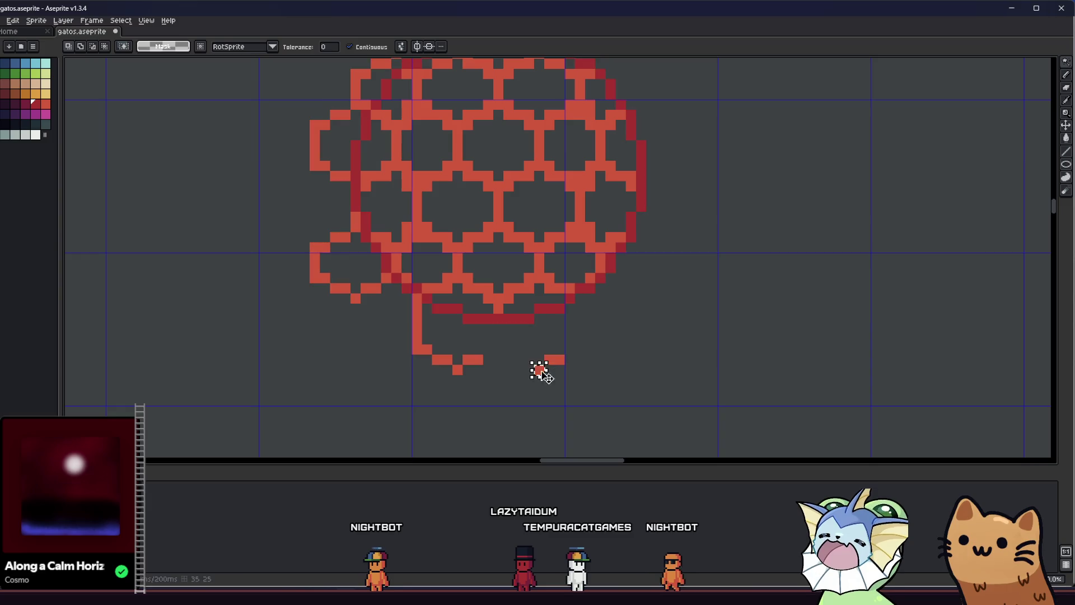
# Shift a small red piece onto its neighbouring square, then move it back
pyautogui.moveTo(539, 370); pyautogui.dragTo(536, 361)
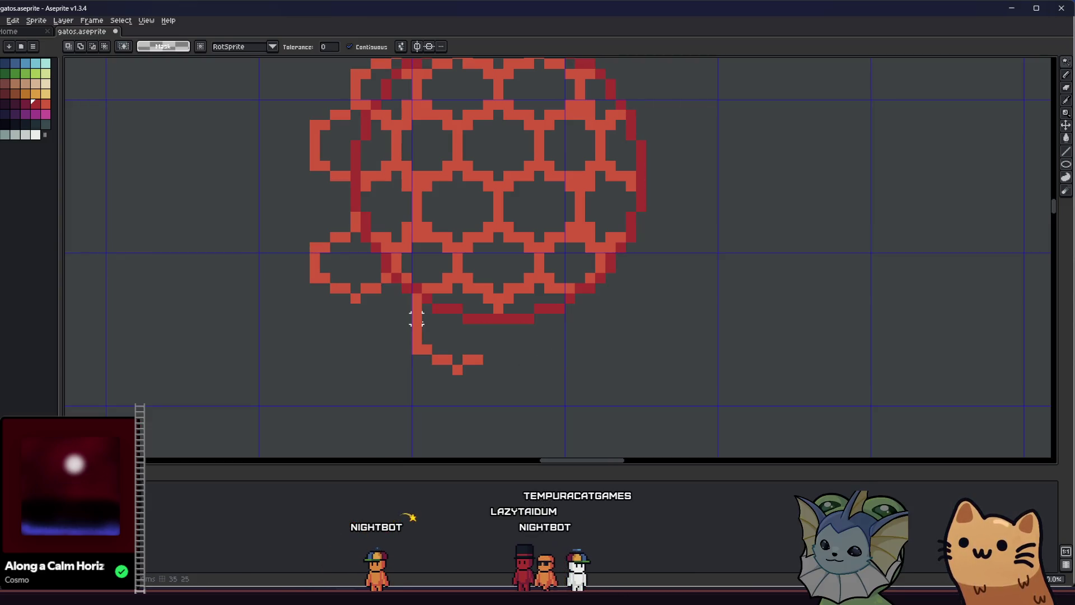
pyautogui.moveTo(464, 362); pyautogui.dragTo(460, 372)
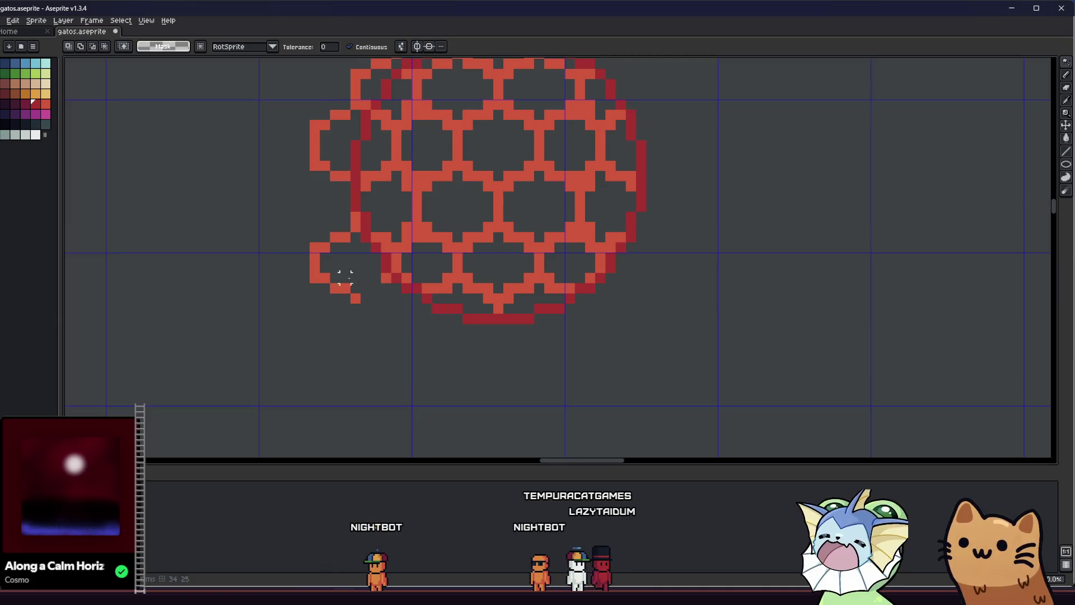
pyautogui.moveTo(321, 267); pyautogui.dragTo(336, 247)
pyautogui.click(306, 288)
pyautogui.click(307, 288)
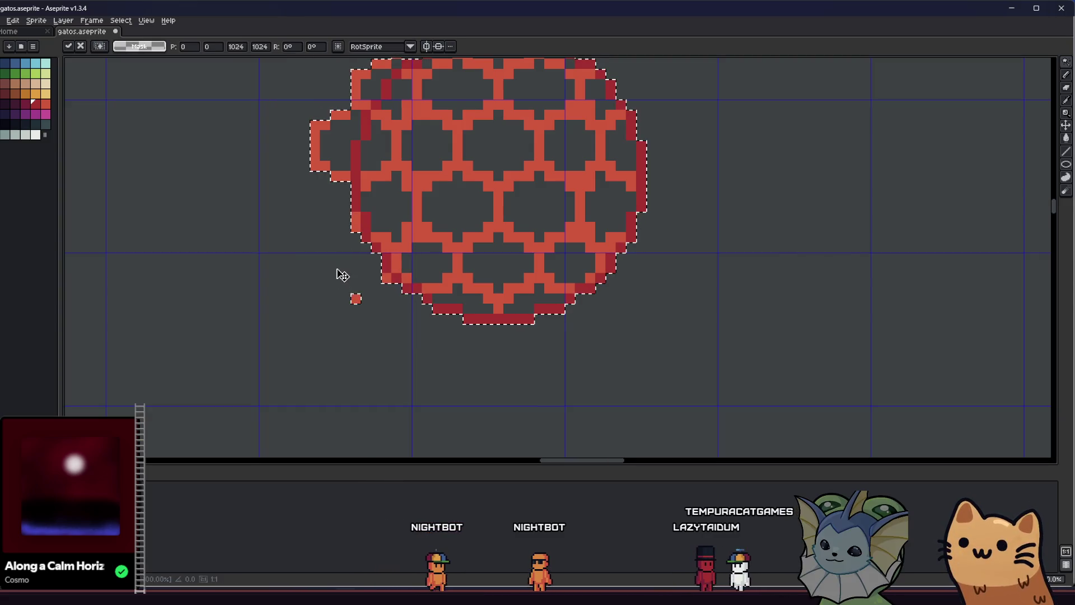
# Select the stray pixel and left arc outside the circle and delete them
pyautogui.press('w')
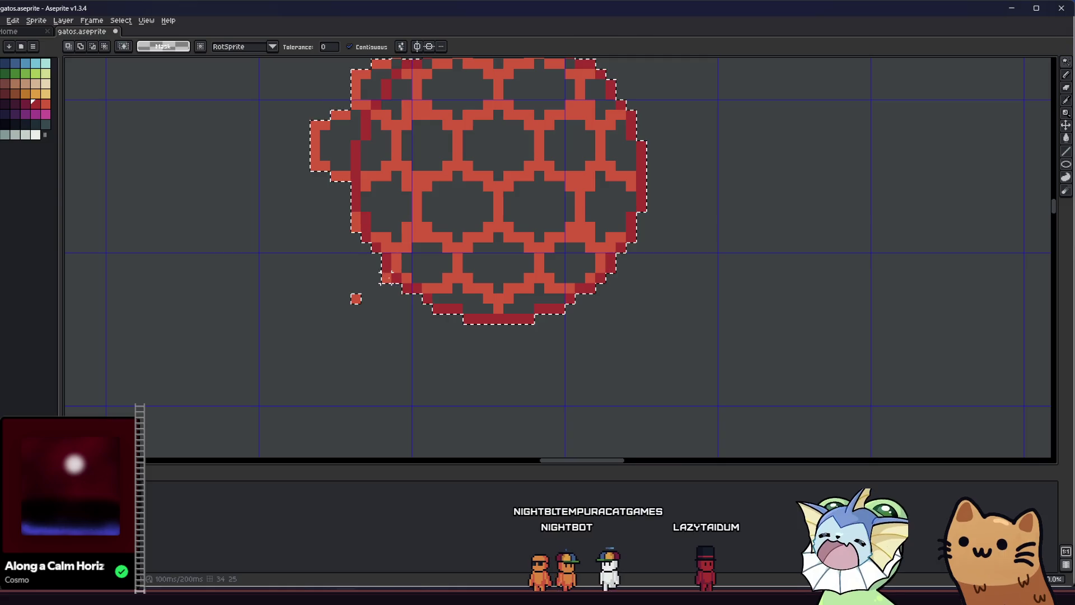
pyautogui.click(386, 278)
pyautogui.click(315, 162)
pyautogui.press('Delete')
pyautogui.click(341, 176)
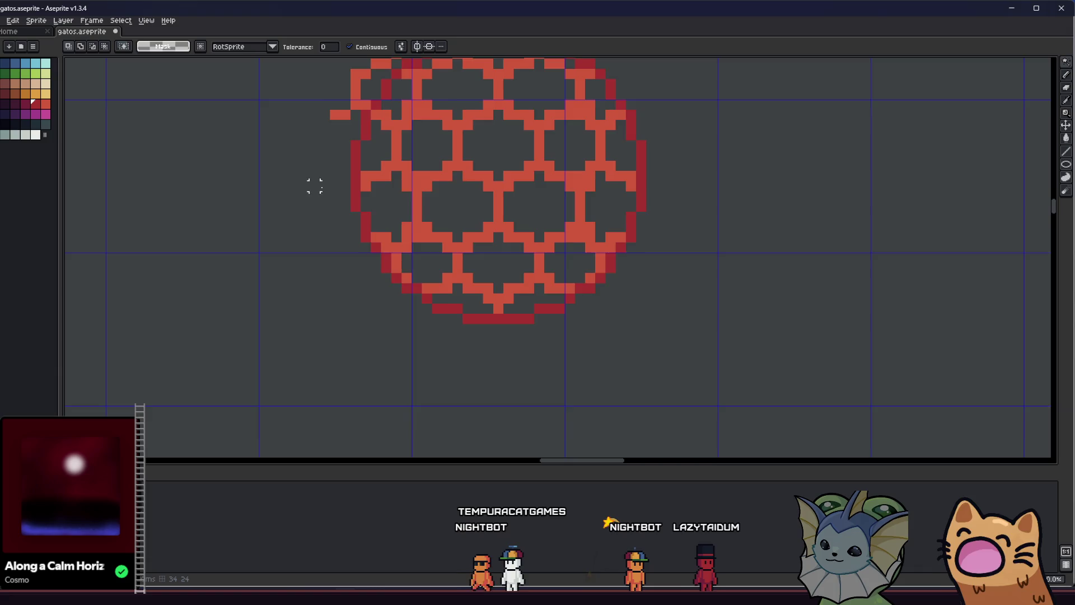
# Centre the mesh sphere in view, cancelling an accidental slight rotation
pyautogui.scroll(3, 330, 218)
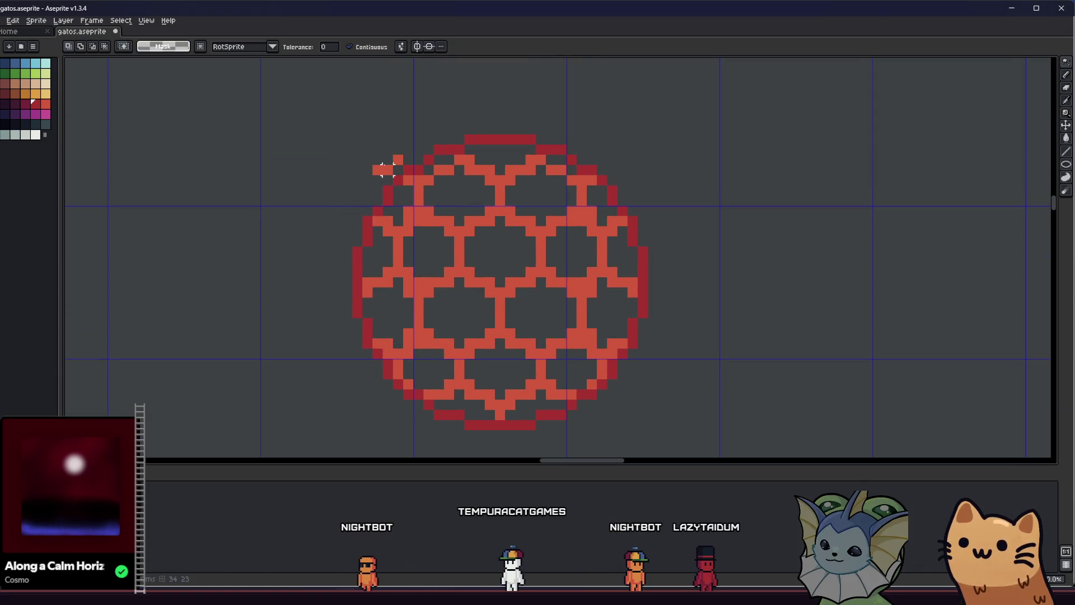
pyautogui.scroll(-5, 399, 160)
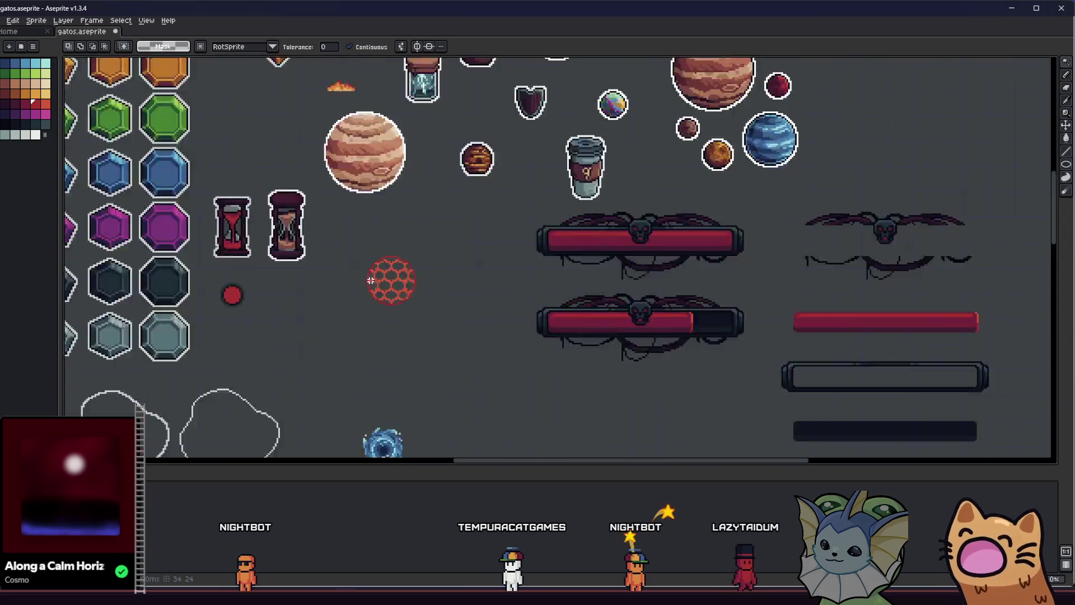
pyautogui.scroll(4, 370, 280)
pyautogui.moveTo(367, 280); pyautogui.dragTo(323, 275)
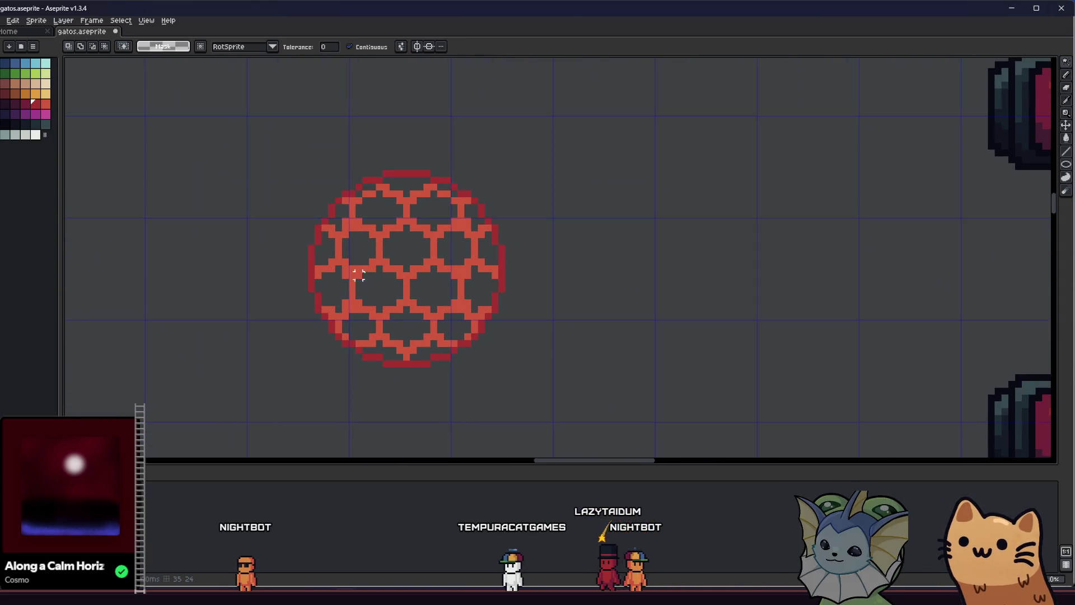
pyautogui.moveTo(252, 283)
pyautogui.mouseDown()
pyautogui.moveTo(328, 276)
pyautogui.moveTo(312, 271)
pyautogui.moveTo(298, 288)
pyautogui.moveTo(348, 336)
pyautogui.mouseUp()
pyautogui.press('Escape')
pyautogui.scroll(-5, 327, 313)
pyautogui.scroll(3, 319, 314)
pyautogui.scroll(4, 372, 348)
# Switch between the Fill, Rectangular Marquee and Pencil tools, drawing a trial box around the ball
pyautogui.press('g')
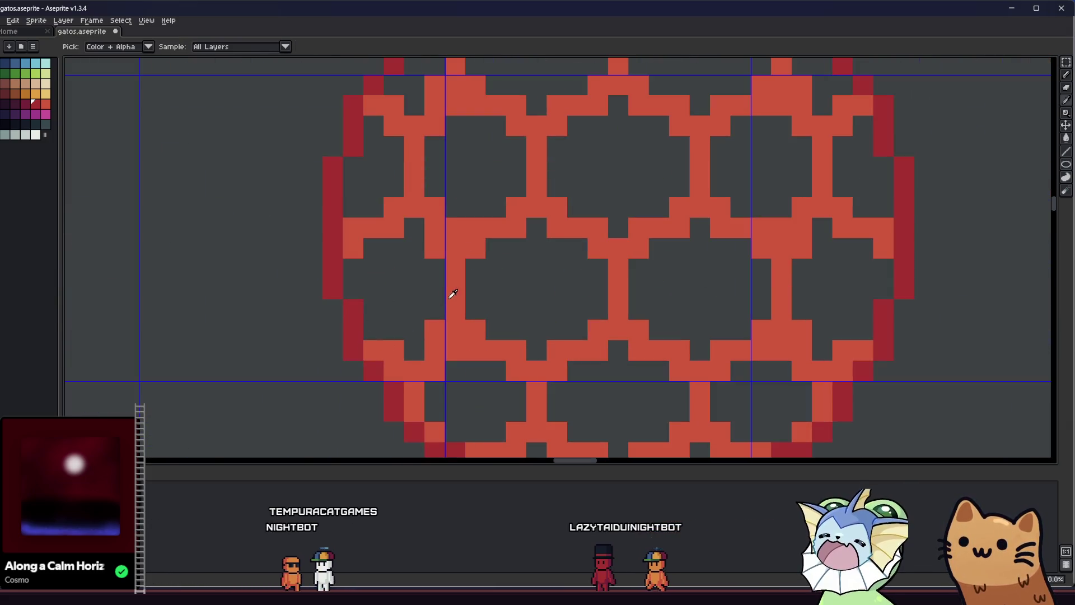
pyautogui.scroll(-2, 357, 330)
pyautogui.press('m')
pyautogui.moveTo(305, 170); pyautogui.dragTo(579, 452)
pyautogui.press('g')
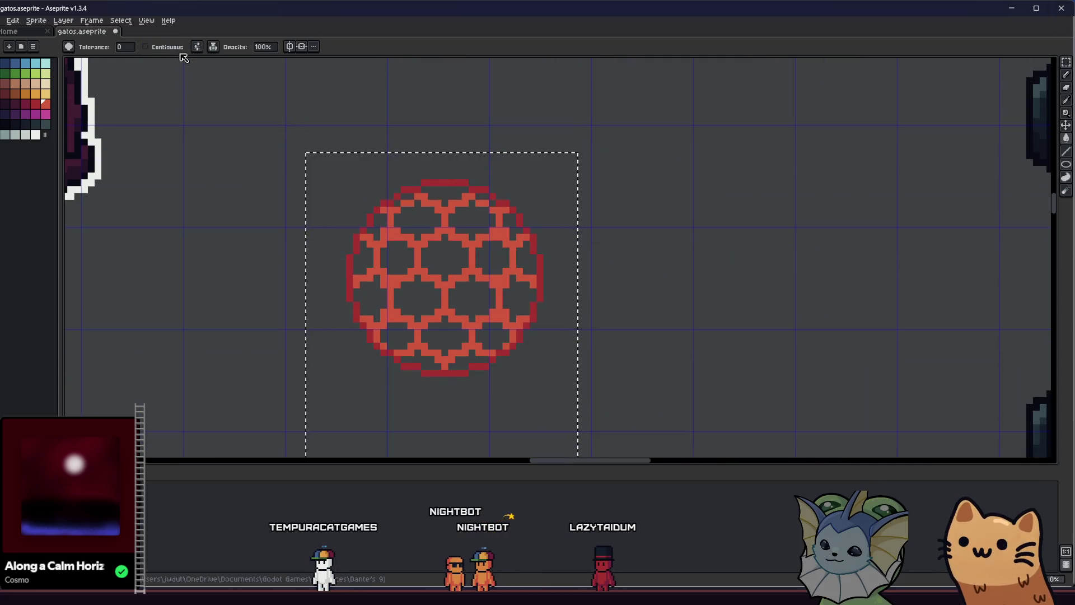
pyautogui.scroll(-3, 390, 177)
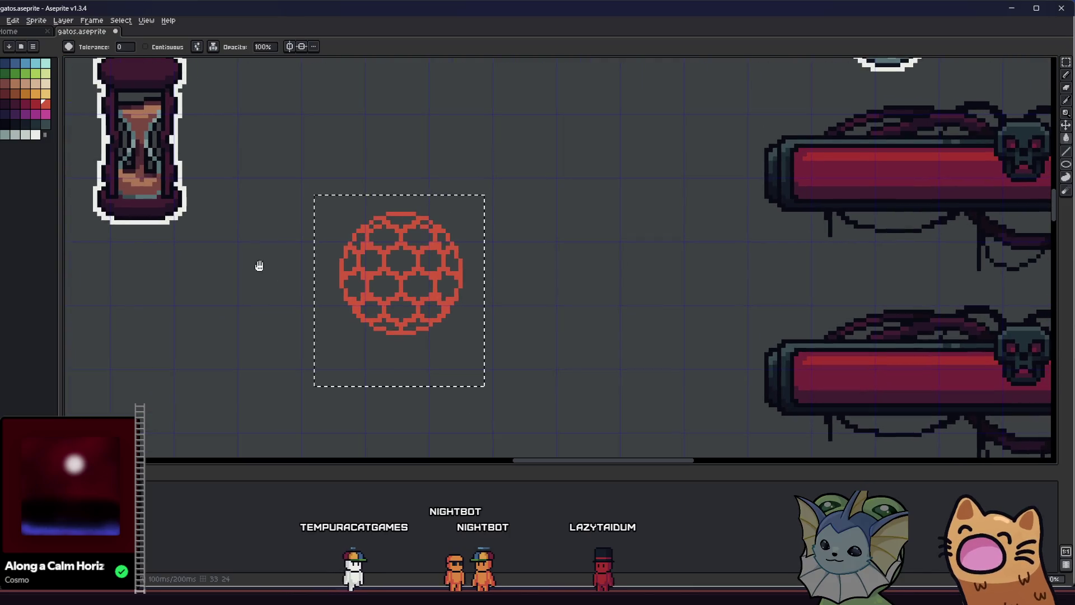
pyautogui.press('m')
pyautogui.press('b')
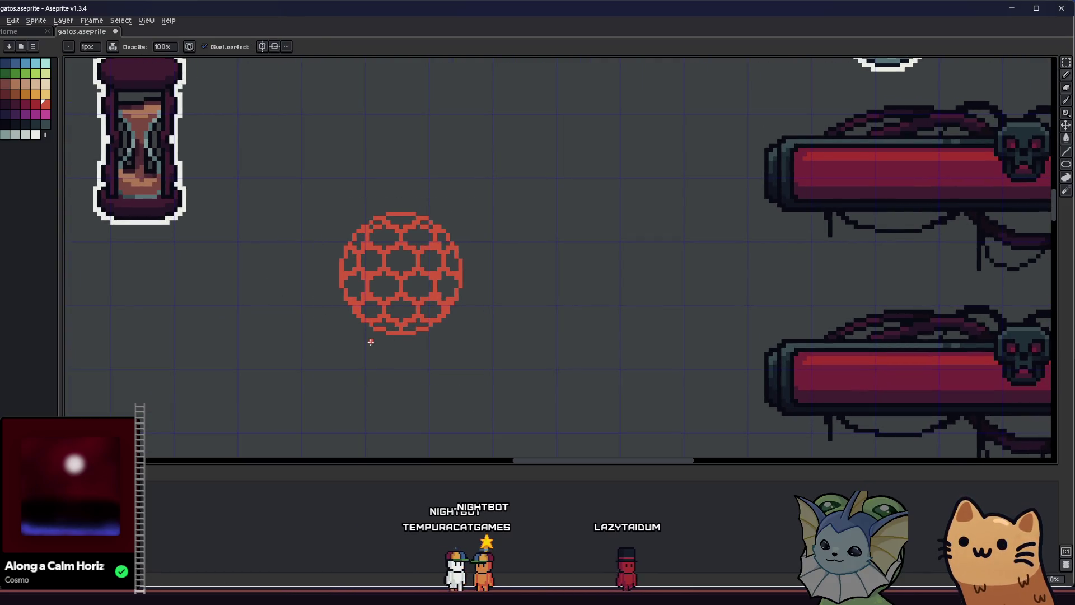
pyautogui.scroll(-3, 373, 347)
pyautogui.hscroll(2, 336, 346)
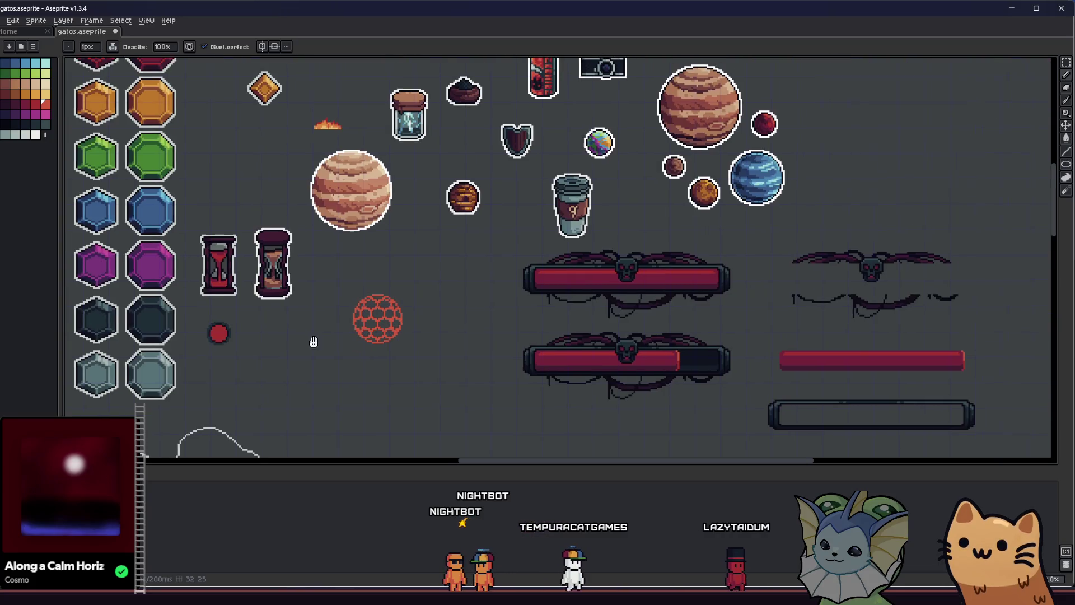
pyautogui.scroll(3, 330, 353)
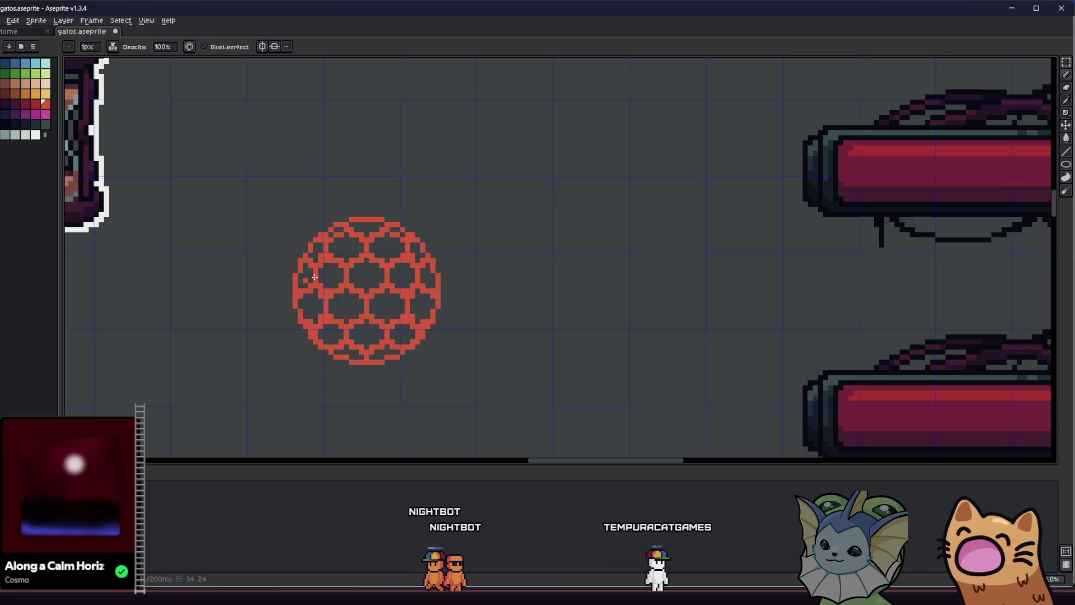
pyautogui.hscroll(-1, 303, 264)
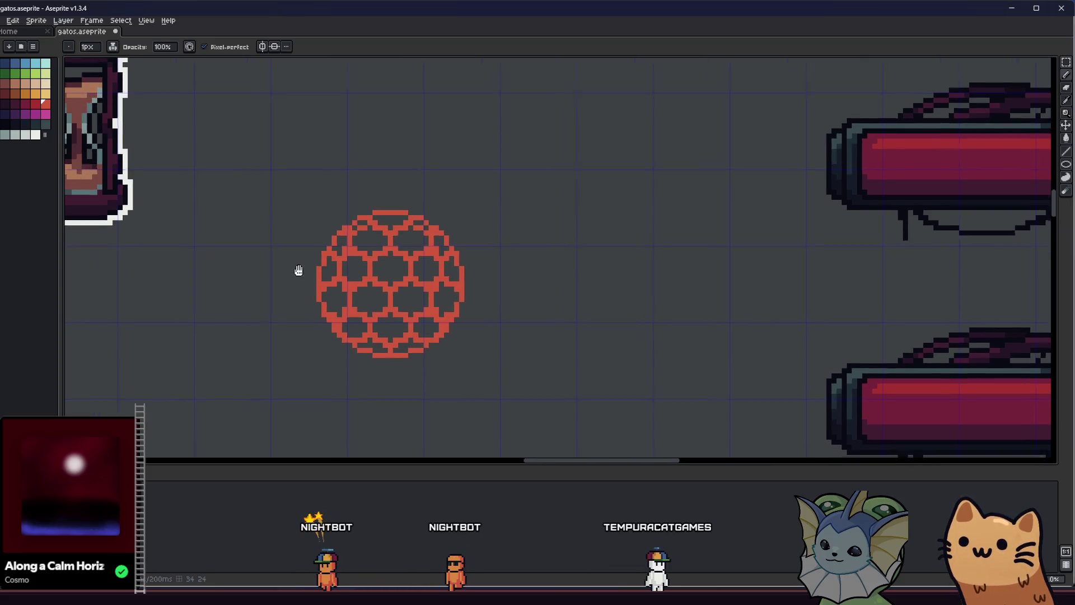
# Select a rectangle around the red ball beside the hourglasses and enter transform mode
pyautogui.moveTo(290, 271); pyautogui.dragTo(398, 257)
pyautogui.scroll(-2, 403, 260)
pyautogui.scroll(-1, 405, 273)
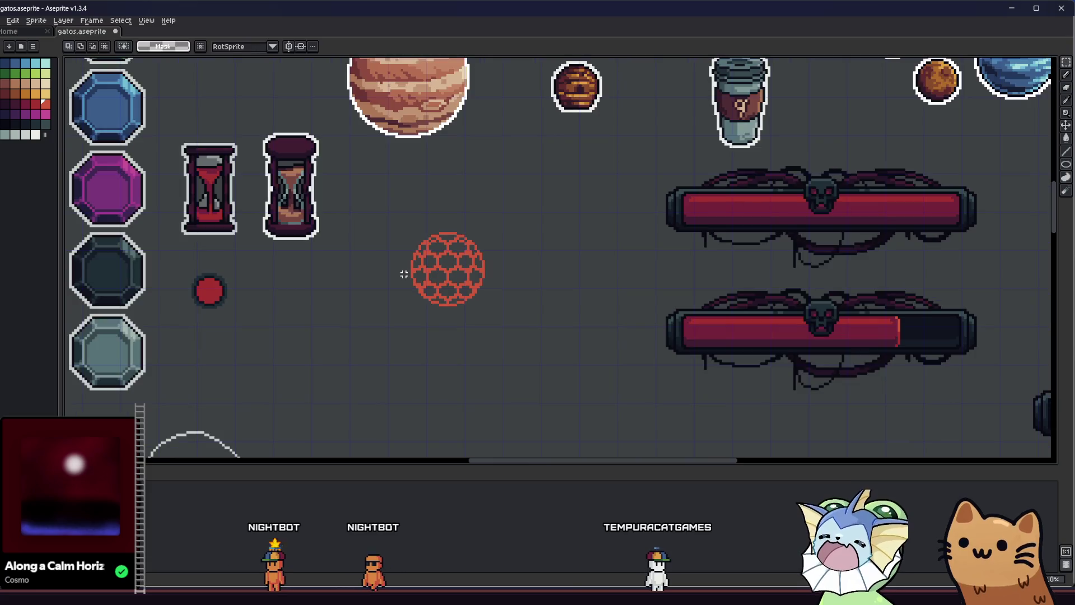
pyautogui.scroll(1, 400, 272)
pyautogui.press('m')
pyautogui.moveTo(379, 210)
pyautogui.mouseDown()
pyautogui.moveTo(616, 370)
pyautogui.moveTo(602, 353)
pyautogui.mouseUp()
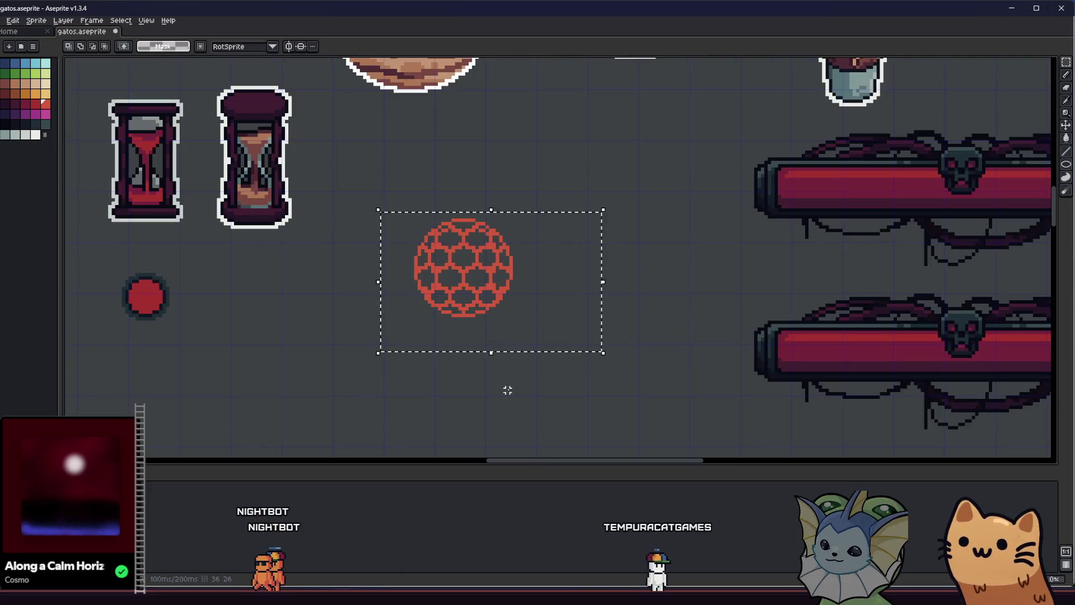
pyautogui.scroll(1, 386, 280)
pyautogui.click(399, 259)
pyautogui.scroll(-5, 399, 259)
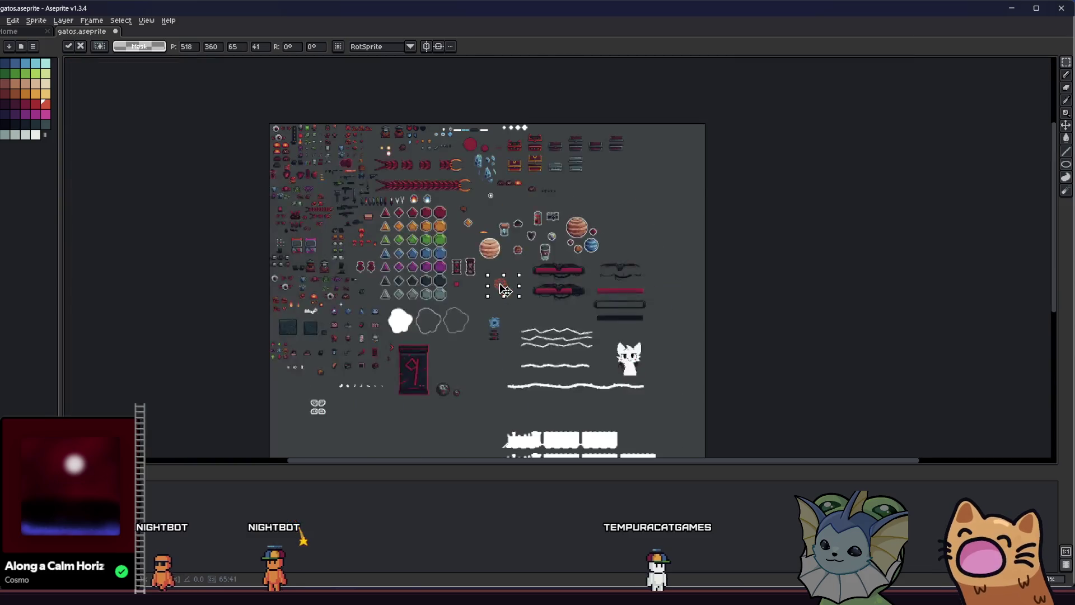
# Drag the selected ball to the far left, return it beside the hourglasses, and deselect
pyautogui.scroll(2, 376, 287)
pyautogui.moveTo(377, 288)
pyautogui.mouseDown()
pyautogui.moveTo(36, 197)
pyautogui.moveTo(76, 224)
pyautogui.moveTo(125, 223)
pyautogui.moveTo(197, 158)
pyautogui.moveTo(206, 176)
pyautogui.mouseUp()
pyautogui.scroll(-3, 252, 252)
pyautogui.scroll(4, 74, 223)
pyautogui.scroll(-2, 74, 223)
pyautogui.scroll(-3, 75, 223)
pyautogui.scroll(2, 125, 223)
pyautogui.scroll(-2, 149, 211)
pyautogui.scroll(-1, 197, 159)
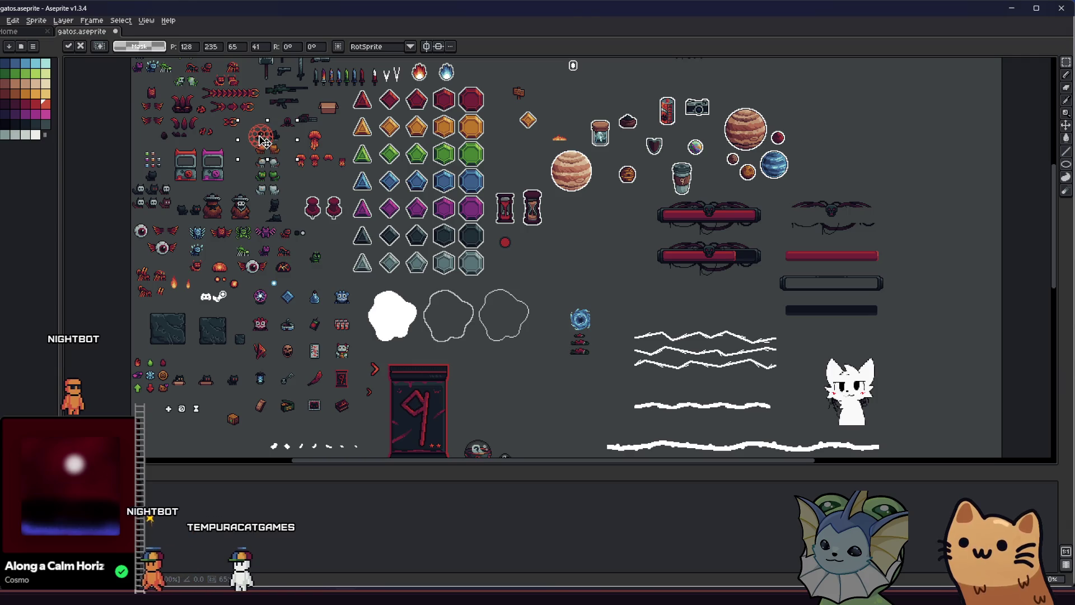
pyautogui.scroll(3, 584, 262)
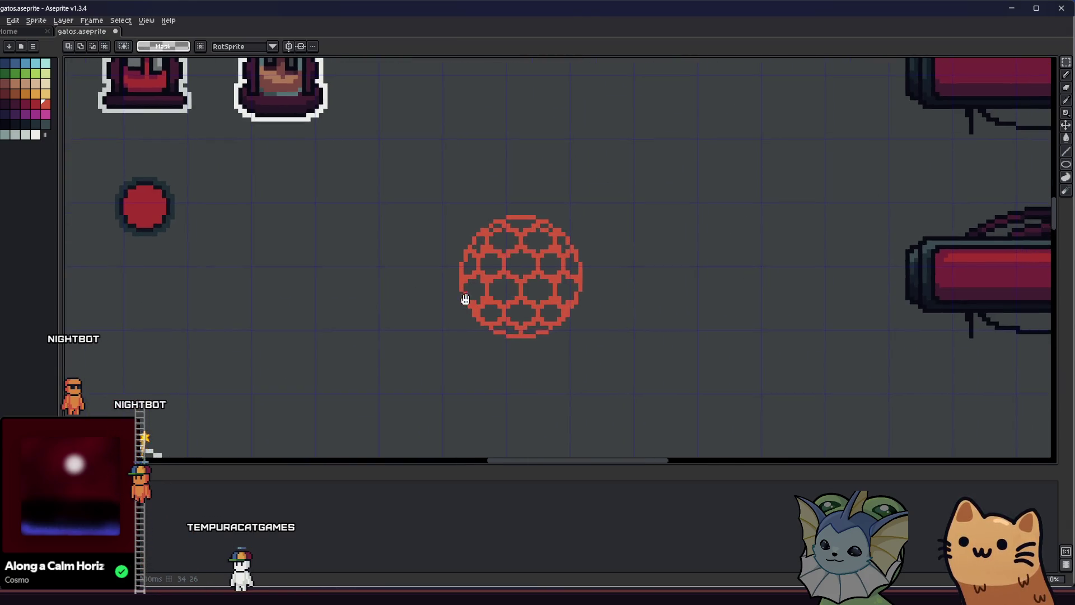
pyautogui.scroll(1, 413, 185)
pyautogui.moveTo(399, 135)
pyautogui.mouseDown()
pyautogui.moveTo(503, 381)
pyautogui.moveTo(546, 405)
pyautogui.mouseUp()
pyautogui.click(293, 307)
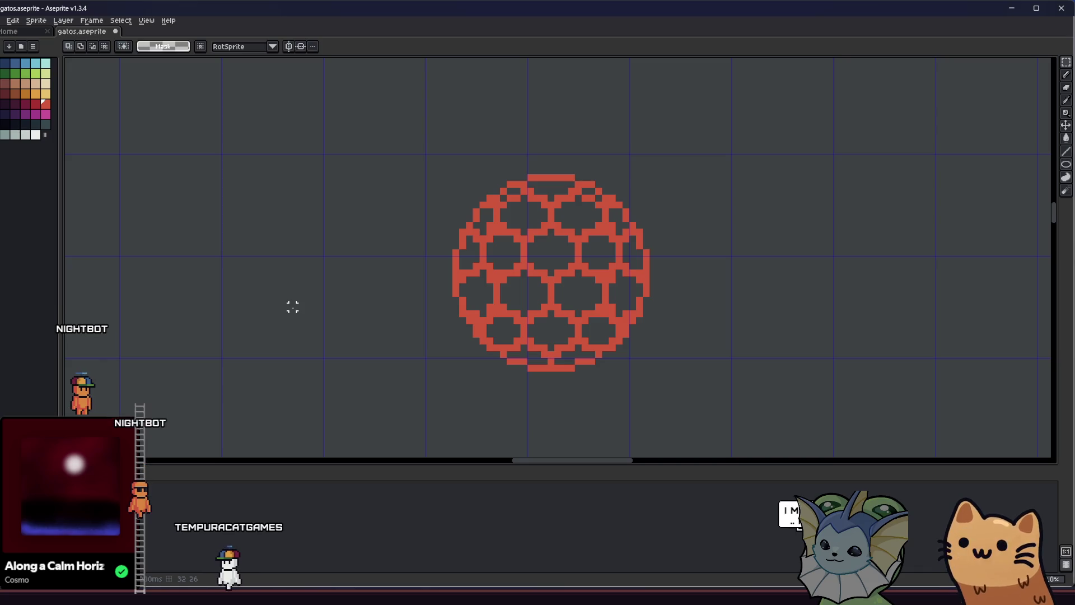
# Make and clear several trial selections around the red ball, cancelling one transform
pyautogui.moveTo(371, 147)
pyautogui.mouseDown()
pyautogui.moveTo(471, 372)
pyautogui.moveTo(496, 369)
pyautogui.mouseUp()
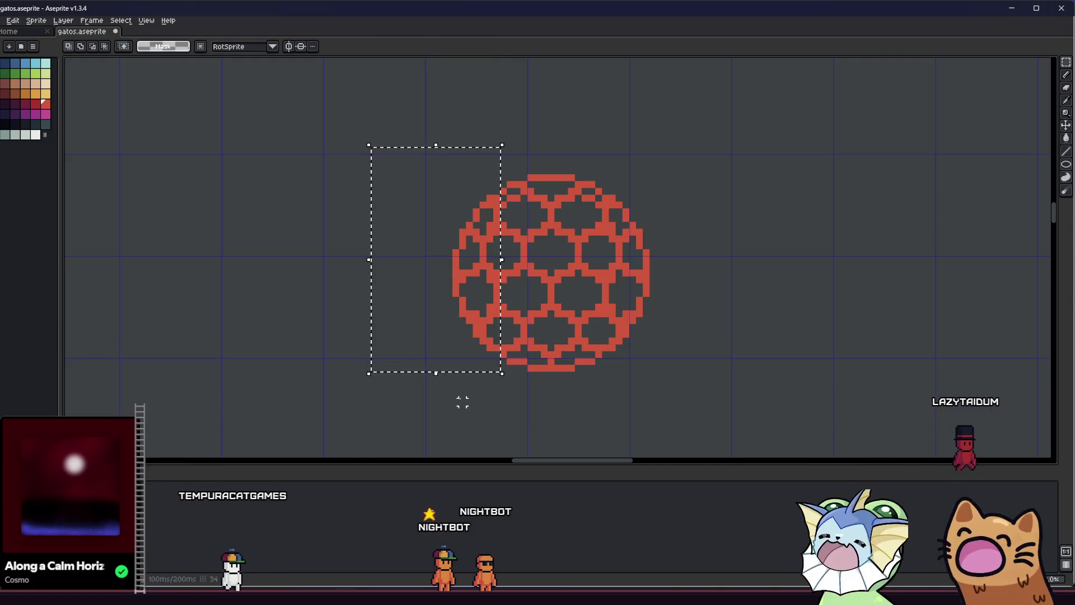
pyautogui.hotkey('ctrl', 't')
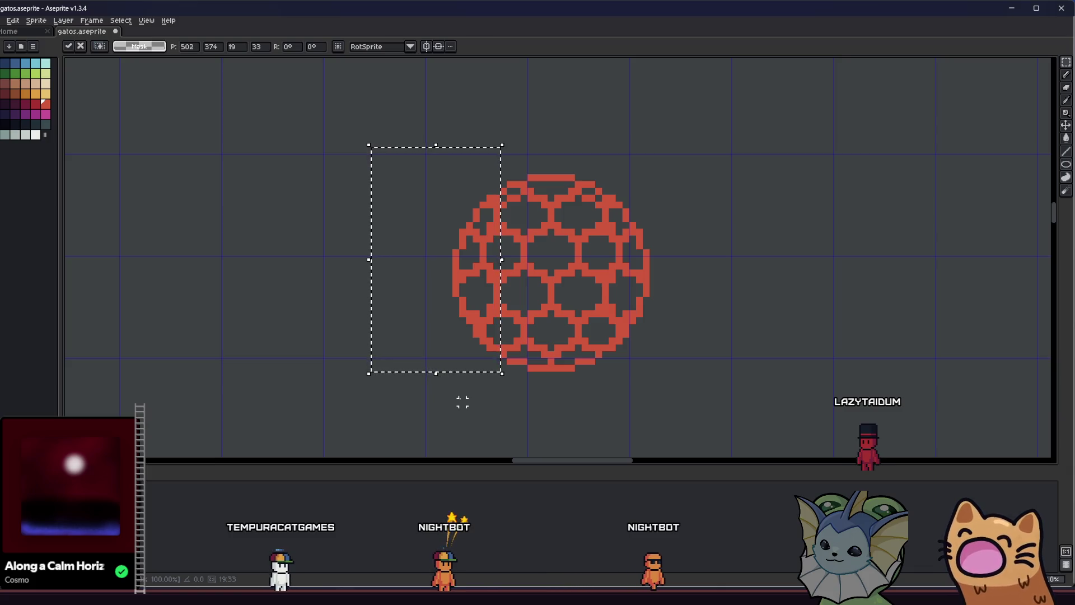
pyautogui.hotkey('ctrl', 'd')
pyautogui.moveTo(690, 146); pyautogui.dragTo(615, 412)
pyautogui.click(456, 388)
pyautogui.moveTo(420, 389); pyautogui.dragTo(633, 352)
pyautogui.click(660, 328)
pyautogui.moveTo(689, 374)
pyautogui.mouseDown()
pyautogui.moveTo(420, 163)
pyautogui.moveTo(408, 211)
pyautogui.moveTo(417, 161)
pyautogui.moveTo(617, 312)
pyautogui.mouseUp()
pyautogui.click(456, 197)
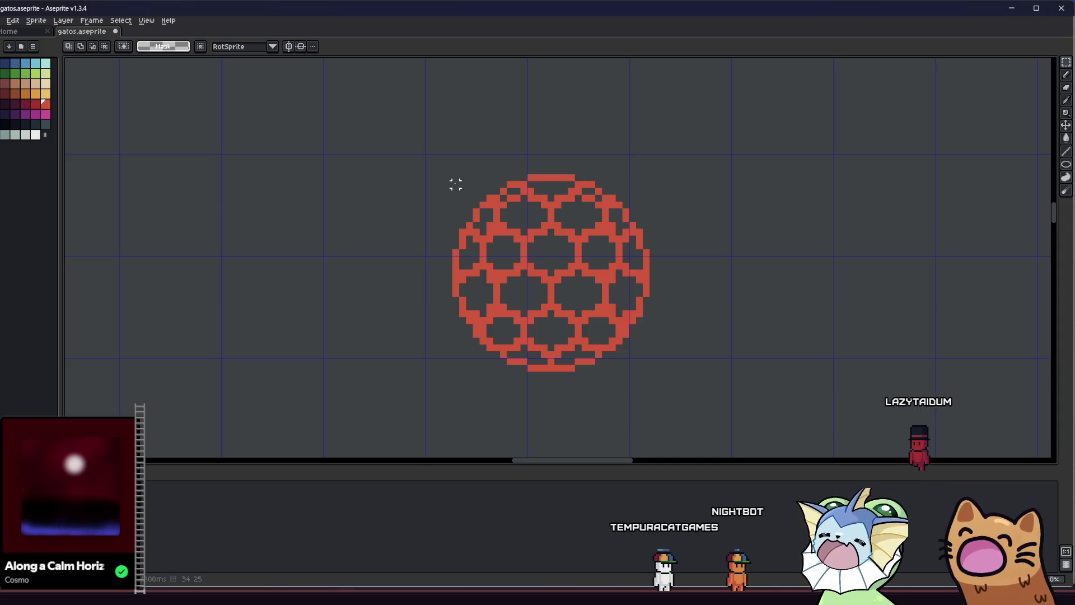
# Scale the enclosed ball to about 23 px, shift it left and up, and commit
pyautogui.moveTo(510, 231); pyautogui.dragTo(649, 371)
pyautogui.moveTo(442, 174)
pyautogui.mouseDown()
pyautogui.moveTo(516, 249)
pyautogui.moveTo(483, 230)
pyautogui.mouseUp()
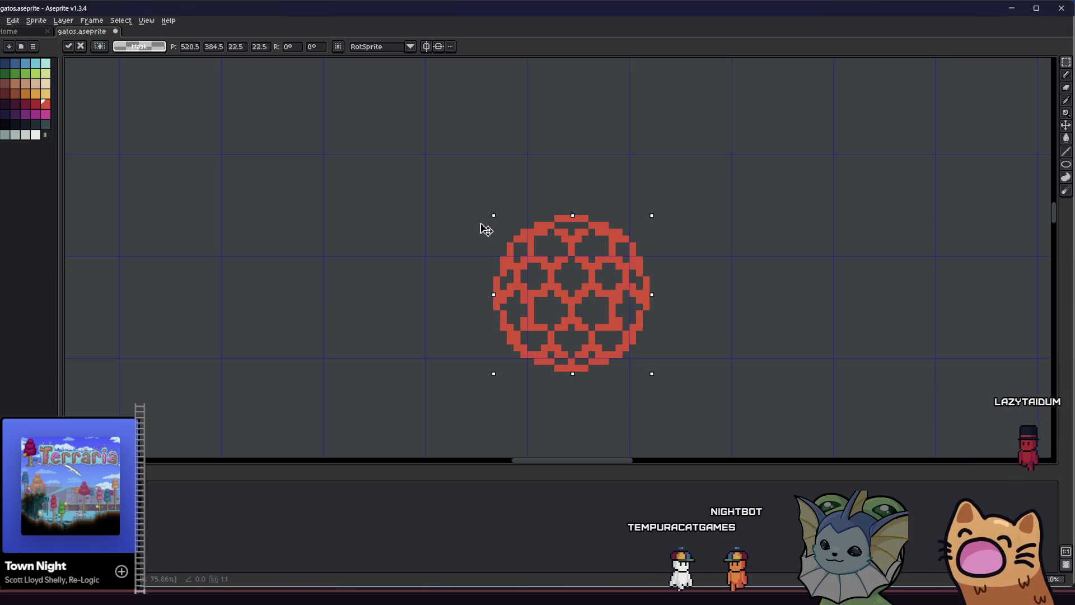
pyautogui.moveTo(486, 230); pyautogui.dragTo(492, 226)
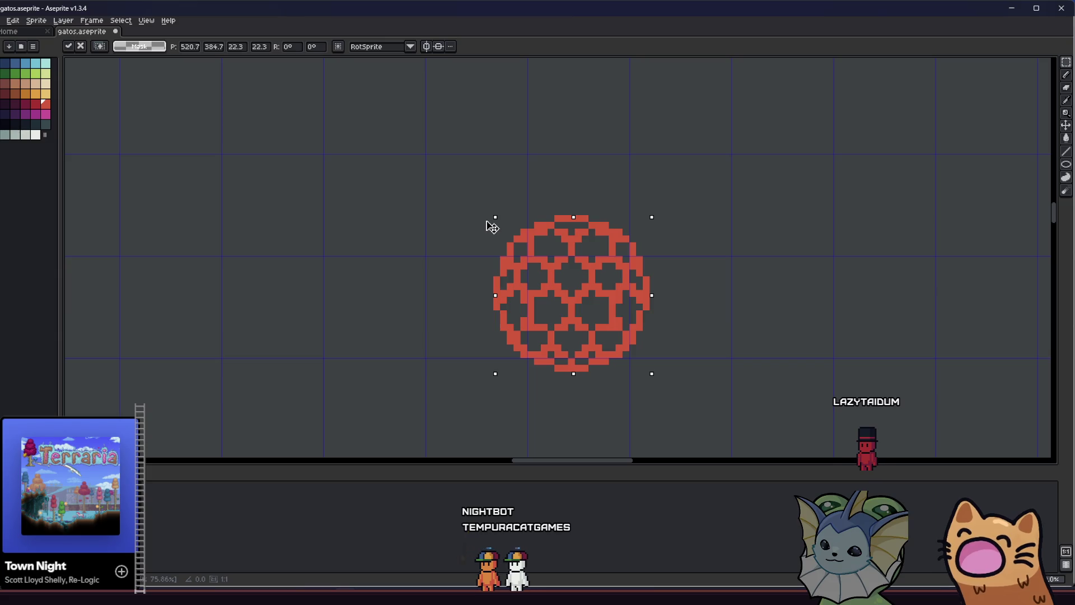
pyautogui.moveTo(491, 226)
pyautogui.mouseDown()
pyautogui.moveTo(472, 221)
pyautogui.moveTo(496, 226)
pyautogui.moveTo(488, 223)
pyautogui.mouseUp()
pyautogui.moveTo(543, 270); pyautogui.dragTo(394, 250)
pyautogui.press('Return')
pyautogui.scroll(-3, 314, 264)
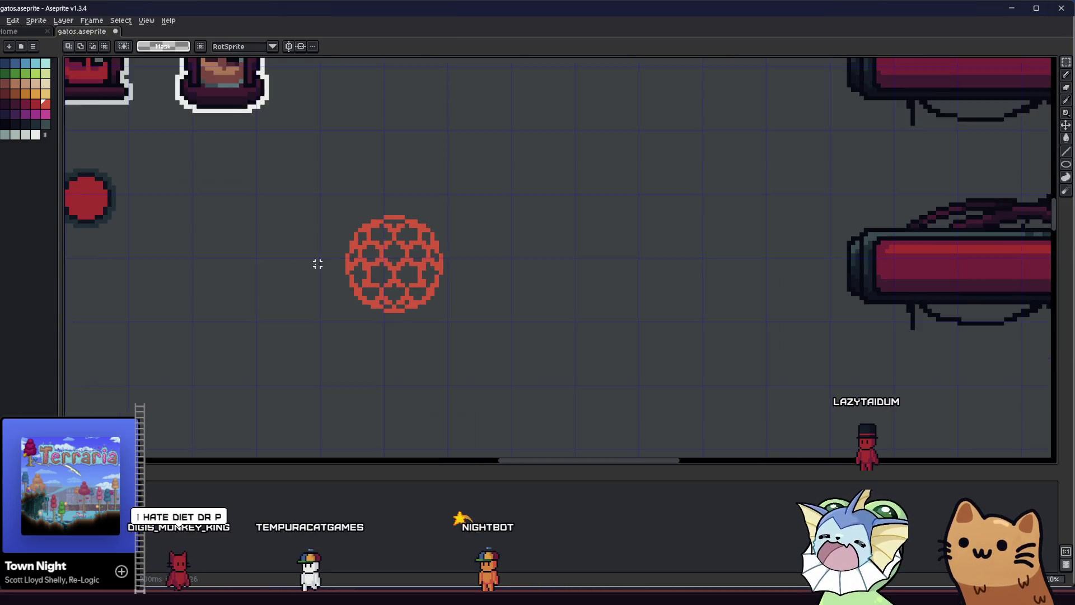
# Bring the ball's lower-left edge into view and try one red pixel, then undo it
pyautogui.scroll(-1, 329, 273)
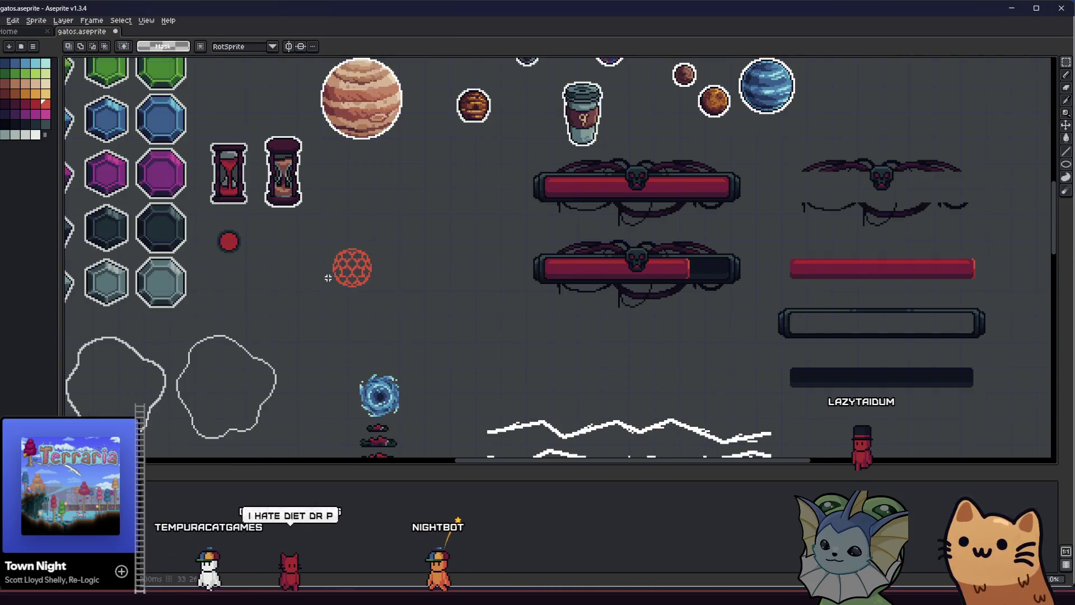
pyautogui.scroll(4, 344, 272)
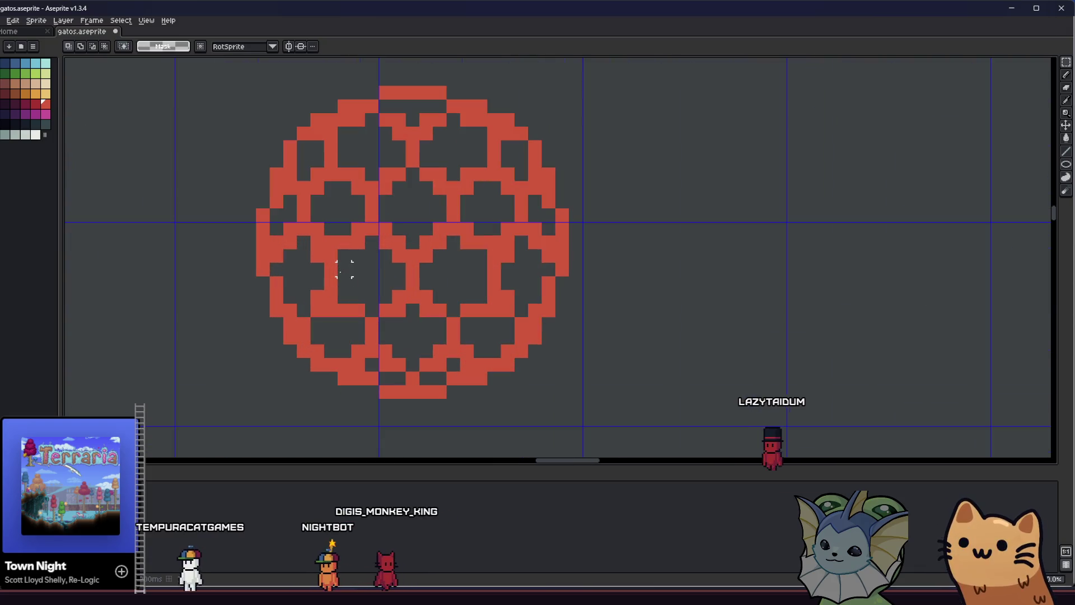
pyautogui.press('b')
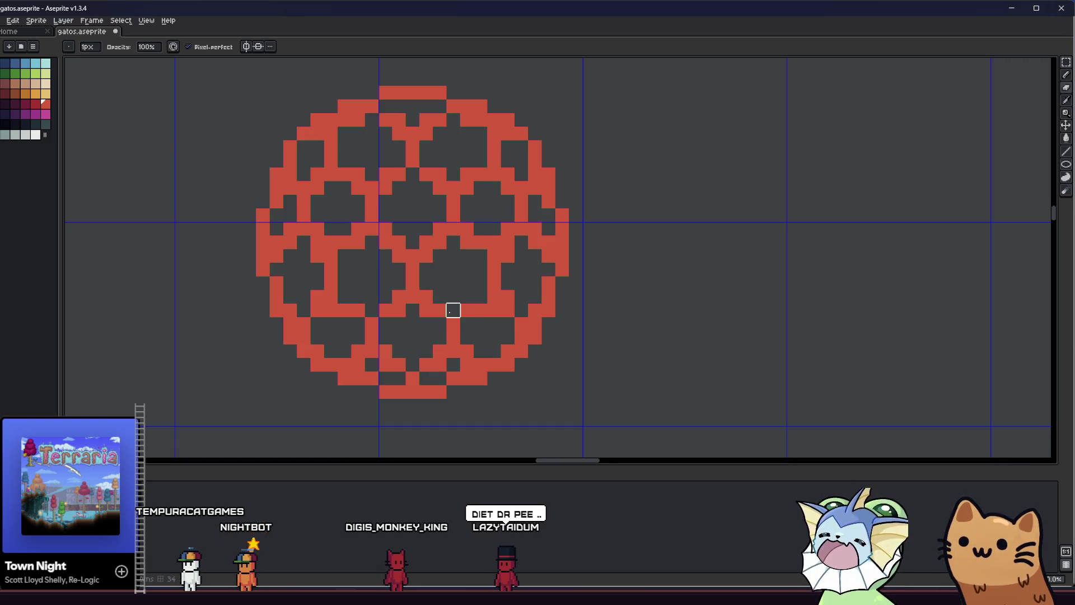
pyautogui.scroll(-5, 351, 309)
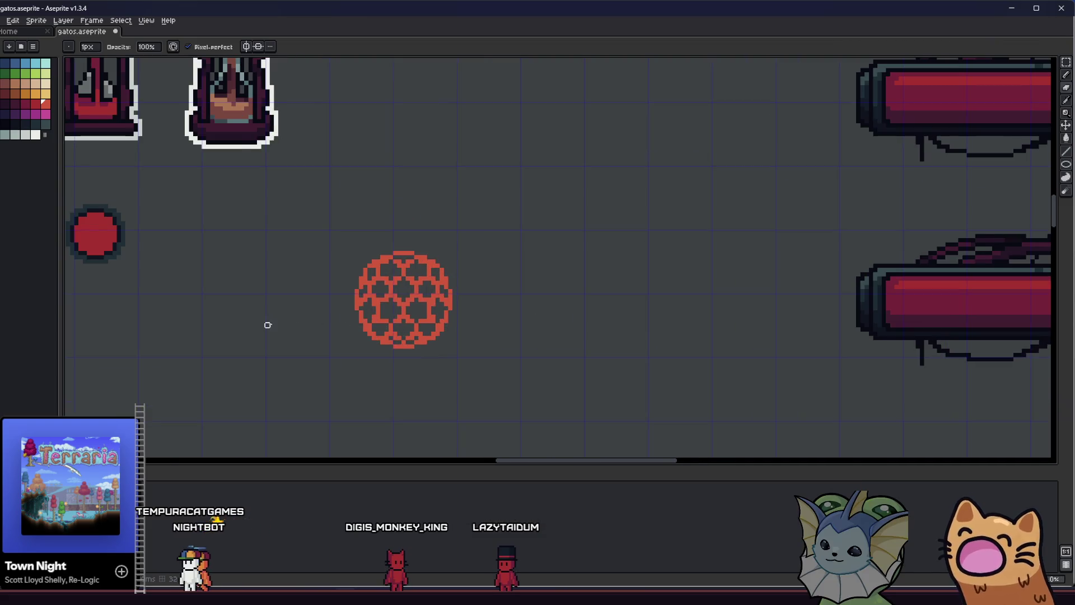
pyautogui.scroll(3, 412, 329)
pyautogui.scroll(1, 422, 330)
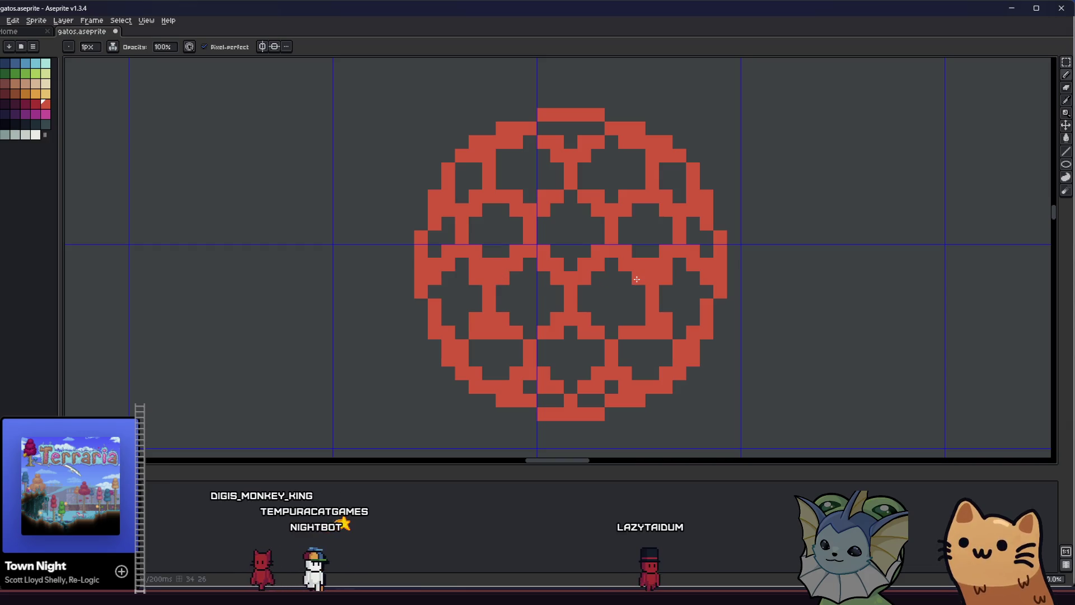
pyautogui.moveTo(441, 308)
pyautogui.mouseDown()
pyautogui.moveTo(459, 331)
pyautogui.moveTo(583, 336)
pyautogui.mouseUp()
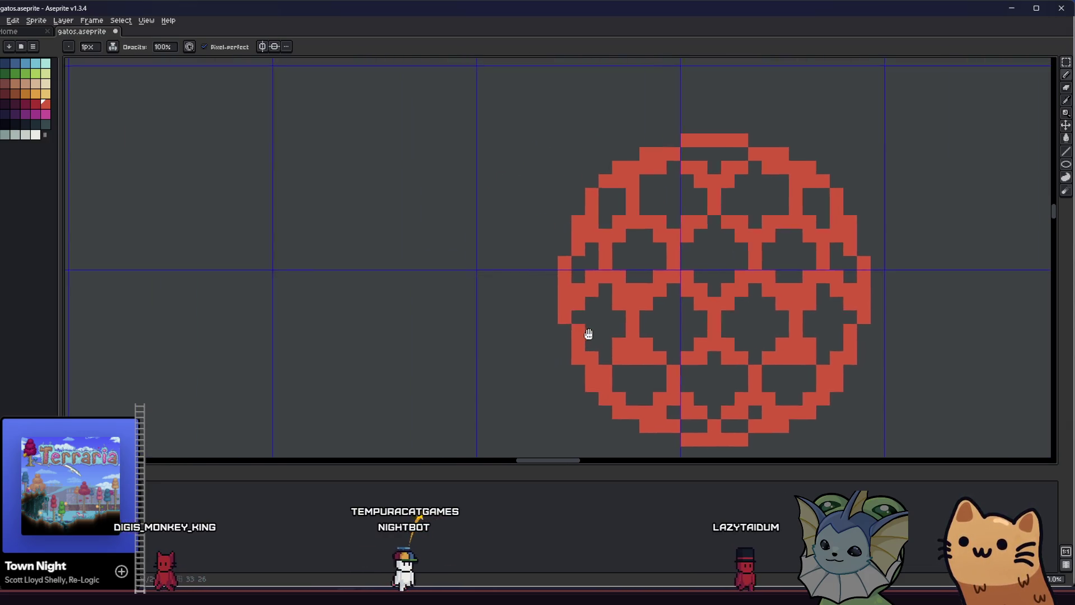
pyautogui.hscroll(2, 644, 351)
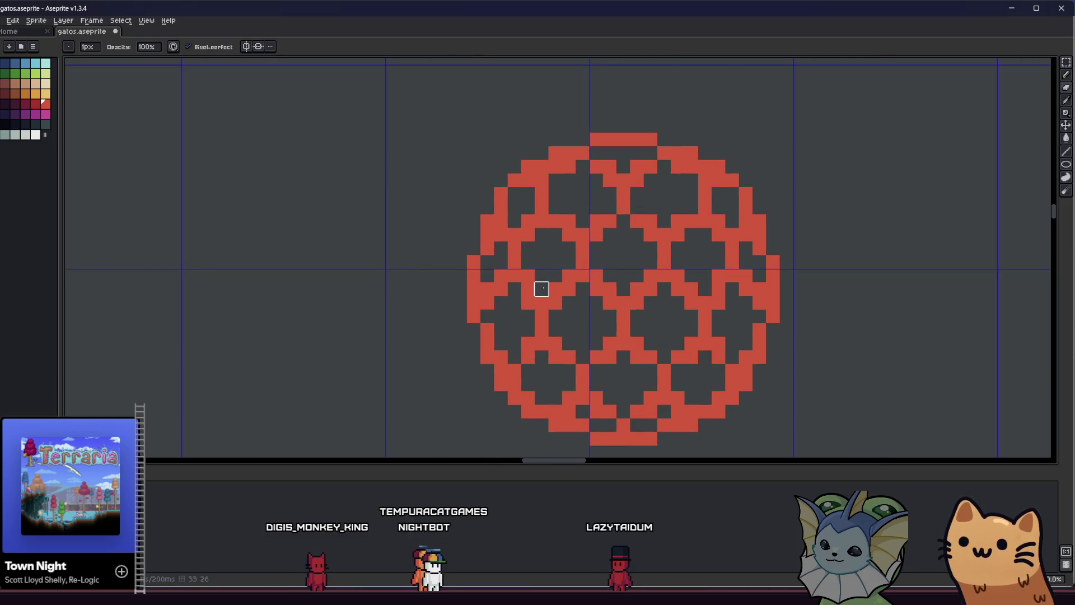
pyautogui.hscroll(2, 542, 288)
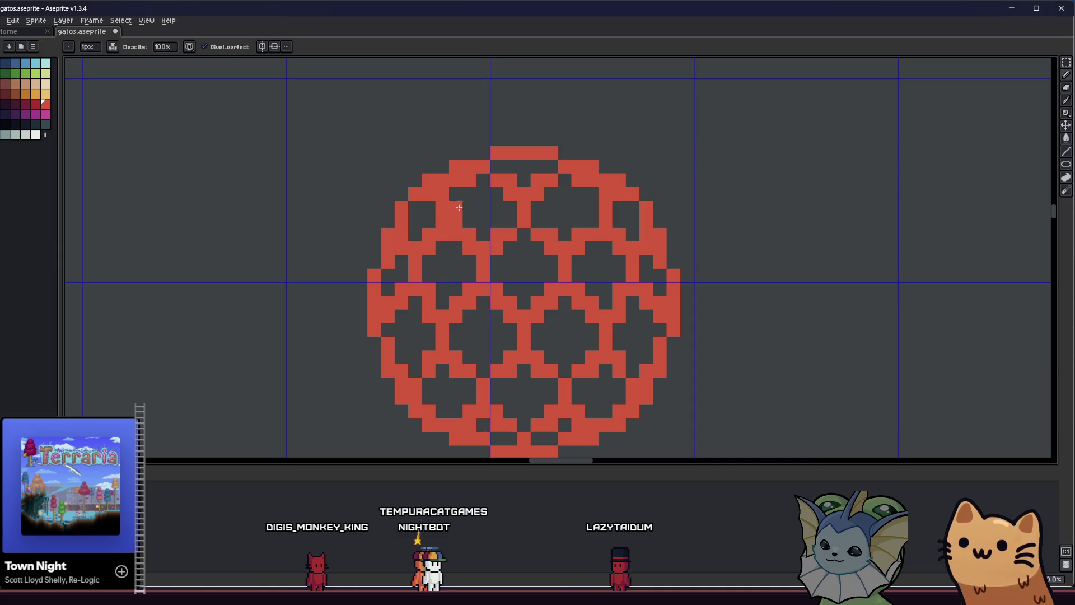
pyautogui.press('e')
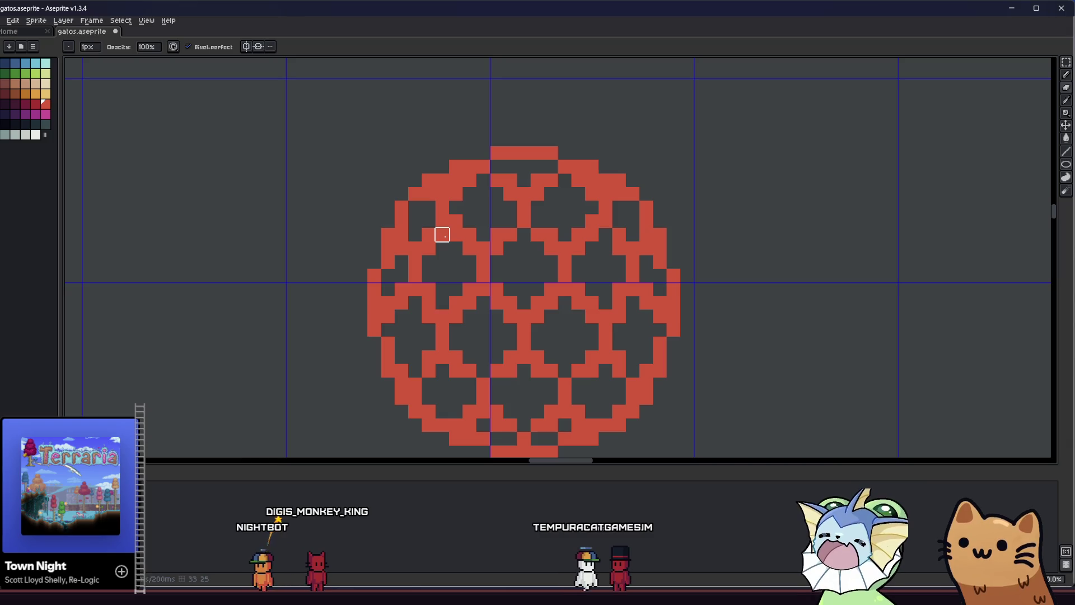
pyautogui.hscroll(1, 342, 289)
pyautogui.press('b')
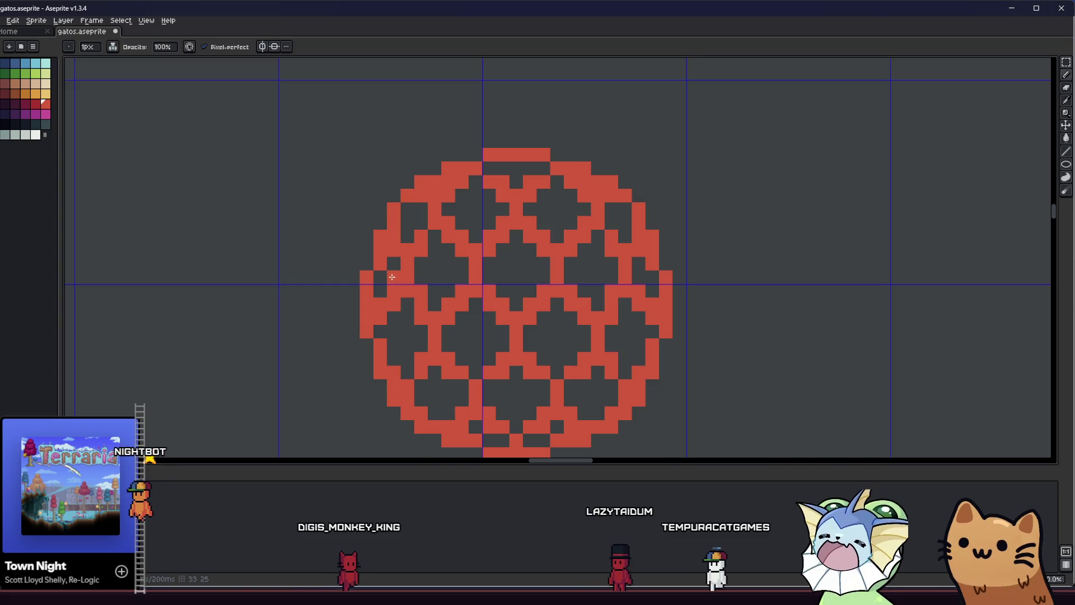
pyautogui.scroll(1, 392, 280)
pyautogui.scroll(-5, 347, 313)
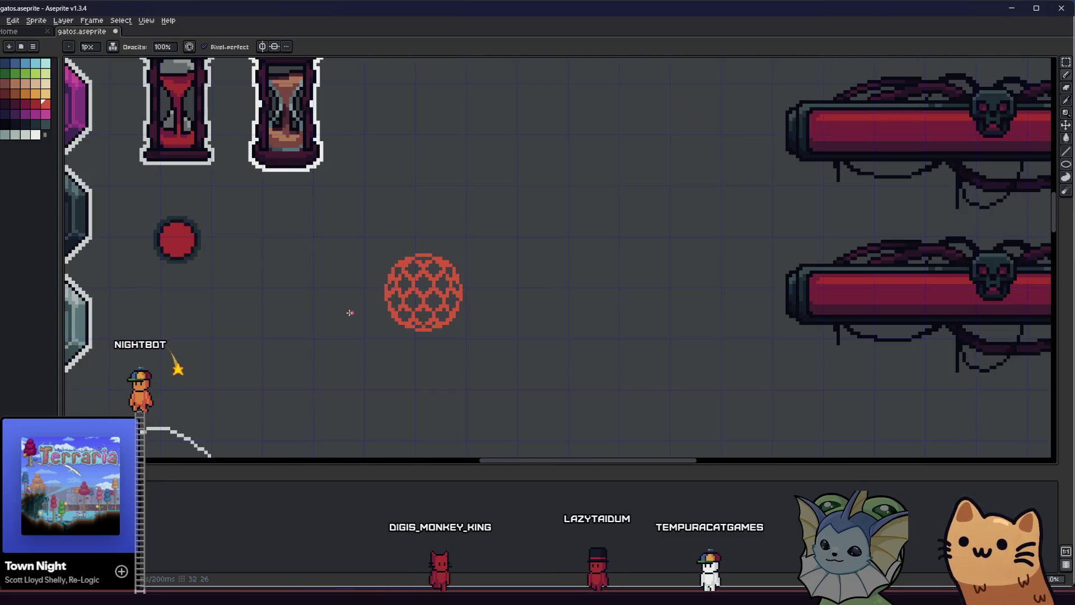
pyautogui.scroll(5, 348, 312)
pyautogui.click(378, 328)
pyautogui.hotkey('ctrl', 'z')
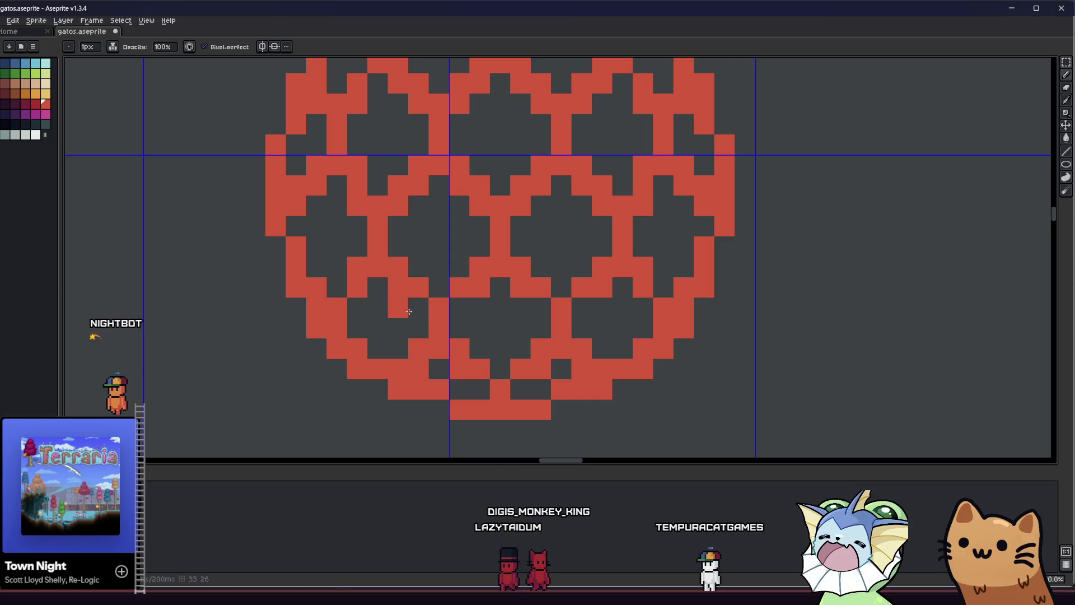
# Erase the stray pixels on the ball's edge, redraw one in red, and zoom back out
pyautogui.scroll(-2, 401, 288)
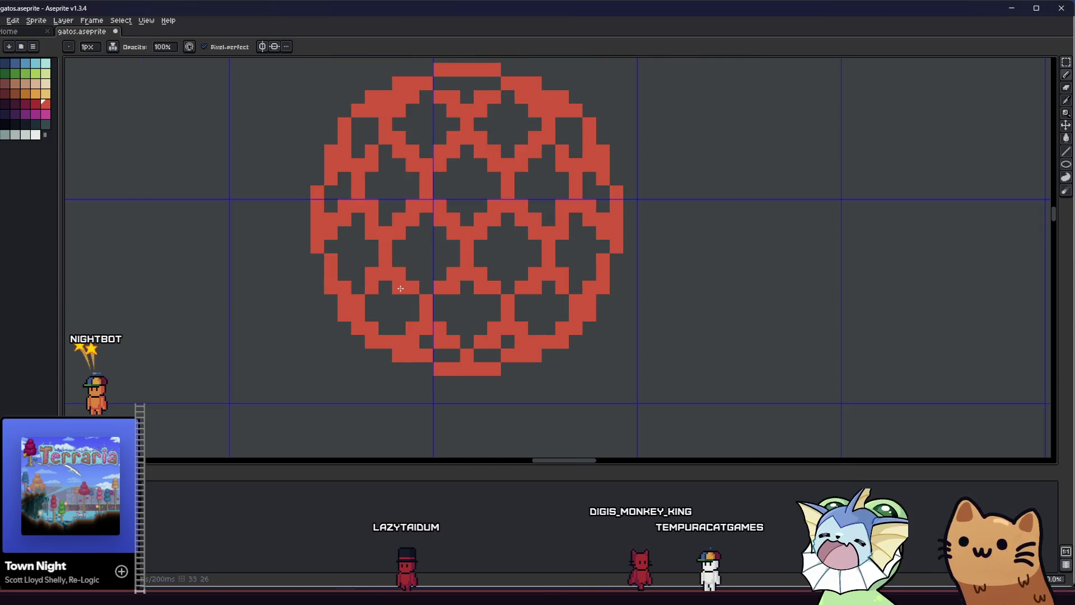
pyautogui.scroll(2, 399, 288)
pyautogui.press('e')
pyautogui.click(397, 287)
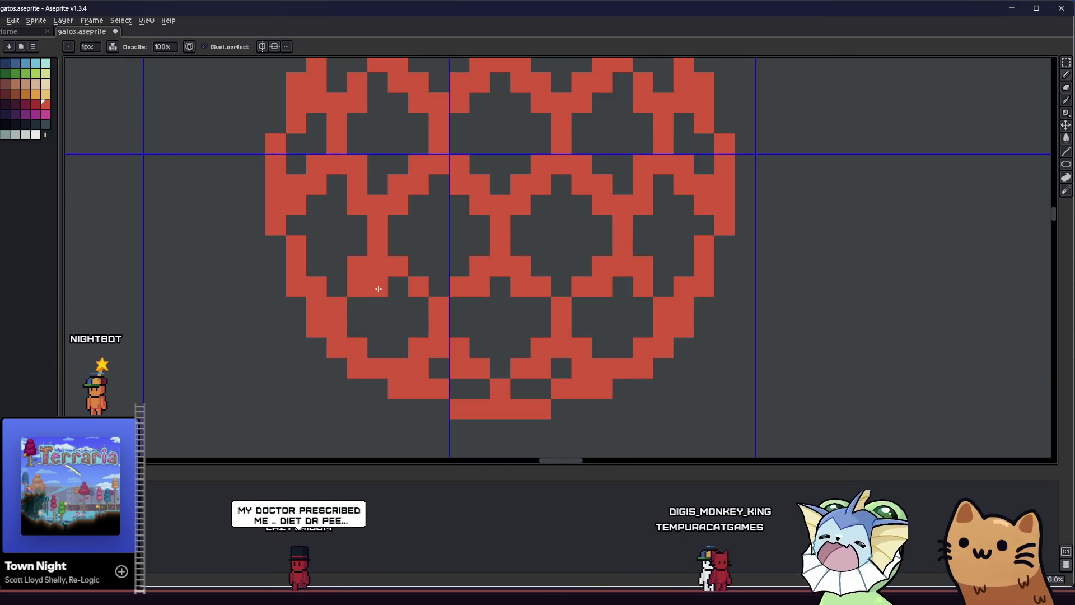
pyautogui.moveTo(377, 267); pyautogui.dragTo(378, 287)
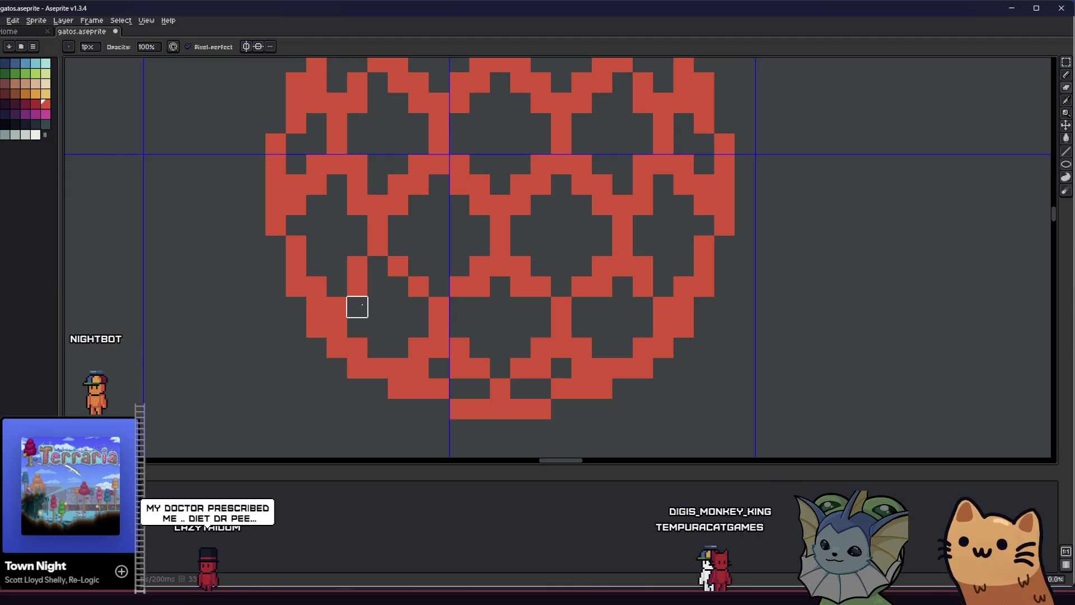
pyautogui.press('b')
pyautogui.click(379, 273)
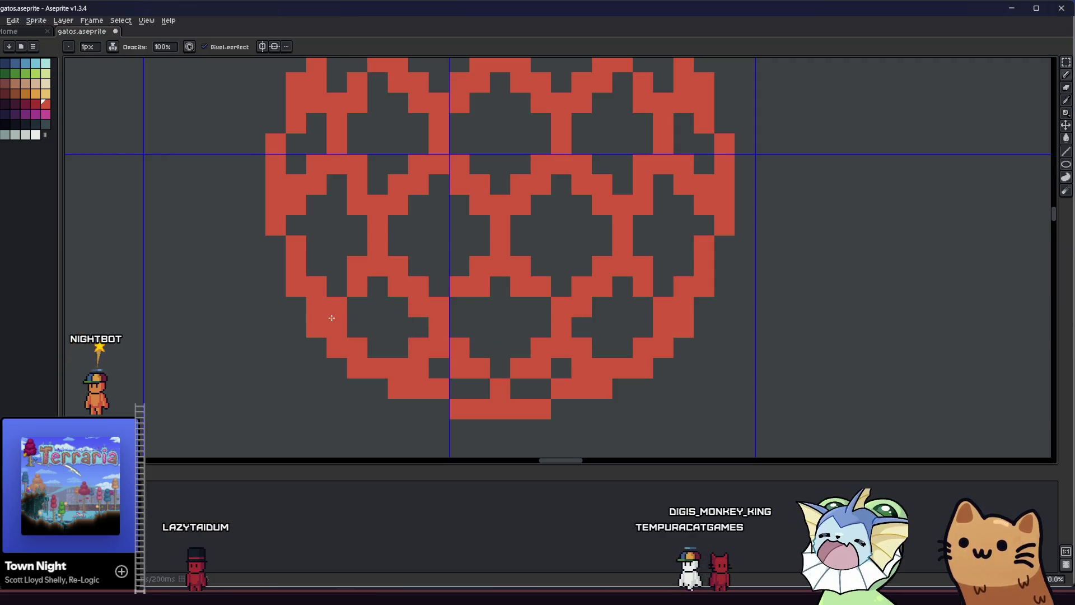
pyautogui.scroll(-5, 338, 318)
pyautogui.moveTo(231, 324); pyautogui.dragTo(350, 334)
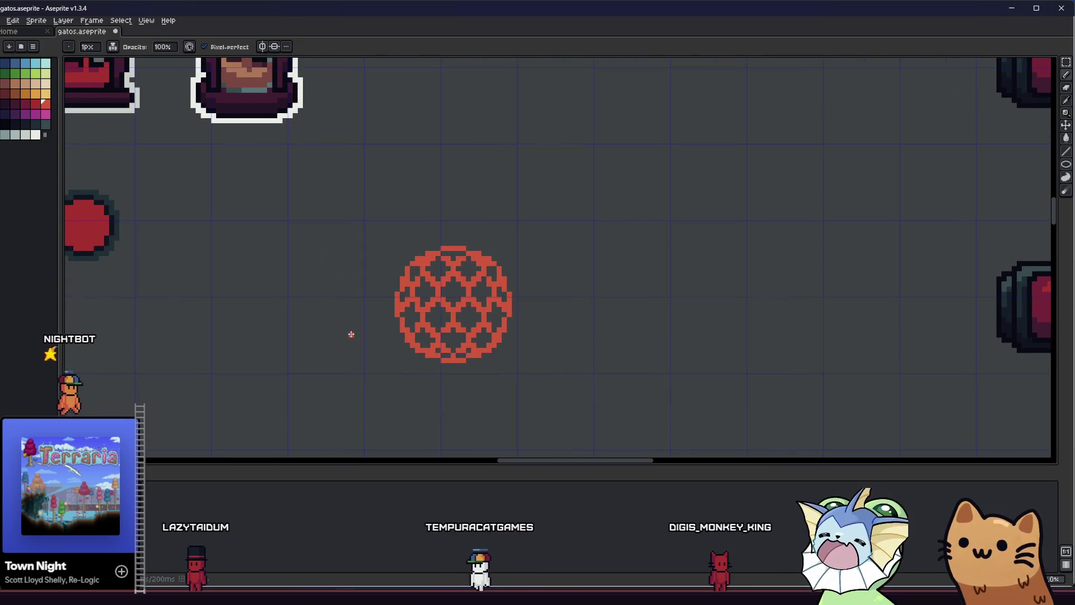
# Save gatos.aseprite with Ctrl+S, then zoom back in on the ball
pyautogui.scroll(-4, 351, 334)
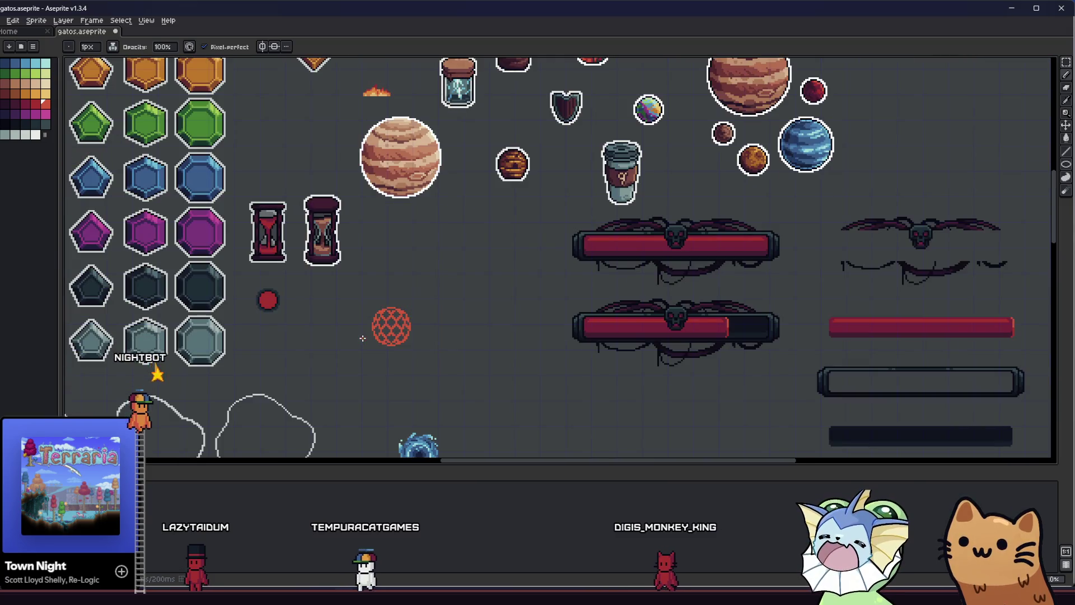
pyautogui.hotkey('ctrl', 's')
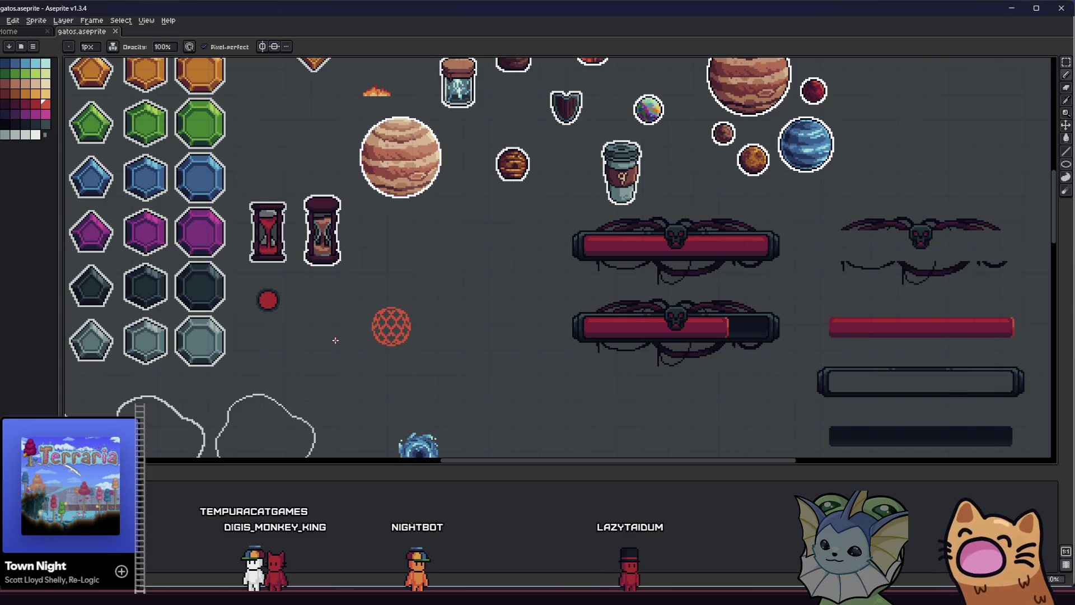
pyautogui.scroll(3, 363, 340)
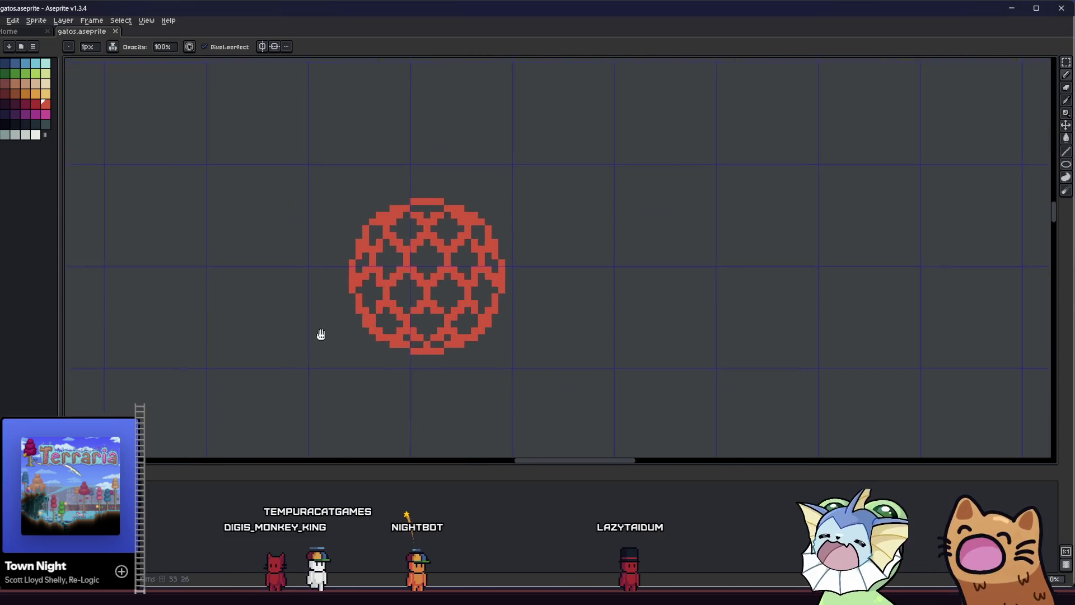
pyautogui.scroll(1, 285, 326)
# Marquee-select the ball's bottom rows, then its top rows, then clear the selection
pyautogui.press('m')
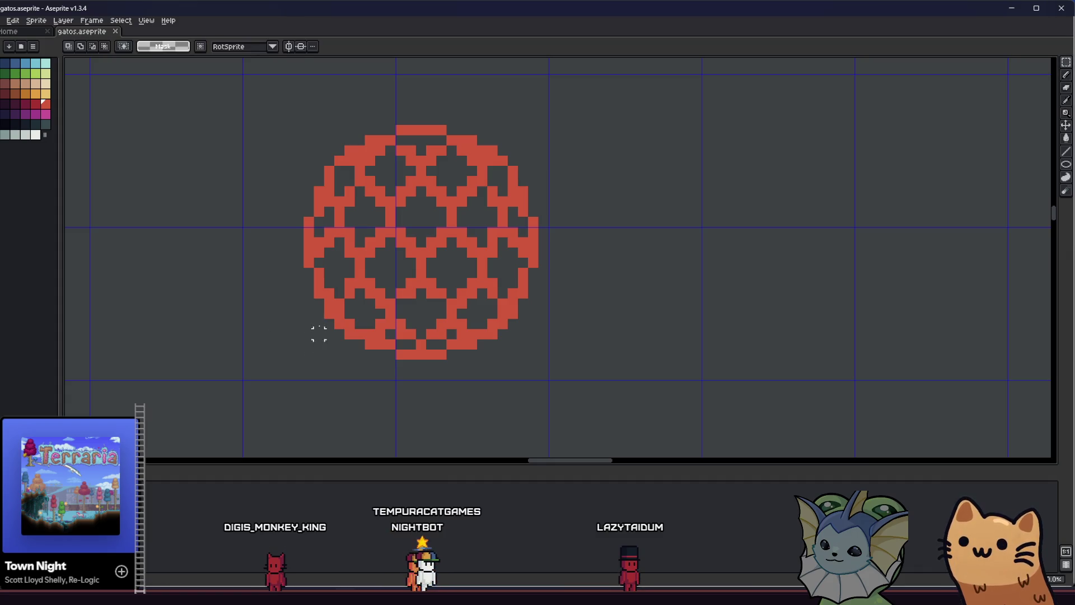
pyautogui.moveTo(317, 374); pyautogui.dragTo(544, 312)
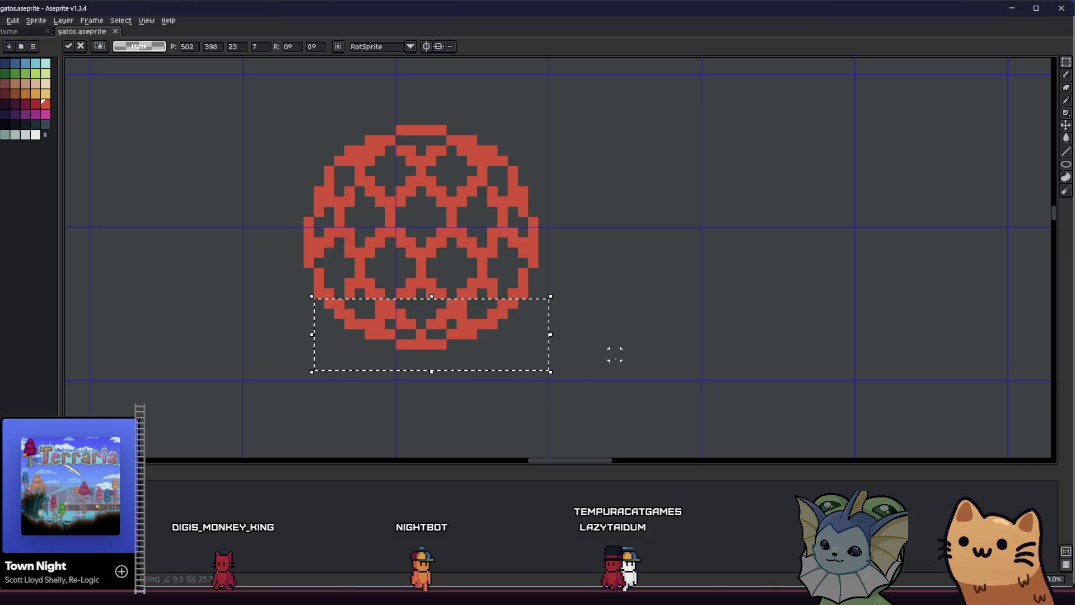
pyautogui.hotkey('ctrl', 'd')
pyautogui.moveTo(297, 79); pyautogui.dragTo(581, 167)
pyautogui.hotkey('ctrl', 'z')
pyautogui.hotkey('ctrl', 'y')
pyautogui.hotkey('ctrl', 'z')
pyautogui.hotkey('ctrl', 'z')
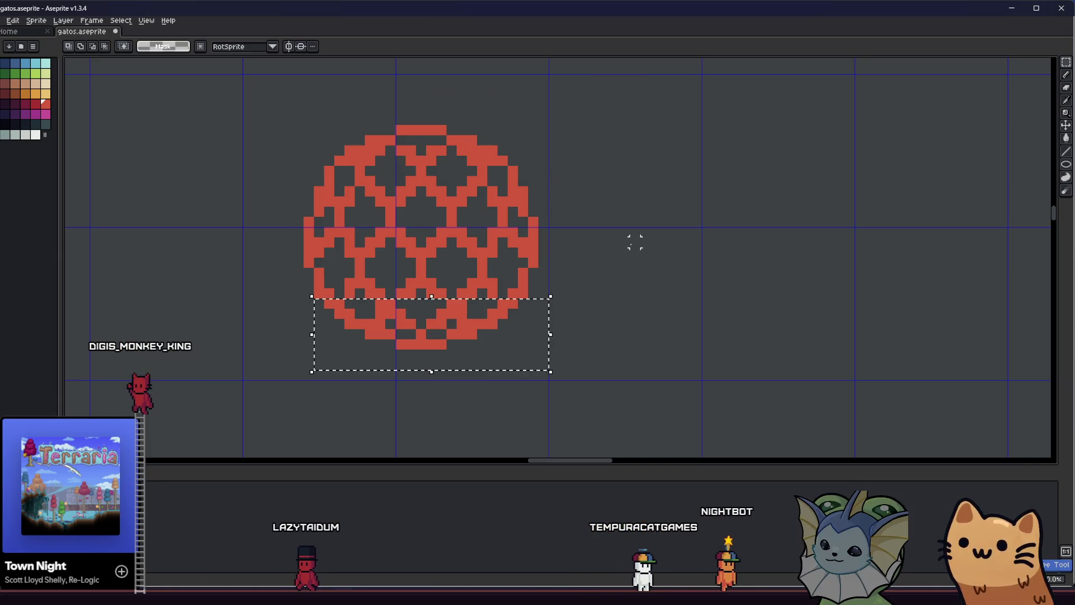
pyautogui.hotkey('ctrl', 'z')
pyautogui.rightClick(498, 268)
# Recentre the ball, go back to the pencil, and switch to the Bity todo board in Obsidian
pyautogui.scroll(-3, 614, 239)
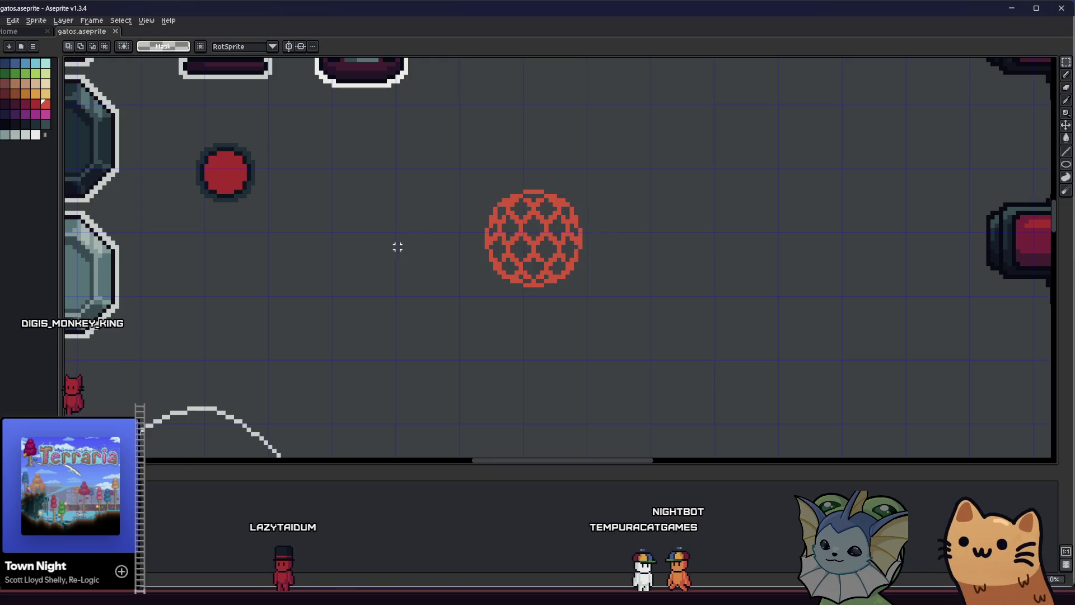
pyautogui.moveTo(347, 264)
pyautogui.mouseDown()
pyautogui.moveTo(276, 307)
pyautogui.moveTo(180, 307)
pyautogui.mouseUp()
pyautogui.scroll(-1, 180, 308)
pyautogui.scroll(1, 184, 301)
pyautogui.scroll(6, 282, 285)
pyautogui.press('b')
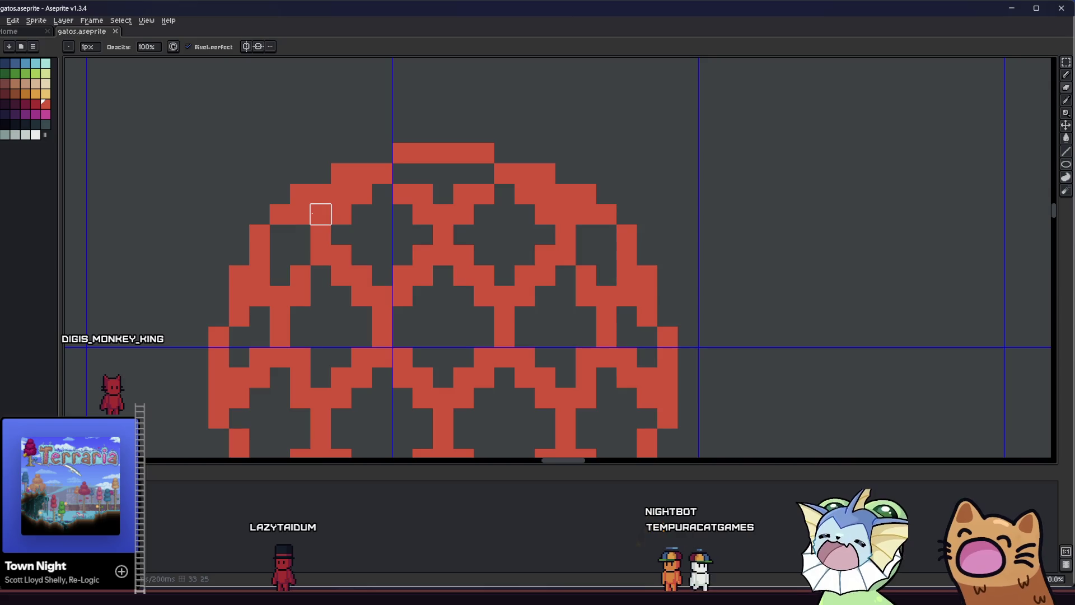
pyautogui.scroll(-5, 233, 245)
pyautogui.scroll(1, 257, 247)
pyautogui.scroll(-1, 288, 250)
pyautogui.scroll(-3, 293, 247)
pyautogui.scroll(3, 294, 253)
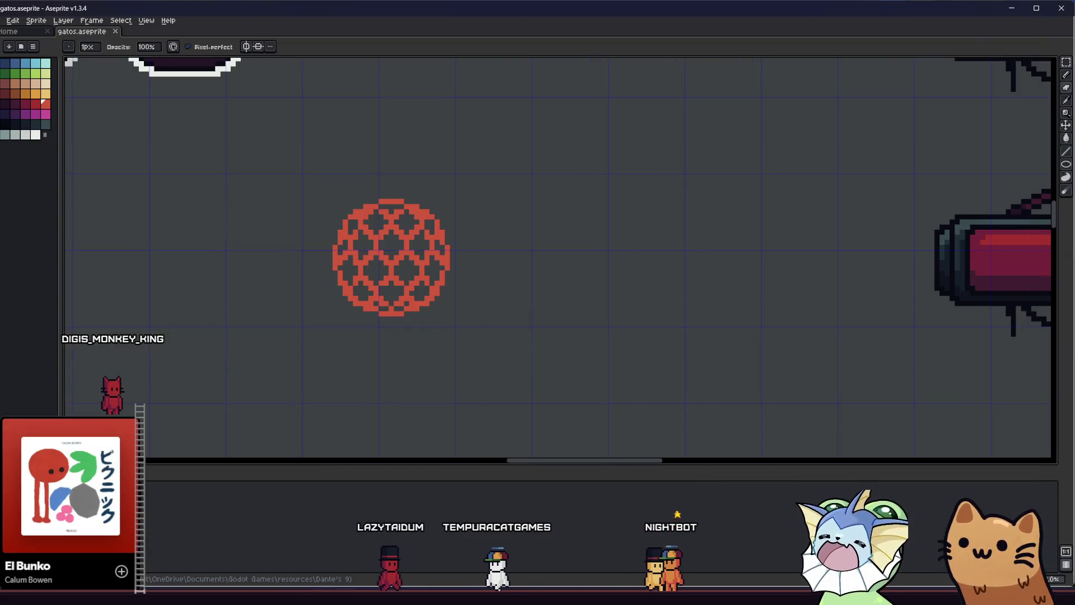
pyautogui.hotkey('alt', 'Tab')
pyautogui.scroll(-2, 94, 321)
pyautogui.scroll(5, 93, 287)
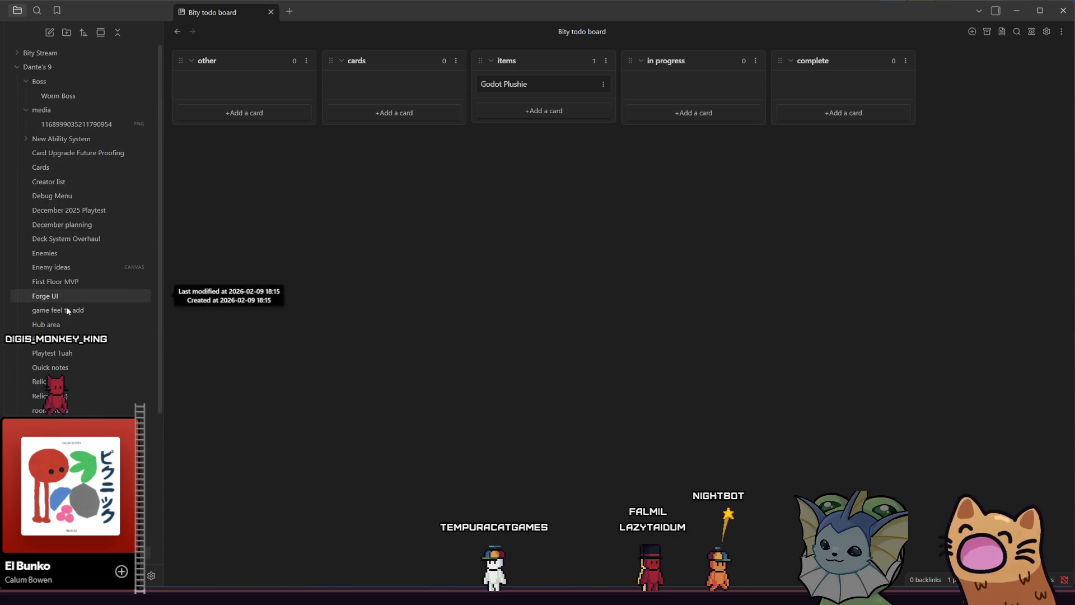
# Open the Relics note and add 'eeing' to its last checklist item
pyautogui.click(52, 397)
pyautogui.click(51, 381)
pyautogui.scroll(-10, 421, 274)
pyautogui.click(681, 345)
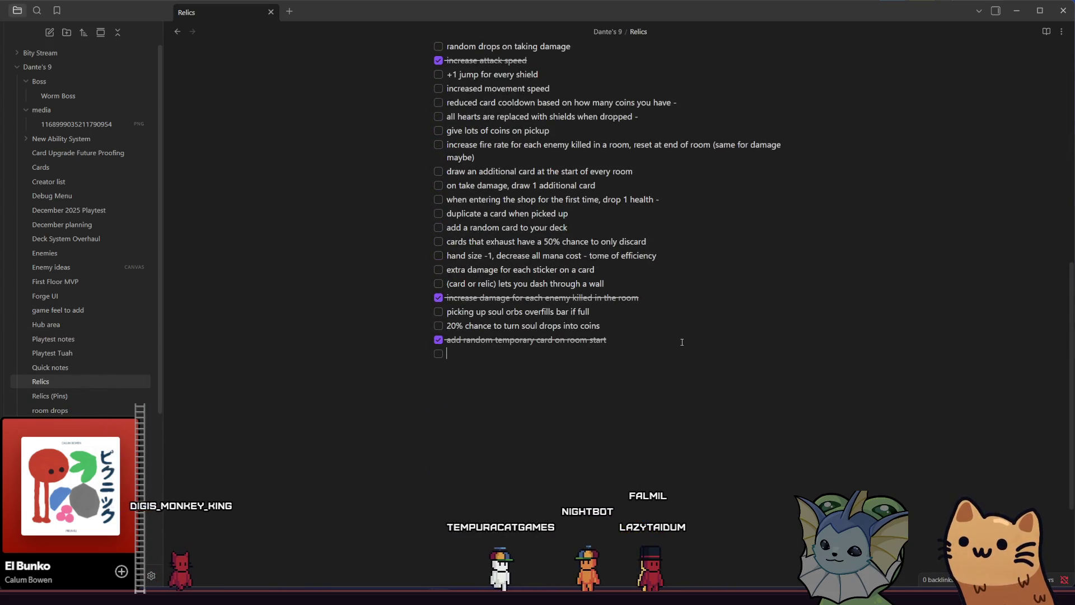
pyautogui.write('i heart peeing')
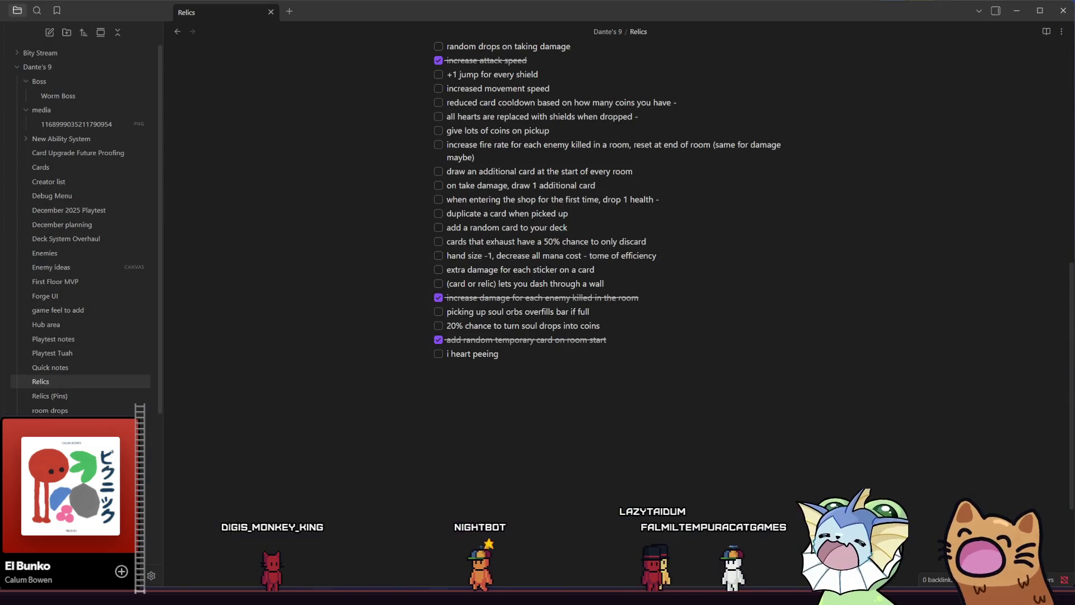
# Undo the joke checklist text, scroll to the top, and return to Aseprite
pyautogui.hotkey('alt', 'Tab')
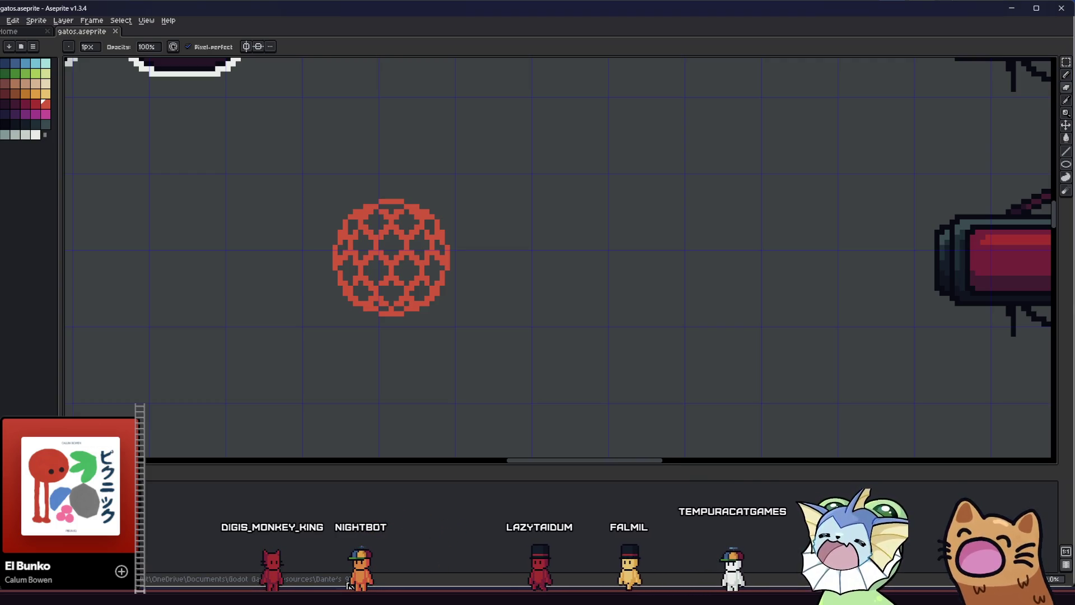
pyautogui.hotkey('alt', 'Tab')
pyautogui.hotkey('alt', 'Tab')
pyautogui.hotkey('alt', 'Tab')
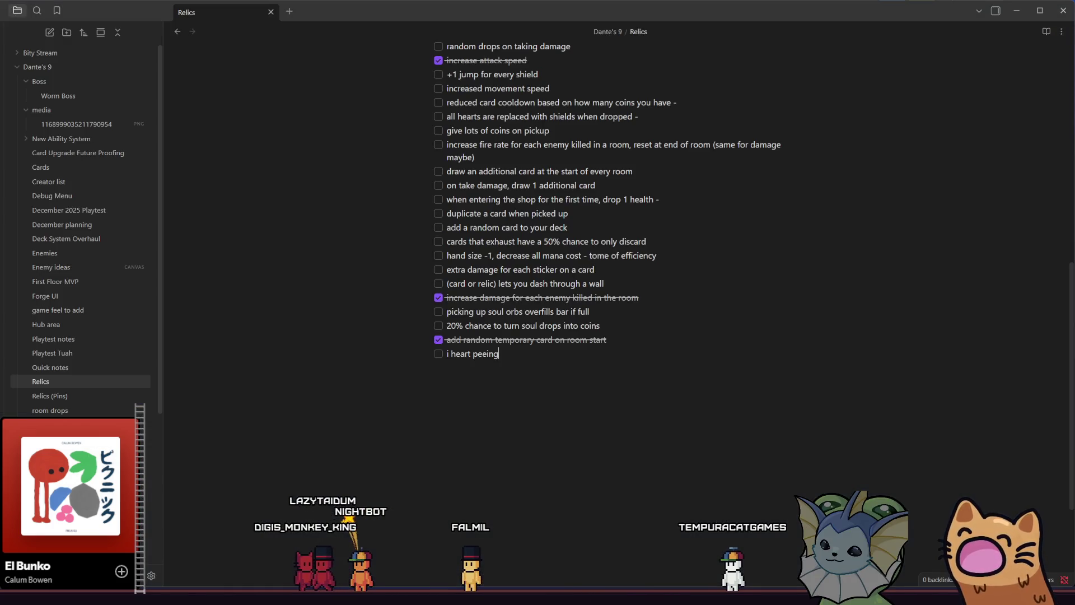
pyautogui.hotkey('ctrl', 'z')
pyautogui.scroll(10, 477, 301)
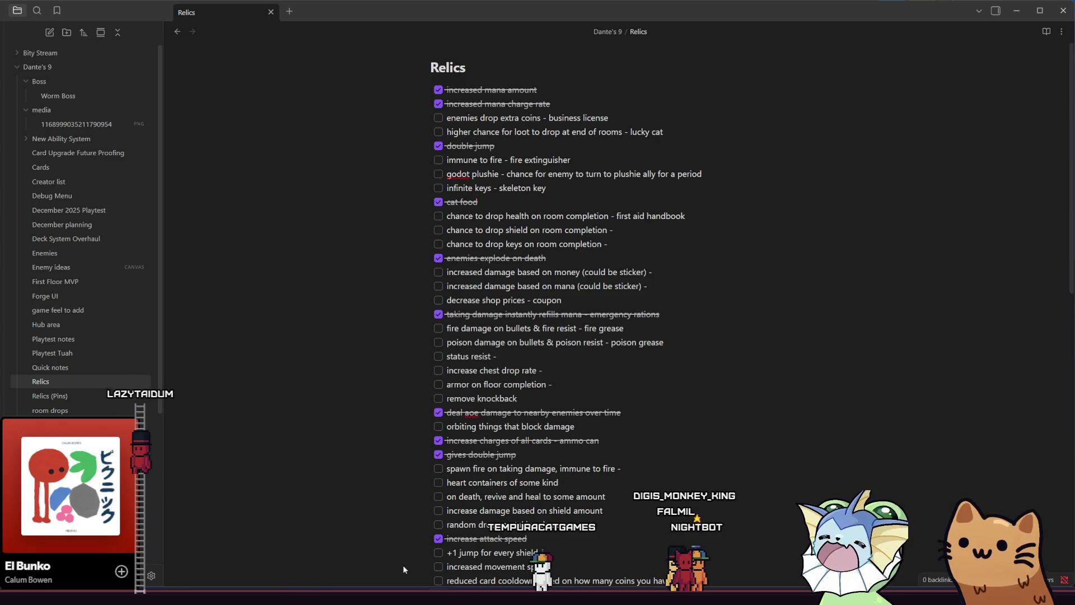
pyautogui.hotkey('alt', 'Tab')
pyautogui.hscroll(-2, 293, 329)
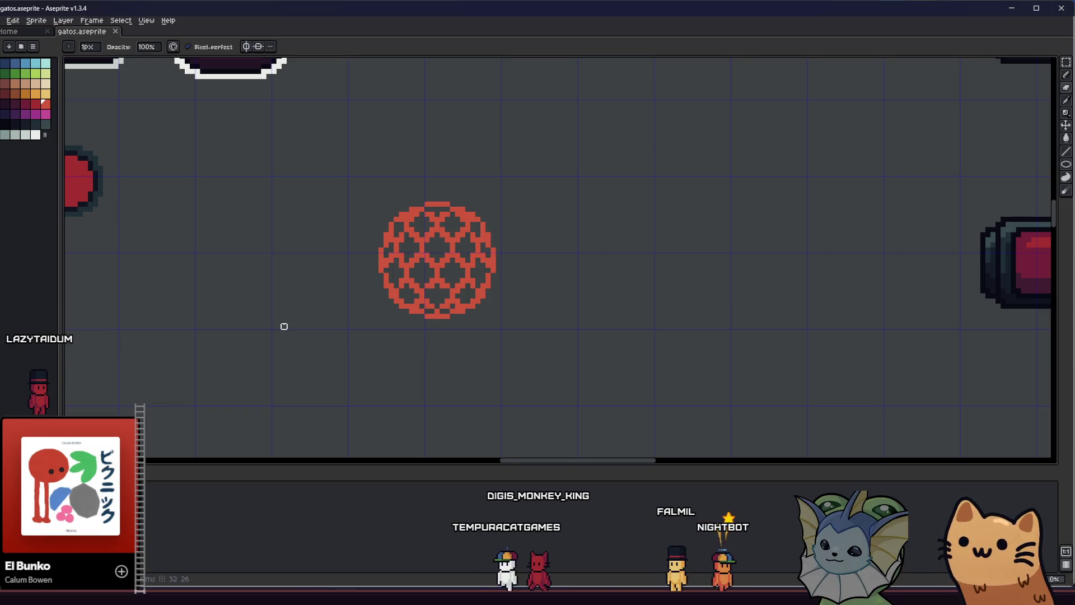
pyautogui.scroll(3, 437, 252)
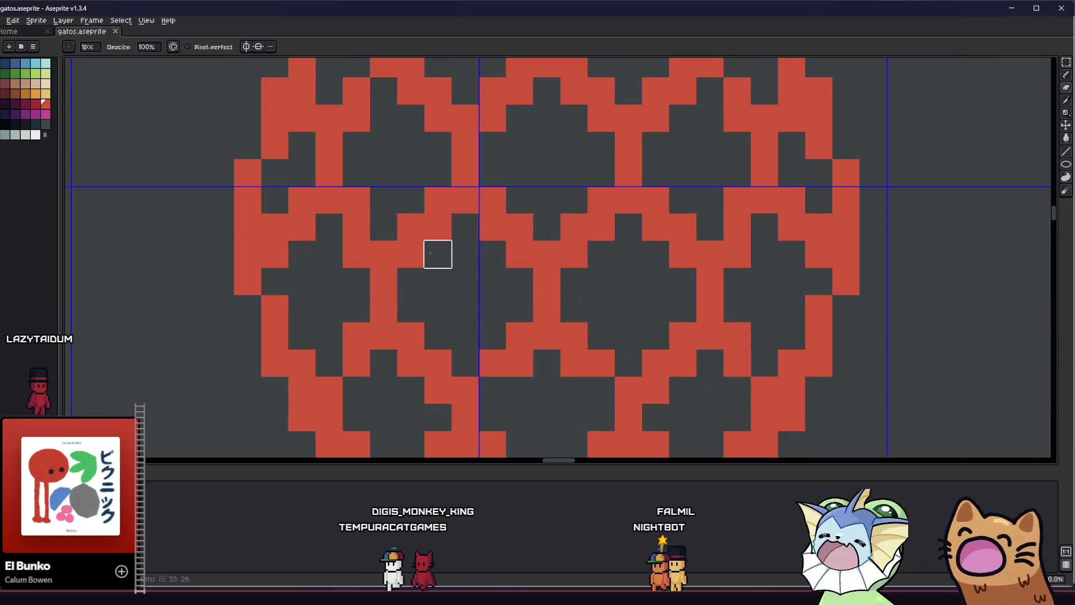
pyautogui.scroll(-2, 473, 249)
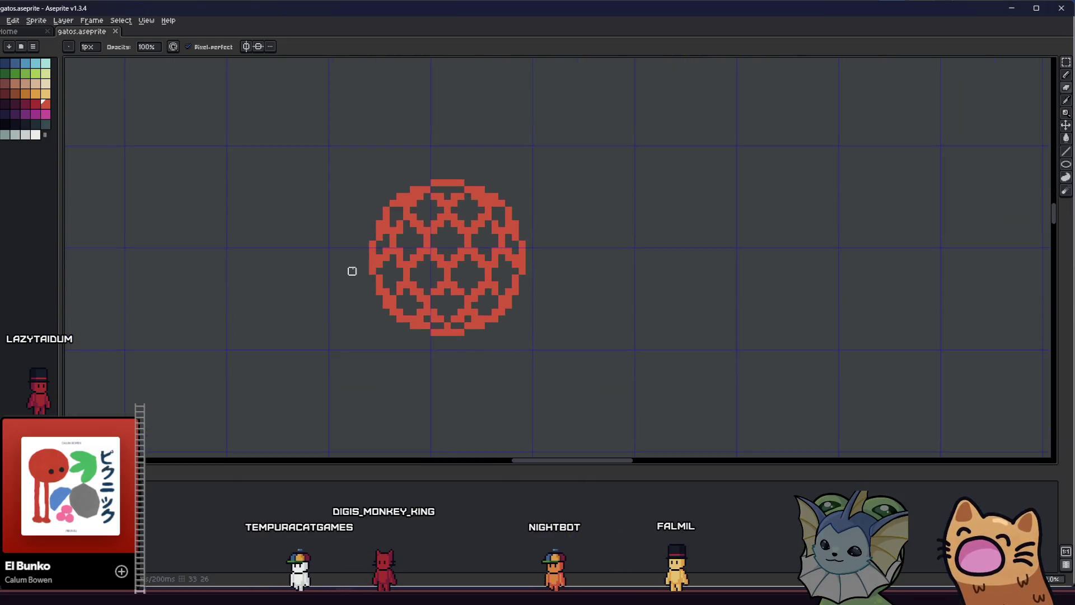
pyautogui.scroll(-1, 357, 271)
pyautogui.scroll(5, 388, 271)
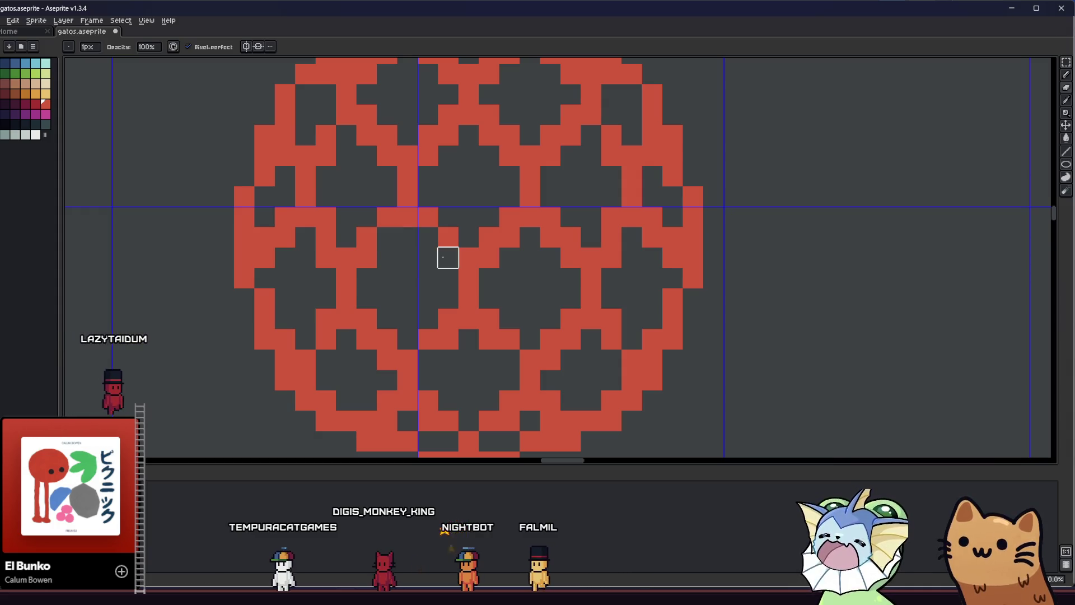
pyautogui.press('v')
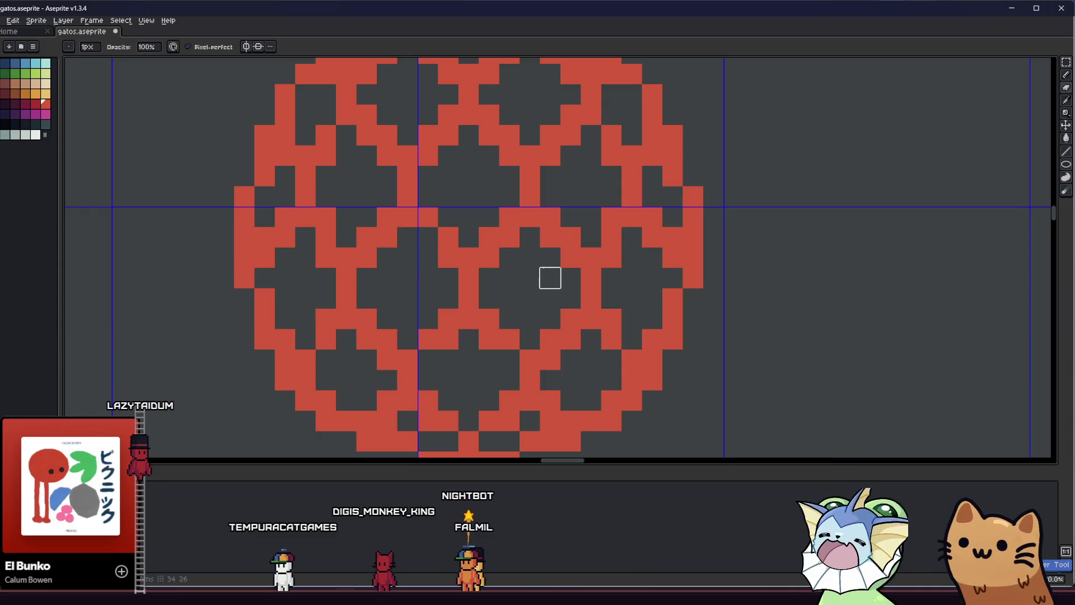
pyautogui.press('b')
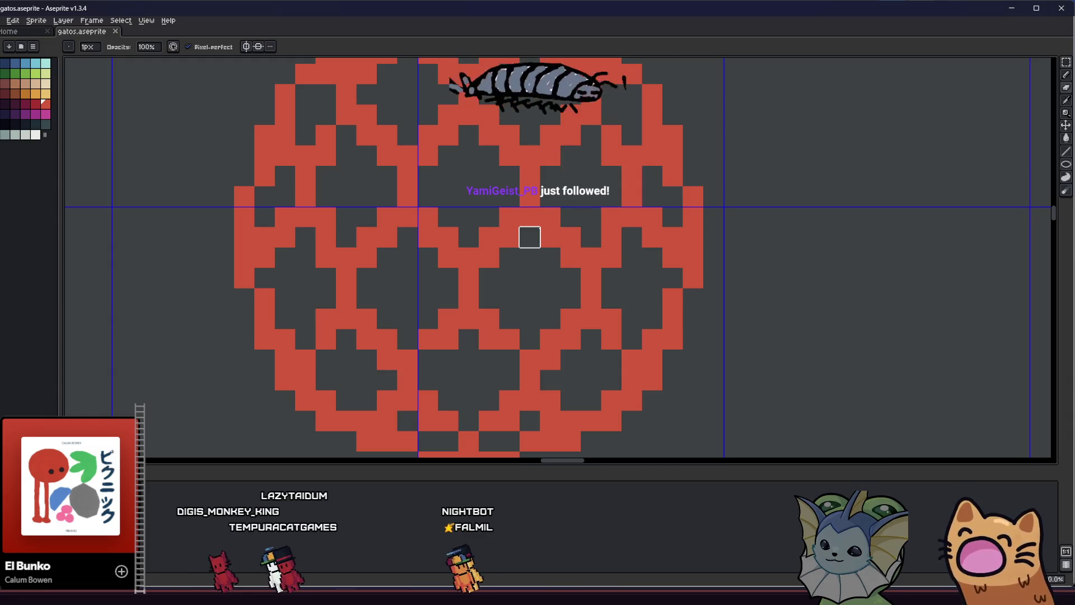
pyautogui.scroll(-2, 529, 237)
pyautogui.scroll(1, 403, 240)
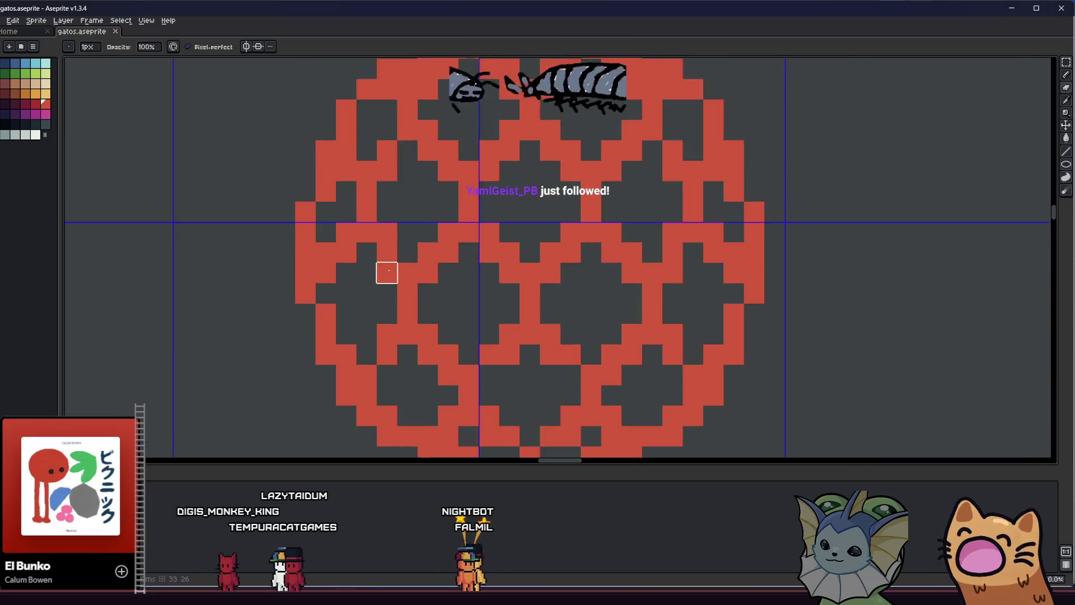
pyautogui.scroll(-3, 384, 271)
pyautogui.scroll(-2, 343, 287)
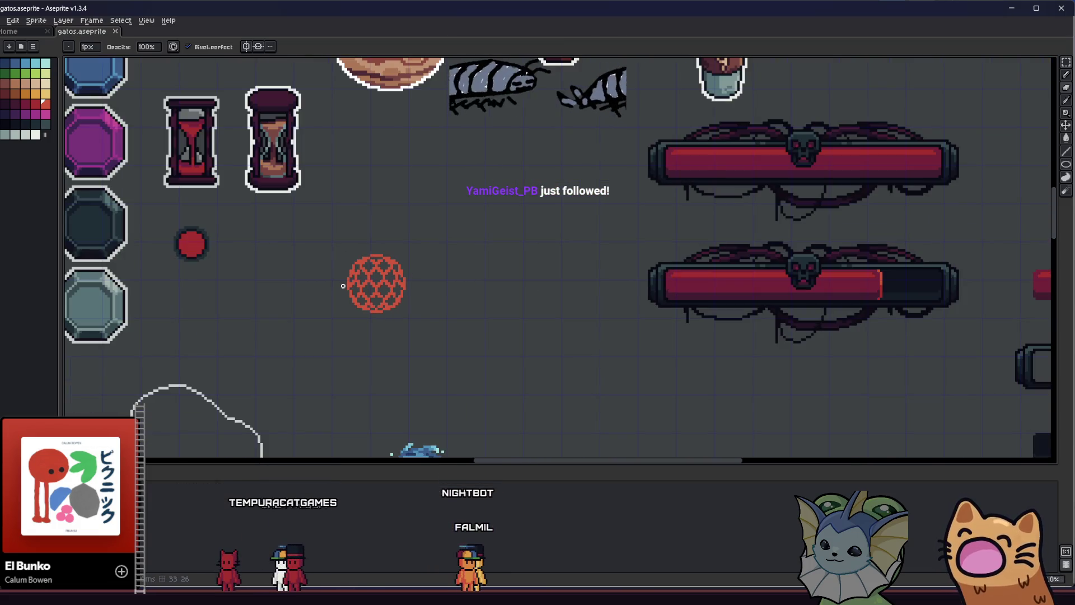
pyautogui.scroll(1, 360, 283)
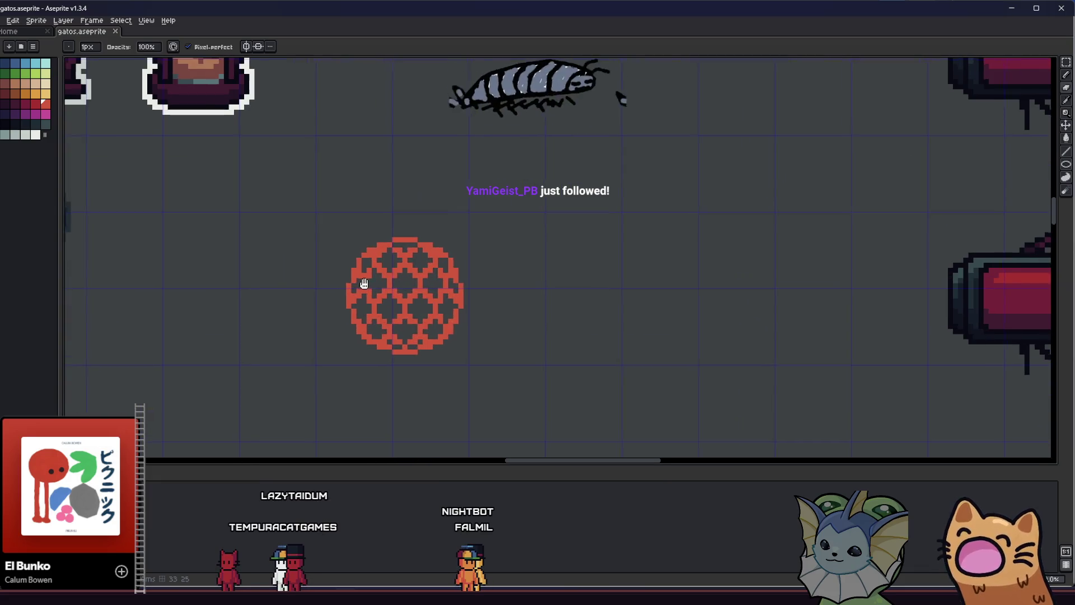
pyautogui.scroll(2, 350, 297)
pyautogui.scroll(-1, 358, 283)
pyautogui.scroll(2, 343, 276)
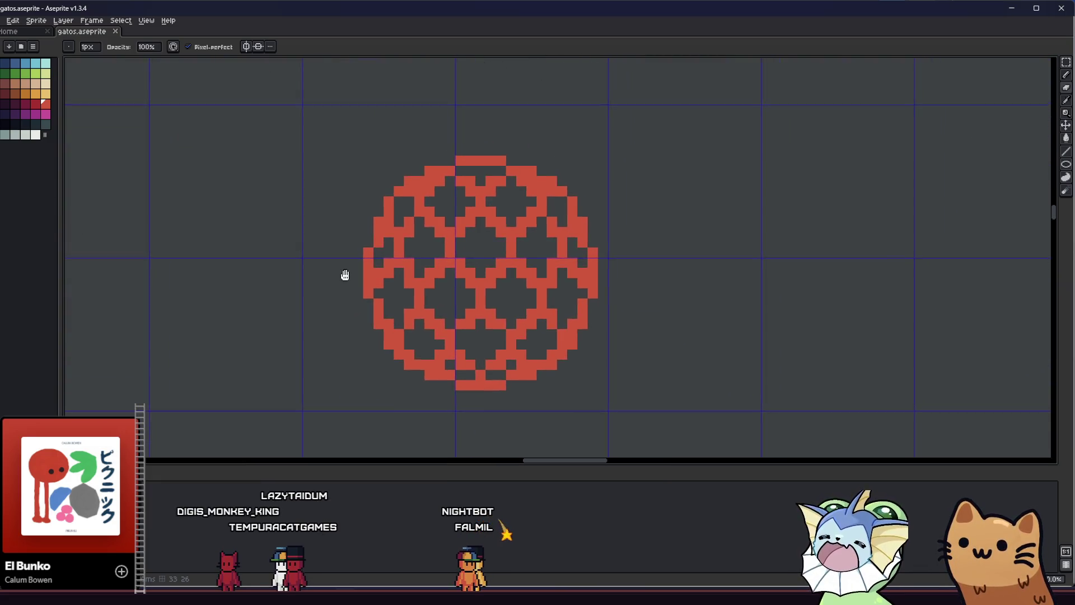
pyautogui.scroll(1, 342, 290)
# Pan and zoom the canvas to recentre the red honeycomb circle
pyautogui.moveTo(337, 286); pyautogui.dragTo(331, 241)
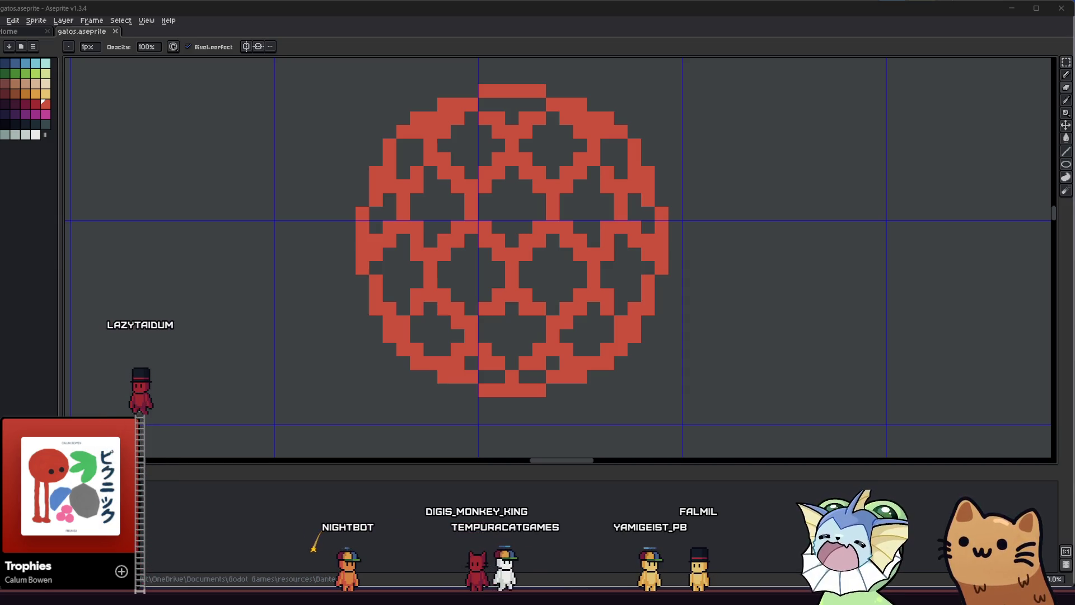
pyautogui.moveTo(362, 268); pyautogui.dragTo(327, 288)
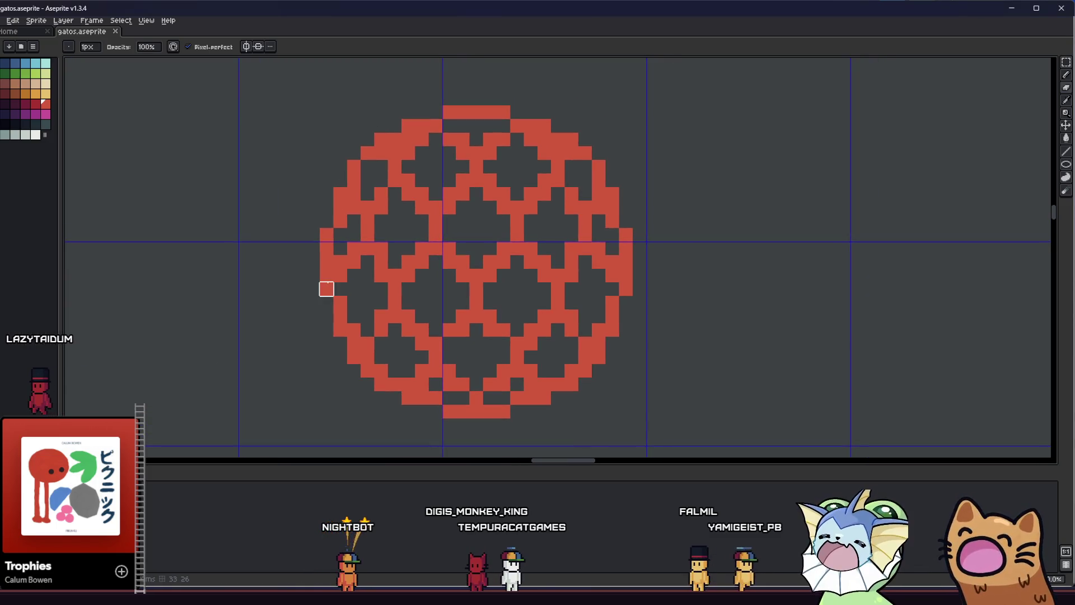
pyautogui.scroll(-2, 368, 258)
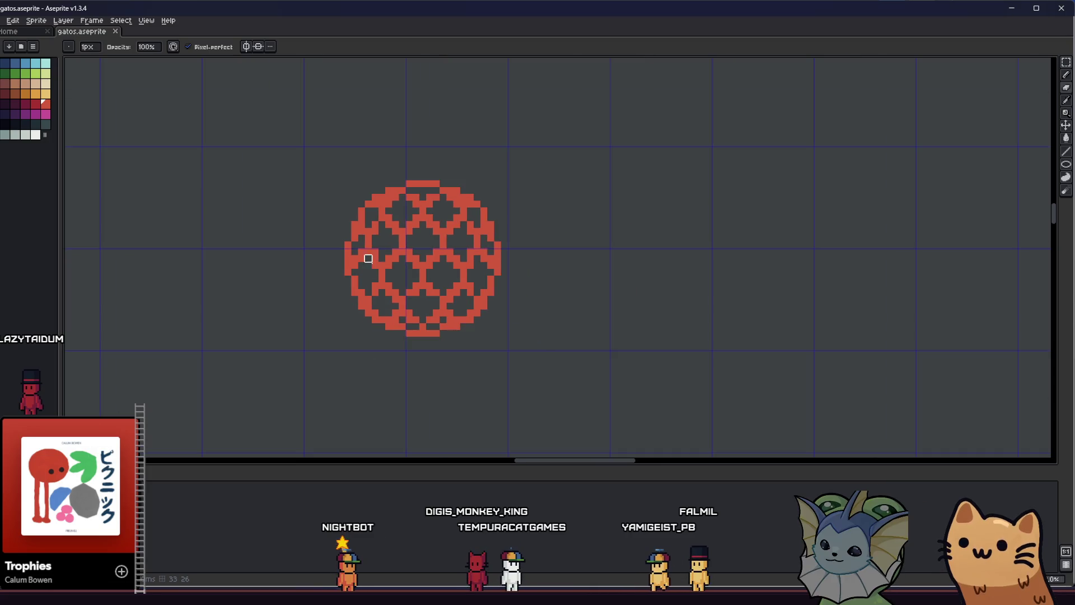
pyautogui.scroll(-3, 343, 252)
pyautogui.scroll(2, 325, 259)
pyautogui.moveTo(325, 258); pyautogui.dragTo(345, 248)
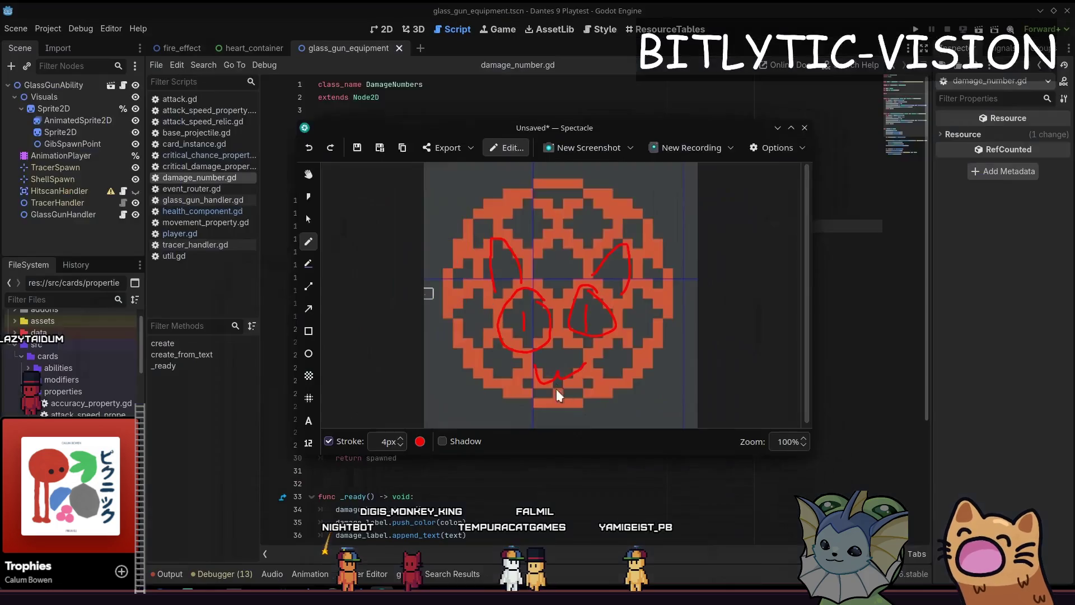
# Undo the doodled face annotations and draw two new red strokes near the screenshot's bottom
pyautogui.hotkey('ctrl', 'z')
pyautogui.hotkey('ctrl', 'z')
pyautogui.hotkey('ctrl', 'z')
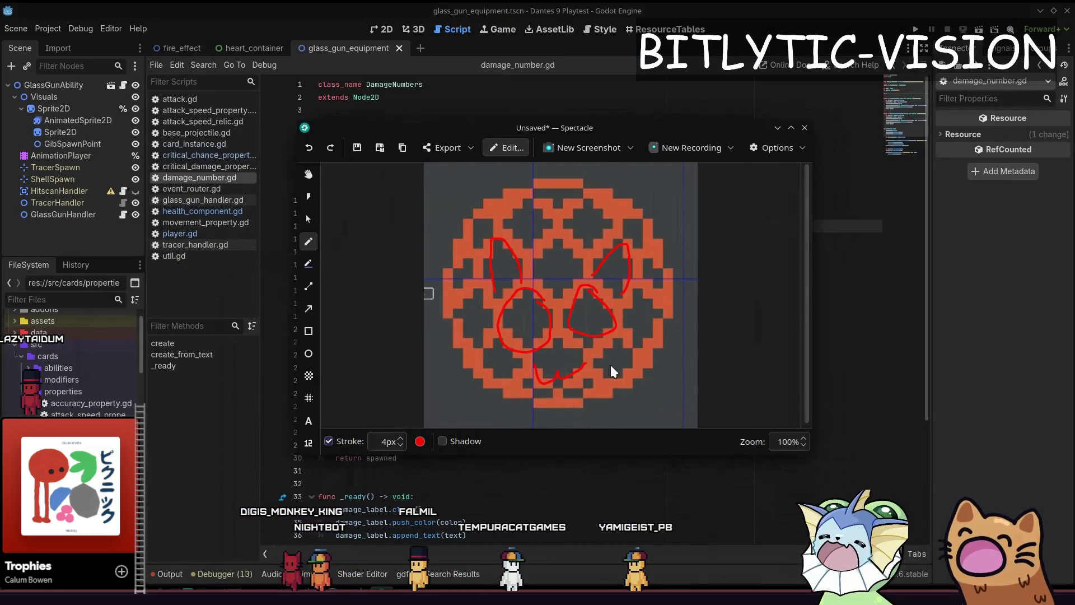
pyautogui.hotkey('ctrl', 'z')
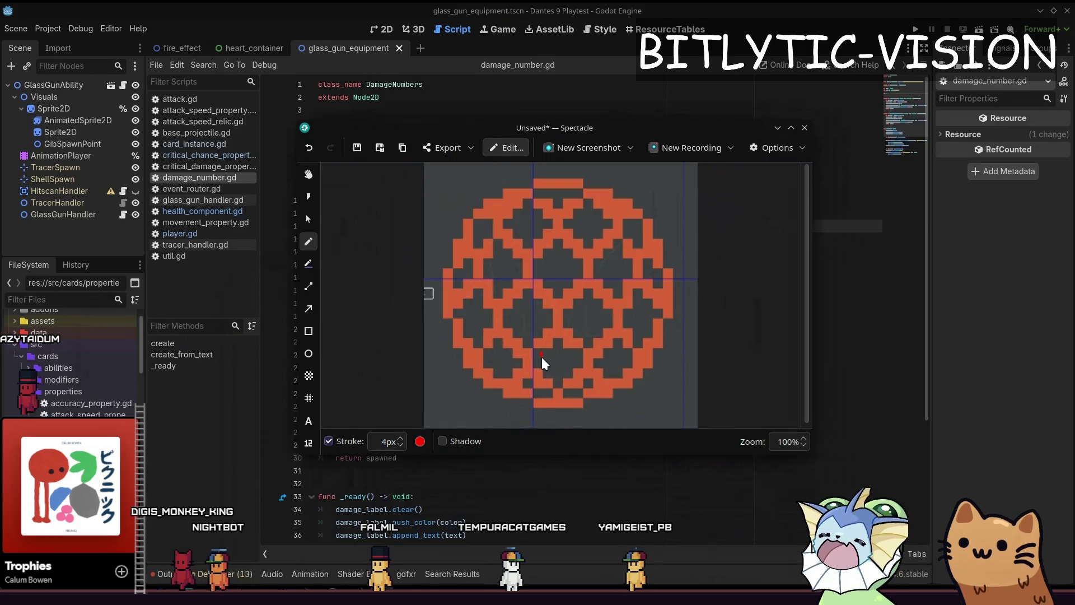
pyautogui.moveTo(526, 388); pyautogui.dragTo(593, 385)
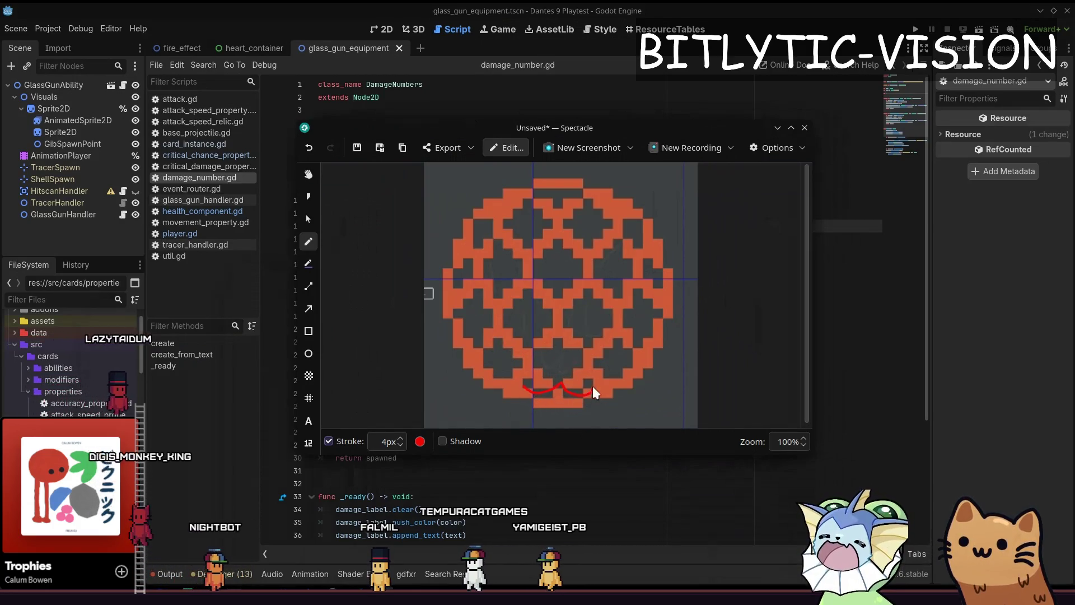
pyautogui.moveTo(538, 354)
pyautogui.mouseDown()
pyautogui.moveTo(563, 381)
pyautogui.moveTo(538, 354)
pyautogui.moveTo(525, 311)
pyautogui.moveTo(578, 310)
pyautogui.mouseUp()
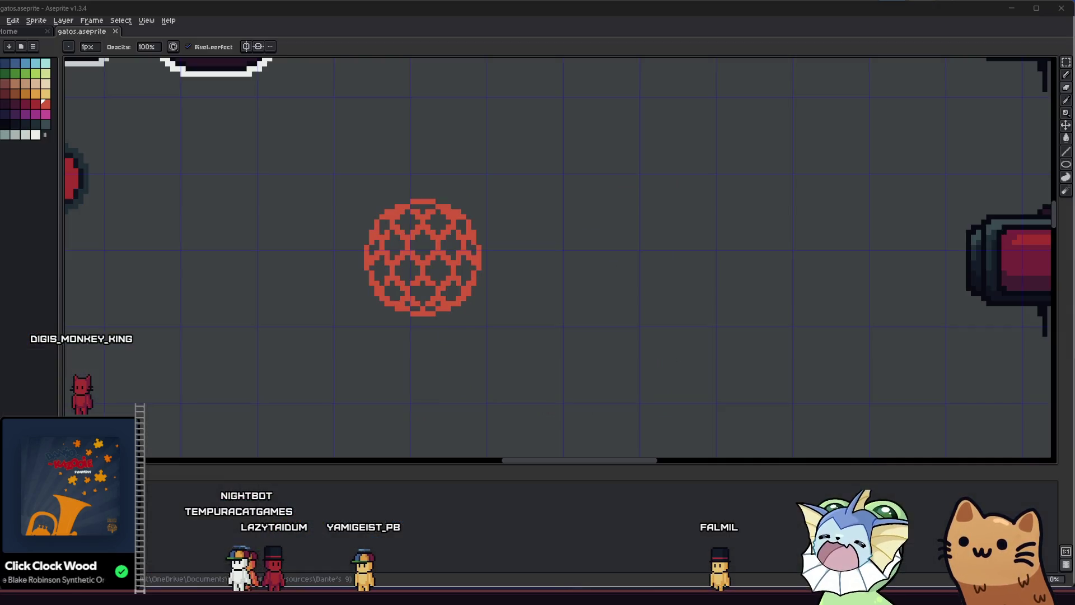
# Marquee-select the red ball, move it slightly up and left, and deselect
pyautogui.moveTo(193, 207); pyautogui.dragTo(247, 235)
pyautogui.scroll(1, 249, 230)
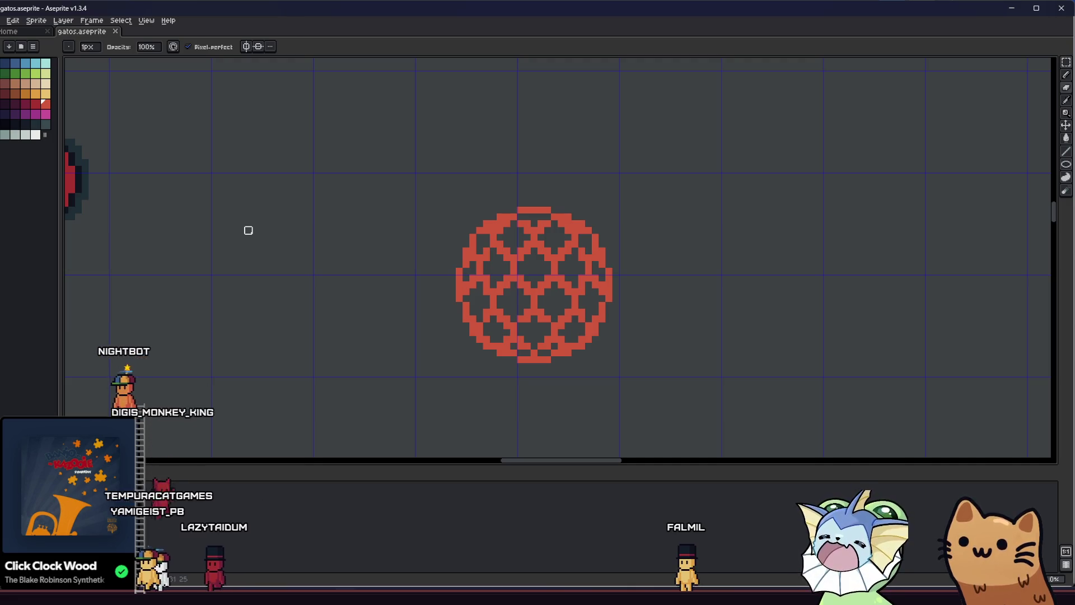
pyautogui.press('m')
pyautogui.moveTo(464, 187); pyautogui.dragTo(670, 398)
pyautogui.click(405, 348)
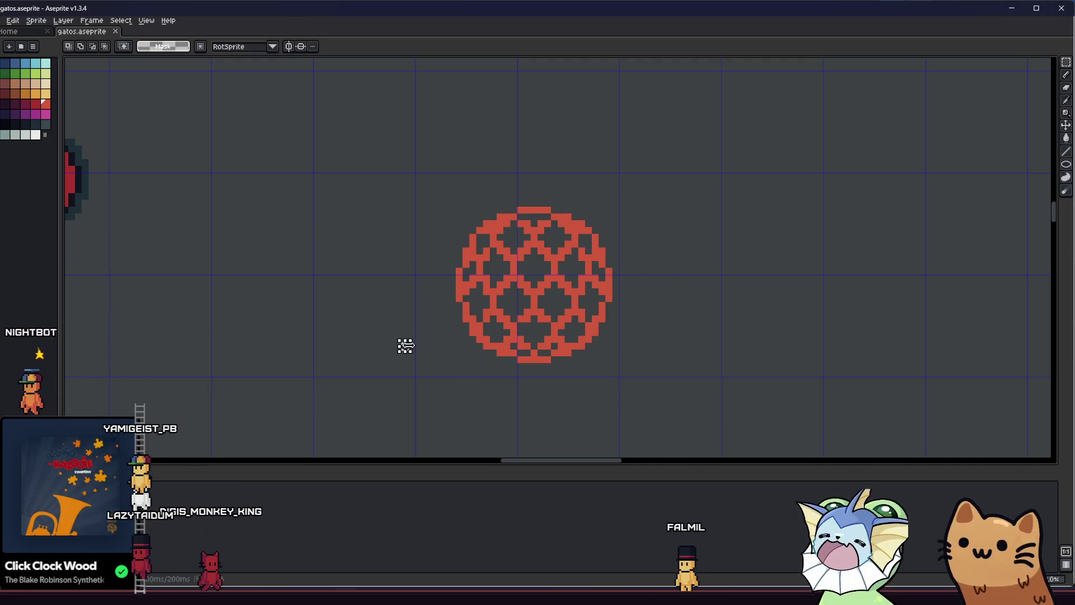
pyautogui.moveTo(360, 173); pyautogui.dragTo(732, 355)
pyautogui.moveTo(578, 331); pyautogui.dragTo(537, 336)
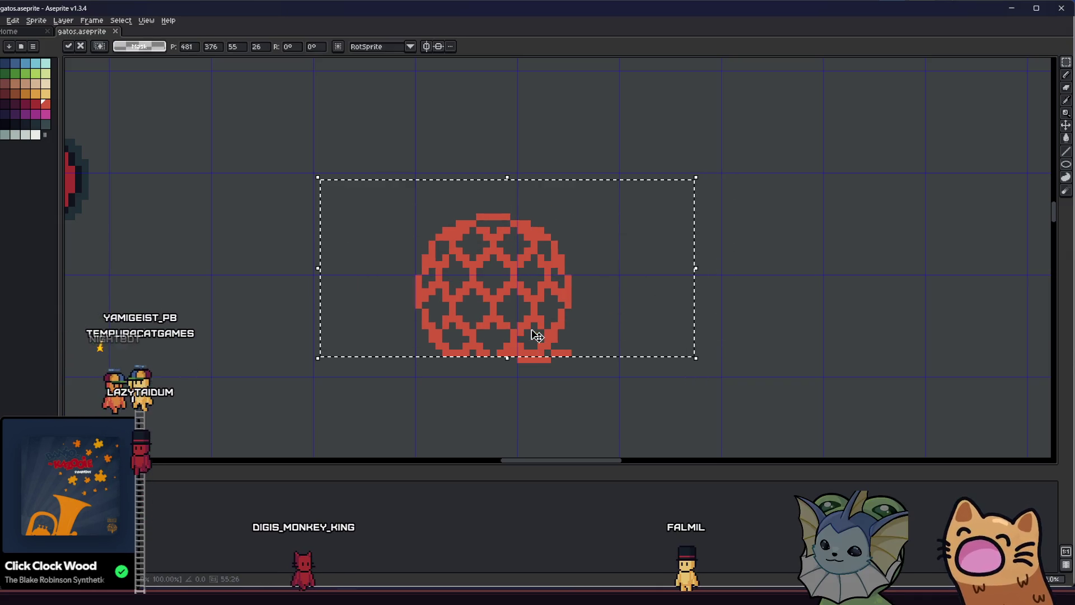
pyautogui.hotkey('ctrl', 'z')
pyautogui.hotkey('ctrl', 'z')
pyautogui.moveTo(420, 158); pyautogui.dragTo(637, 392)
pyautogui.moveTo(576, 340)
pyautogui.mouseDown()
pyautogui.moveTo(547, 319)
pyautogui.moveTo(556, 319)
pyautogui.moveTo(509, 325)
pyautogui.mouseUp()
pyautogui.hotkey('ctrl', 'd')
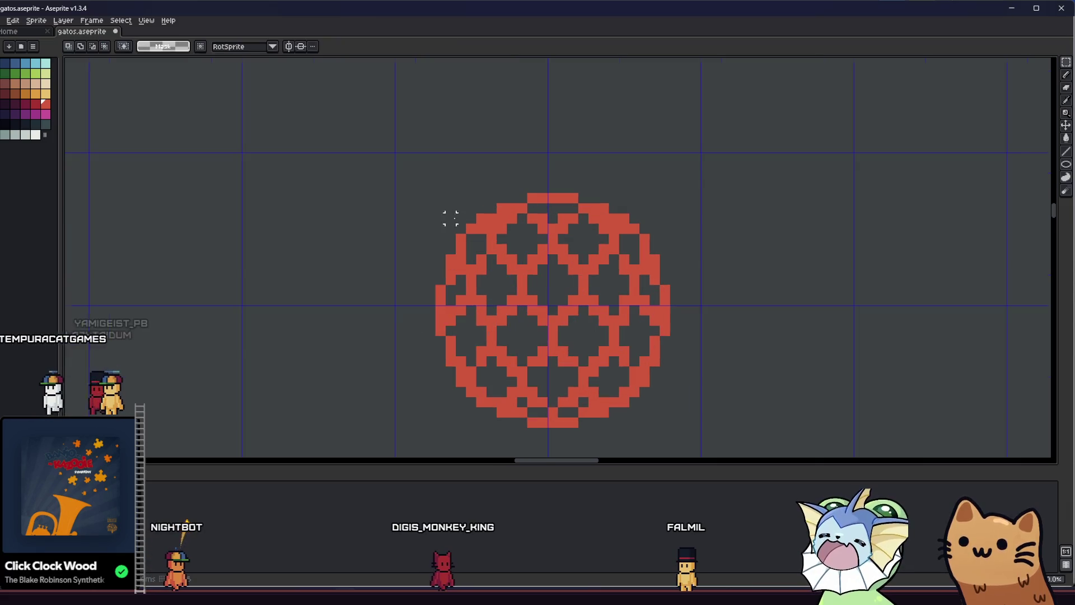
# Zoom out and marquee-select the area around the ball
pyautogui.scroll(-3, 453, 218)
pyautogui.scroll(4, 459, 224)
pyautogui.press('b')
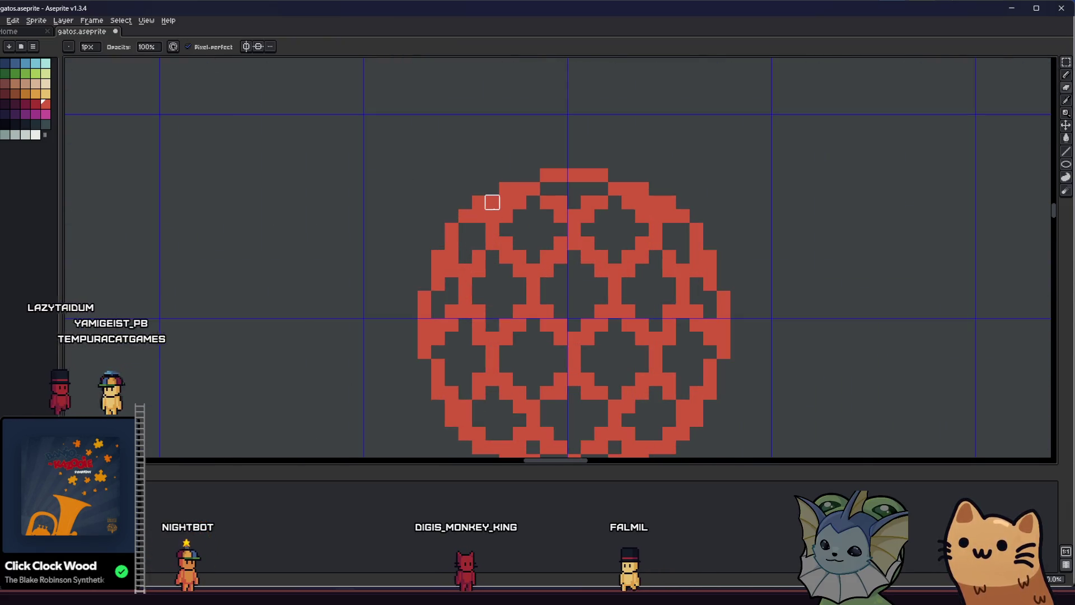
pyautogui.scroll(-3, 506, 202)
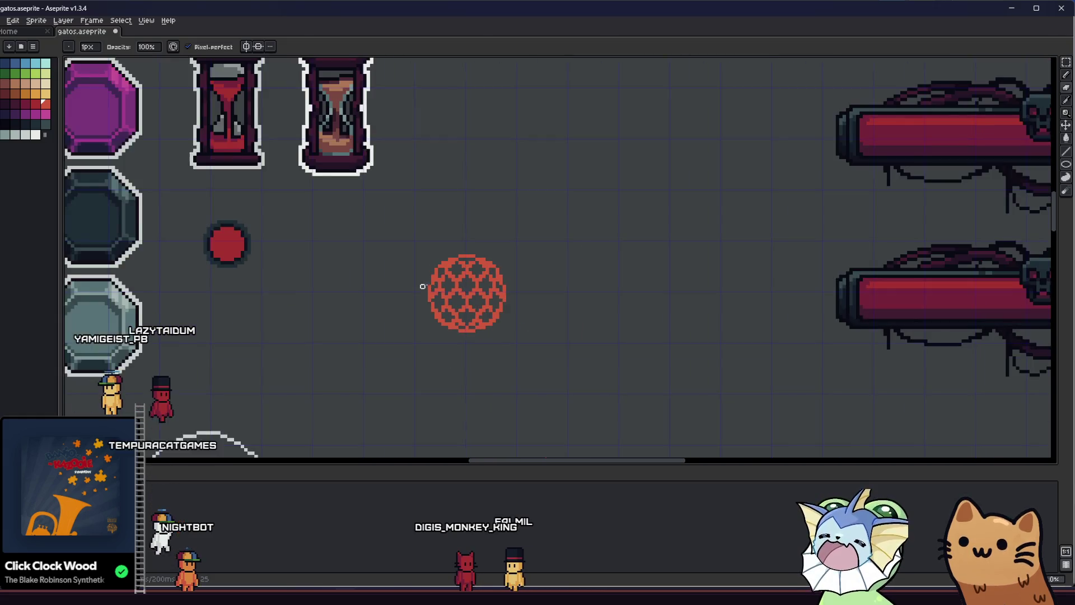
pyautogui.hscroll(3, 428, 288)
pyautogui.scroll(-1, 278, 297)
pyautogui.scroll(-3, 269, 297)
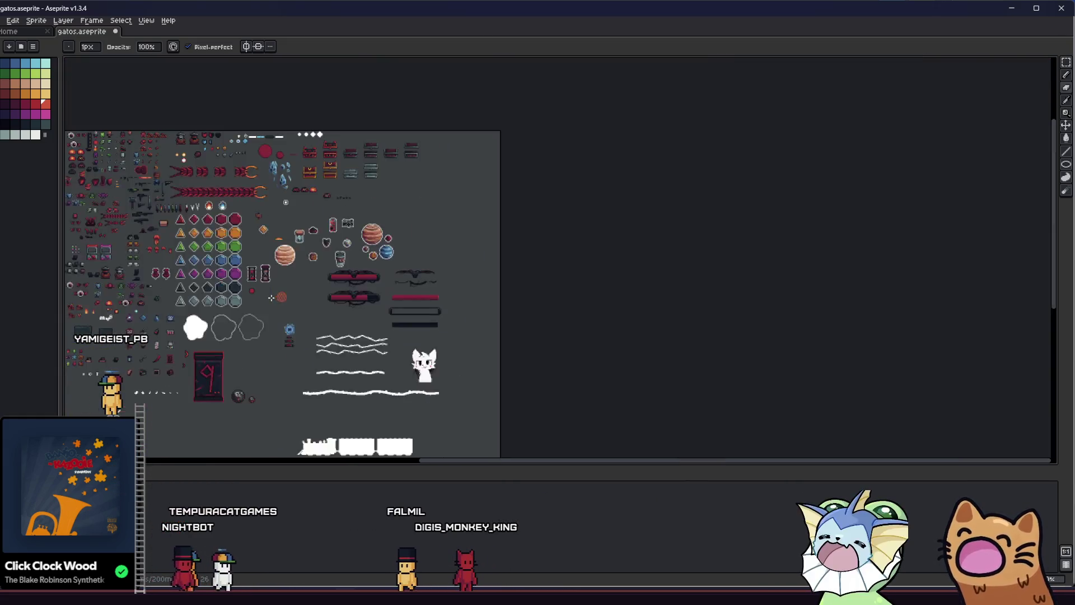
pyautogui.scroll(3, 276, 295)
pyautogui.press('m')
pyautogui.moveTo(297, 258); pyautogui.dragTo(407, 369)
pyautogui.scroll(1, 333, 334)
pyautogui.scroll(2, 333, 334)
pyautogui.press('g')
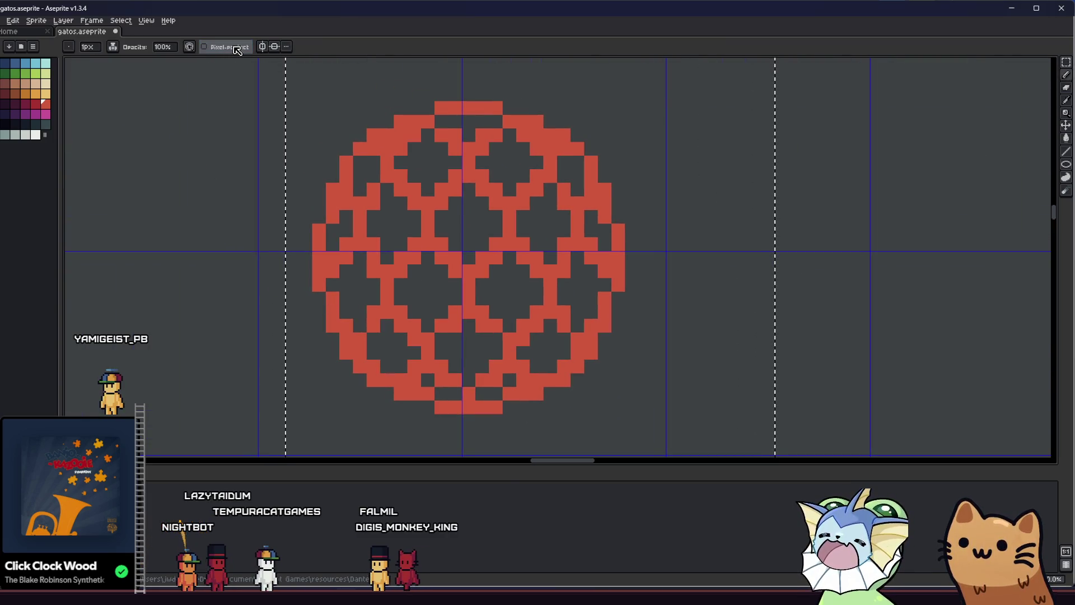
# Pick a darker red, turn on pixel-perfect, and set the brush to 8px
pyautogui.press('+')
pyautogui.press('+')
pyautogui.press('+')
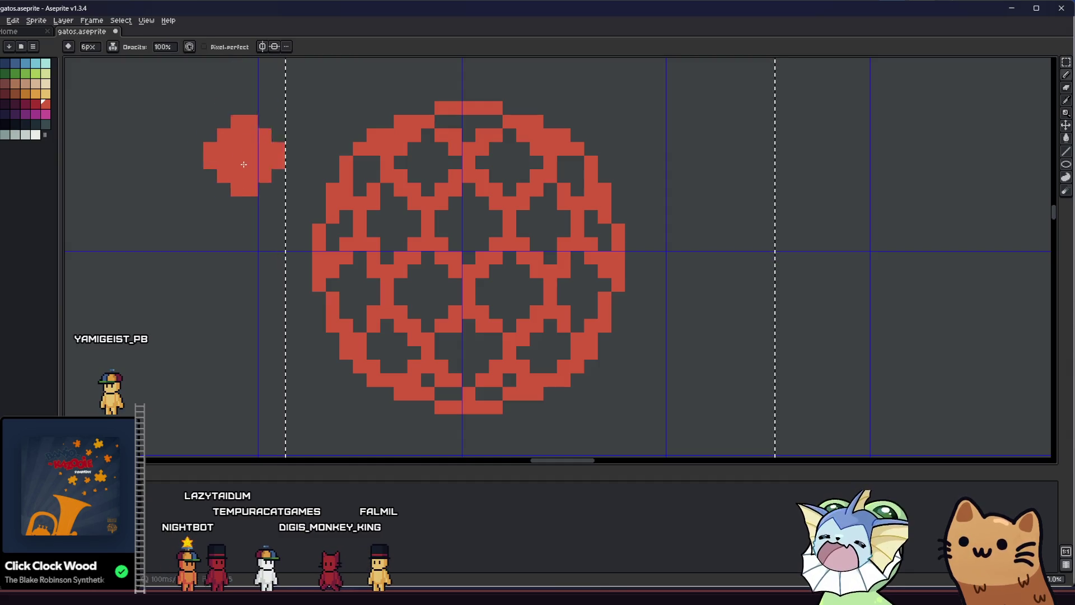
pyautogui.click(220, 47)
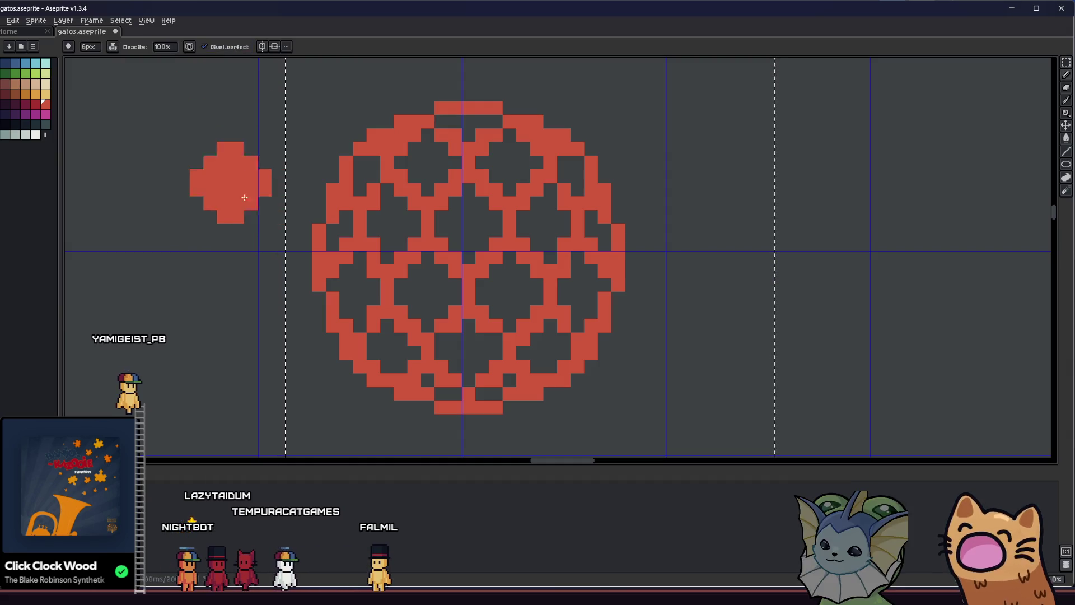
pyautogui.click(36, 104)
pyautogui.press('+')
pyautogui.press('+')
pyautogui.press('+')
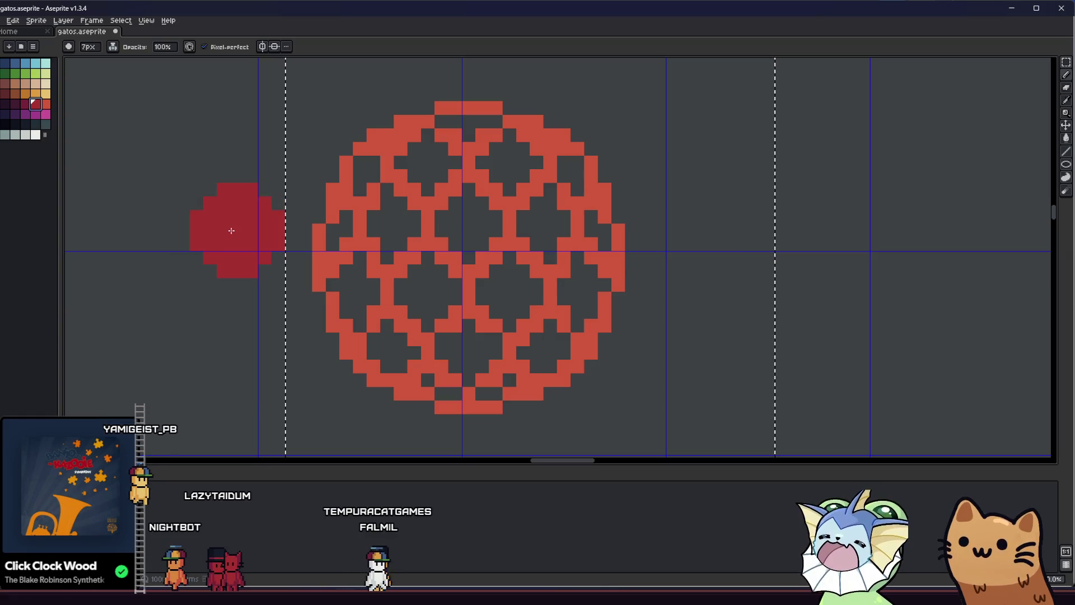
pyautogui.press('-')
pyautogui.scroll(-1, 256, 223)
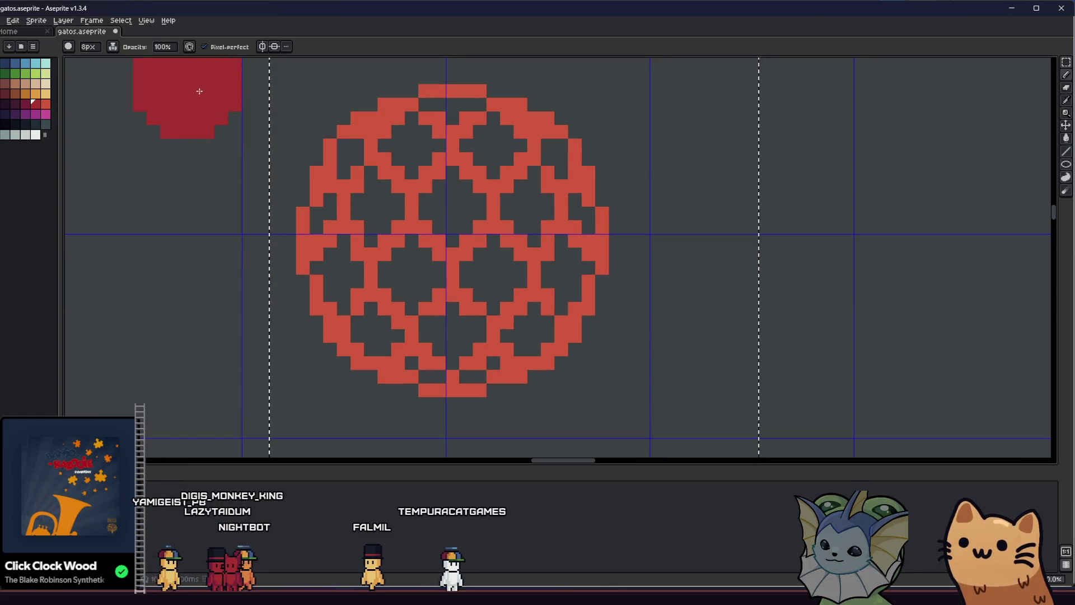
pyautogui.scroll(-6, 199, 204)
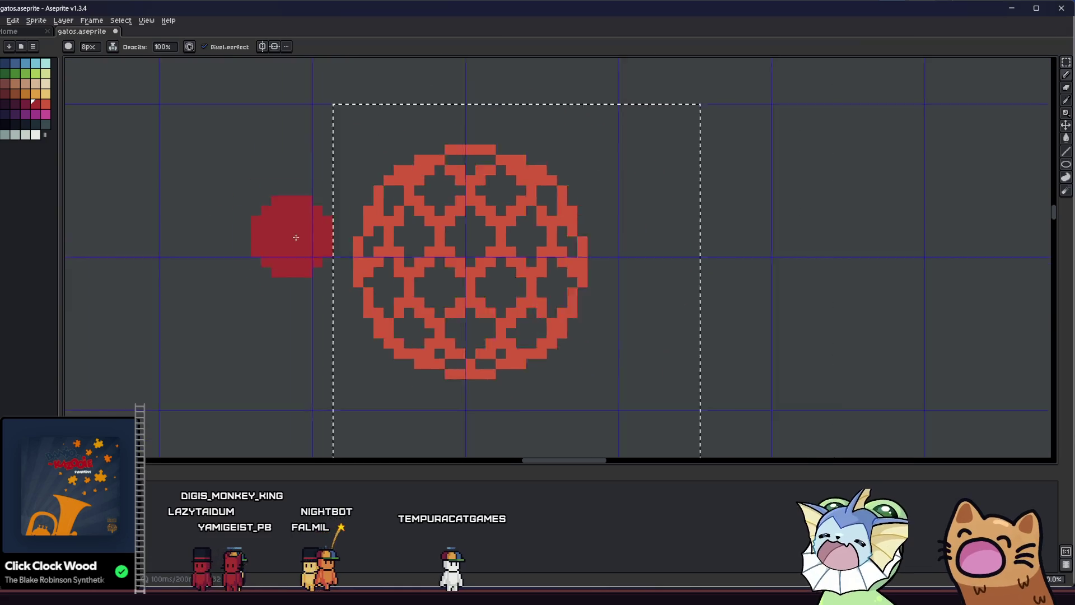
pyautogui.scroll(5, 288, 243)
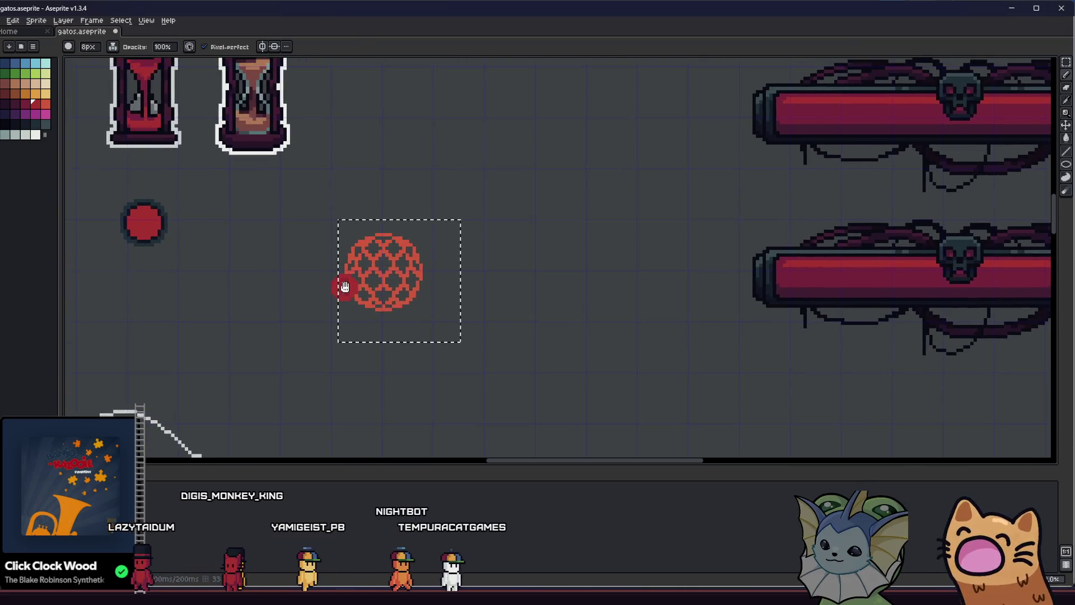
# Set the ink mode to Lock Alpha so painting stays on the ball's pixels
pyautogui.click(113, 46)
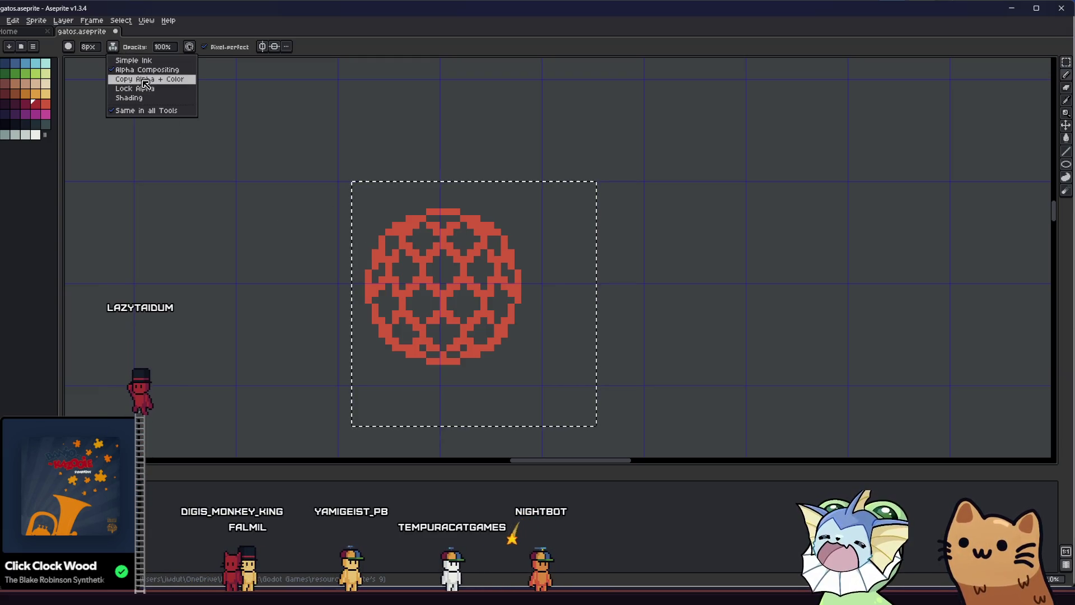
pyautogui.click(159, 93)
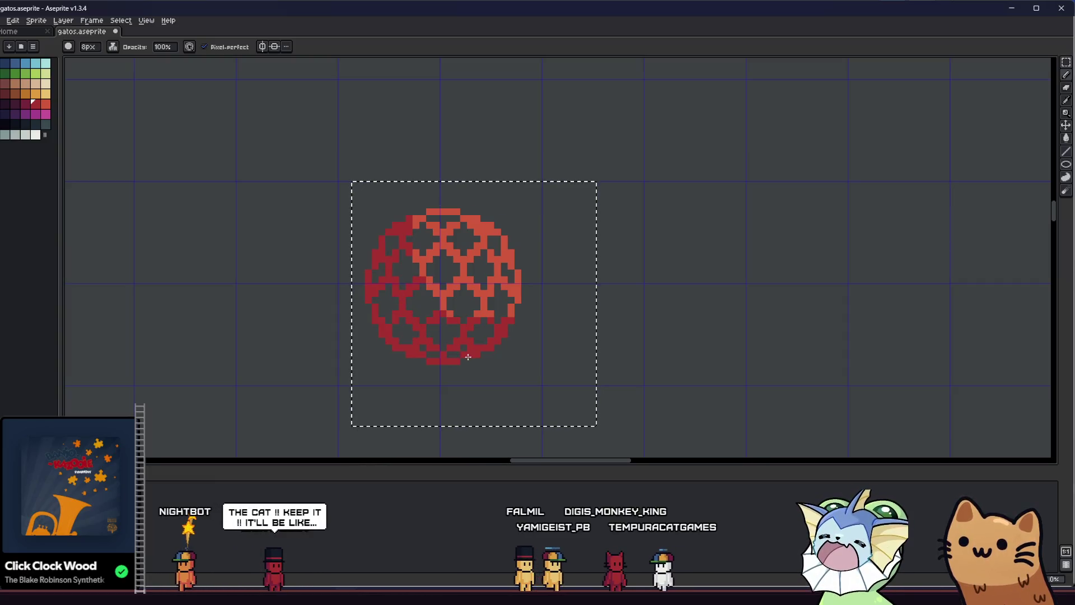
pyautogui.scroll(-3, 431, 327)
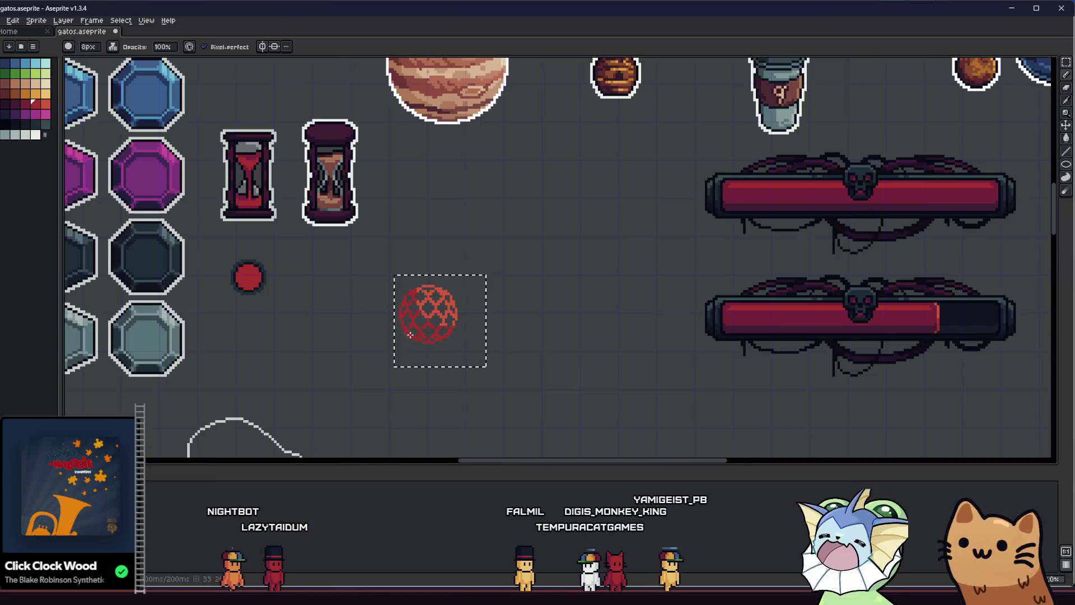
pyautogui.scroll(-2, 407, 334)
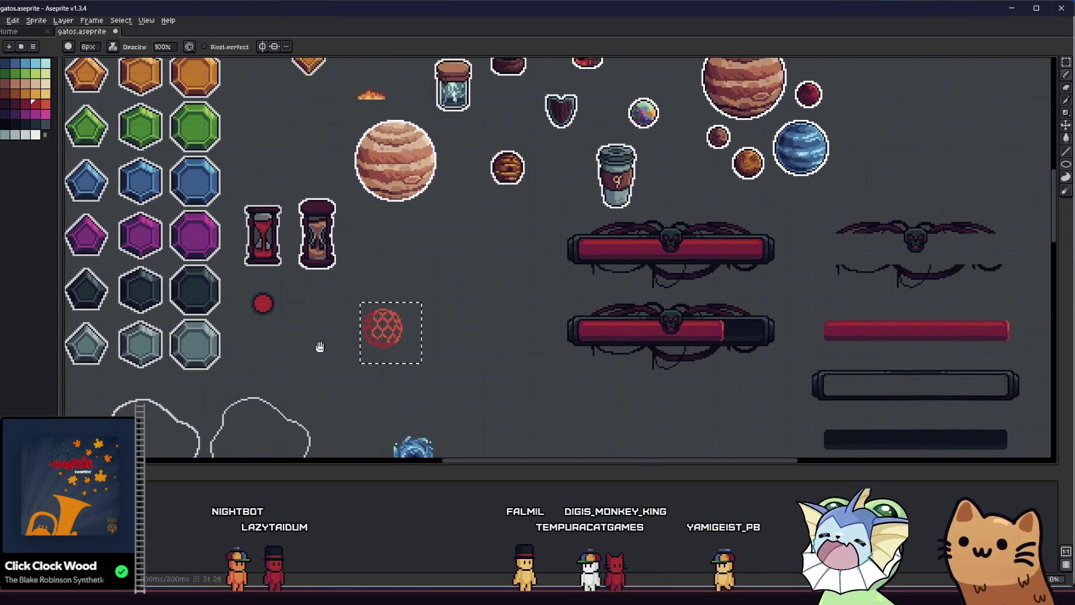
pyautogui.scroll(3, 385, 346)
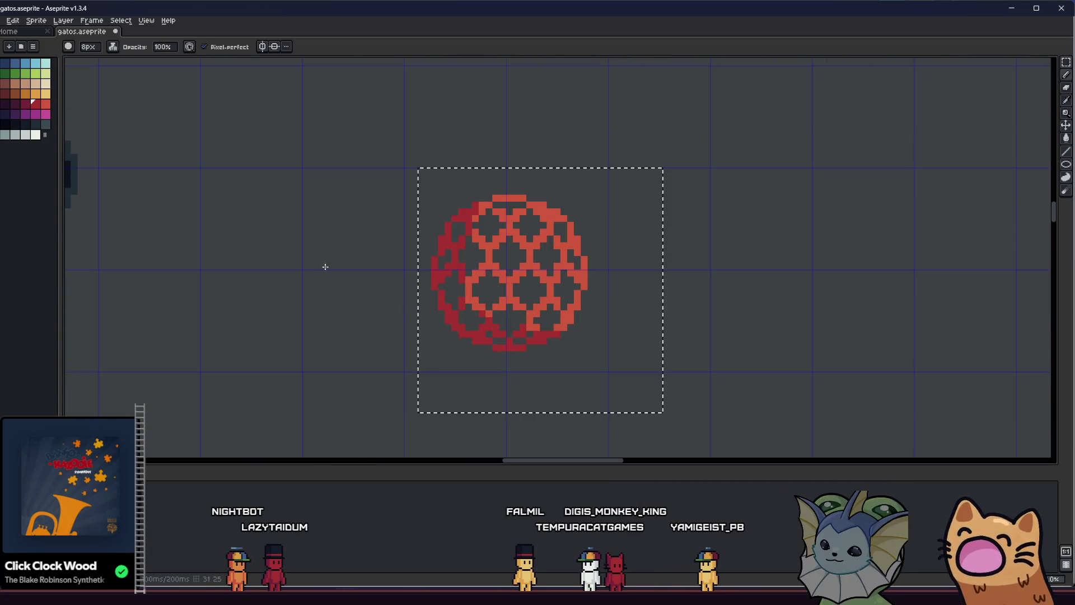
pyautogui.click(45, 104)
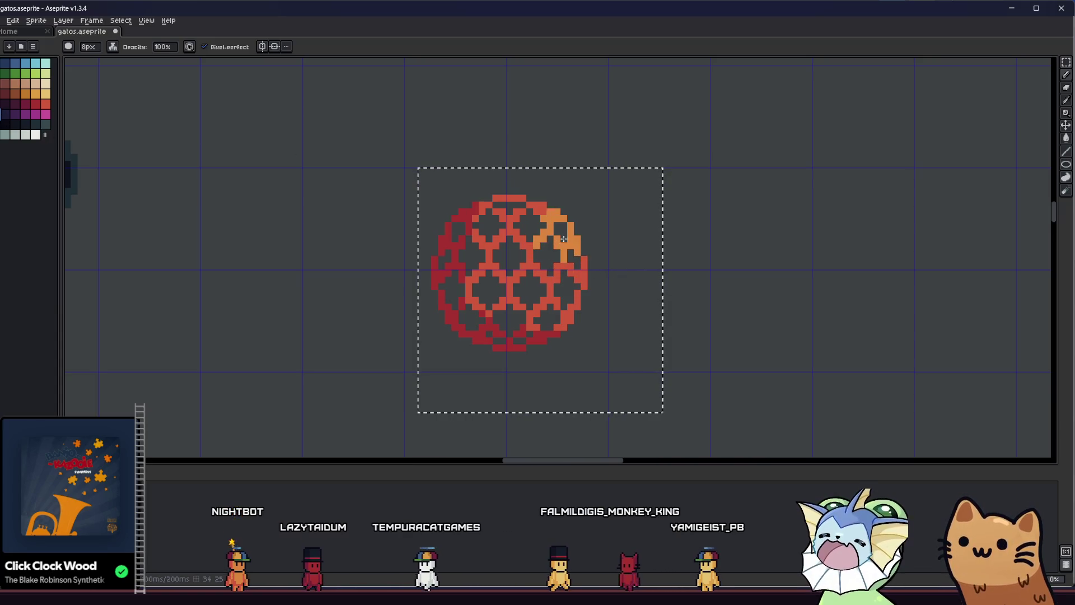
# Undo the last orange strokes on the ball
pyautogui.scroll(-3, 514, 297)
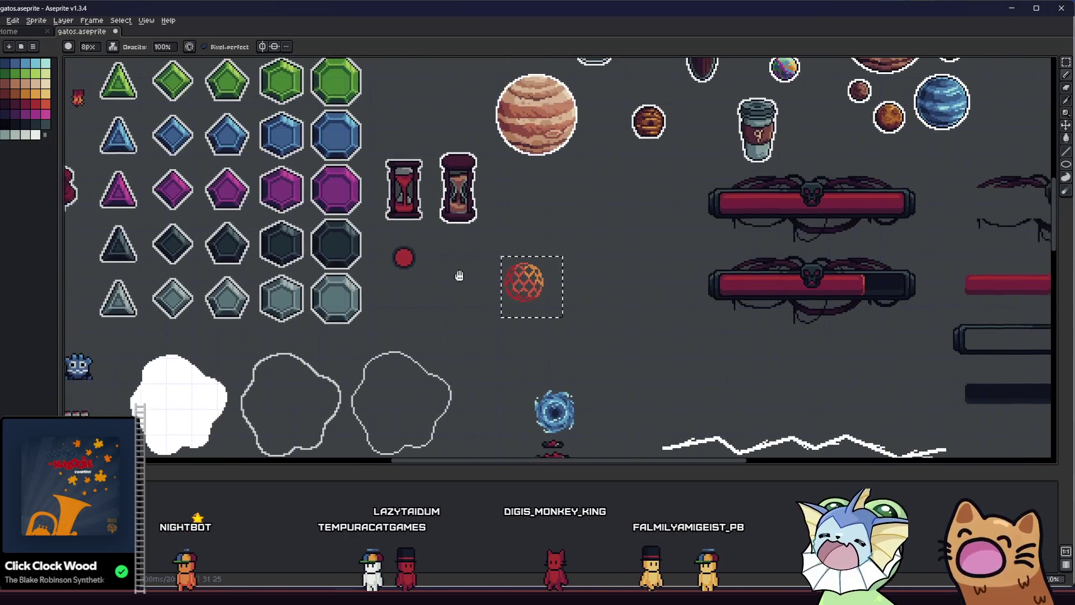
pyautogui.scroll(2, 514, 297)
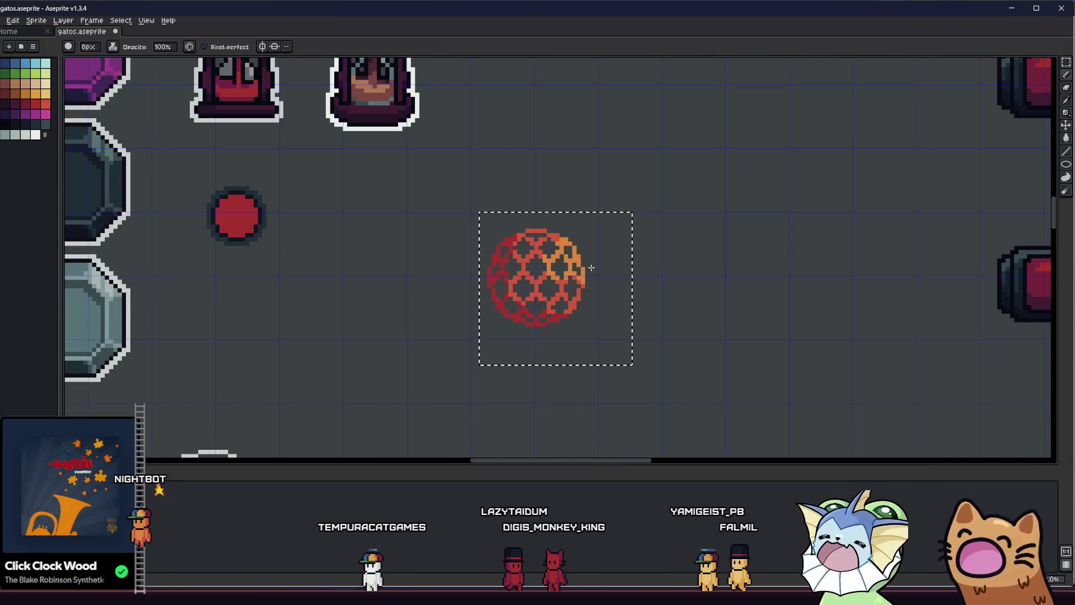
pyautogui.scroll(-2, 567, 247)
pyautogui.scroll(2, 541, 273)
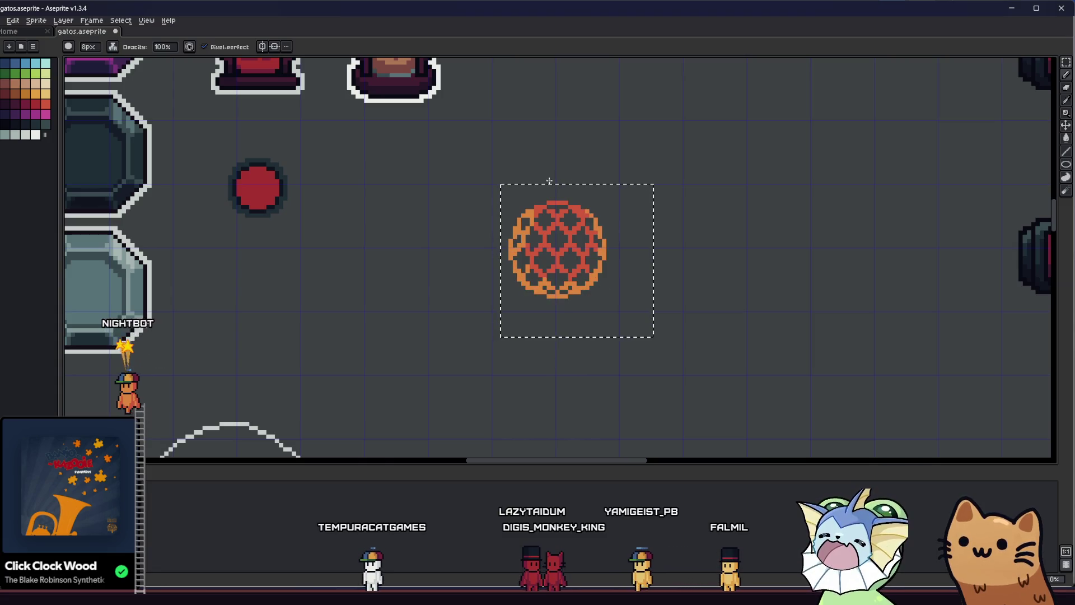
pyautogui.scroll(-2, 602, 293)
pyautogui.hotkey('ctrl', 'z')
pyautogui.scroll(2, 504, 313)
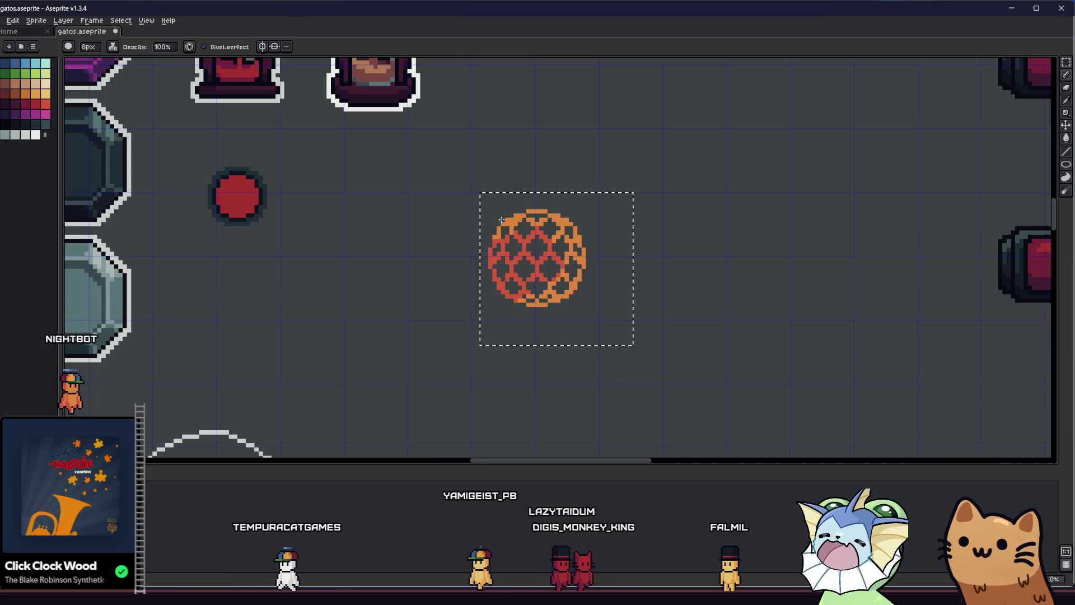
pyautogui.hotkey('ctrl', 'z')
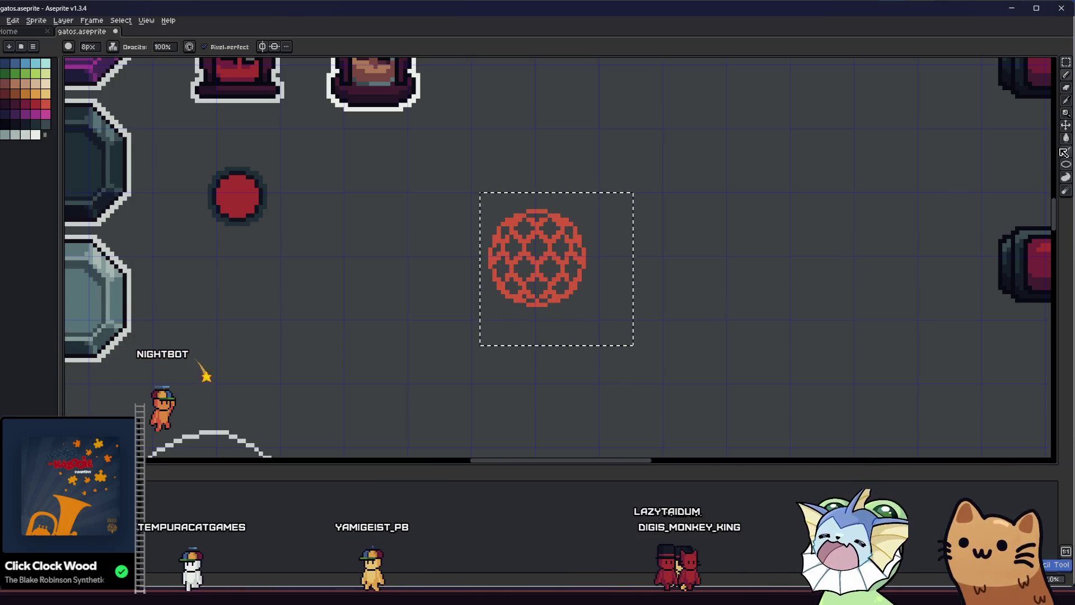
# Choose the Ellipse tool and trace an orange ellipse around the ball's outer ring
pyautogui.hotkey('shift', 'u')
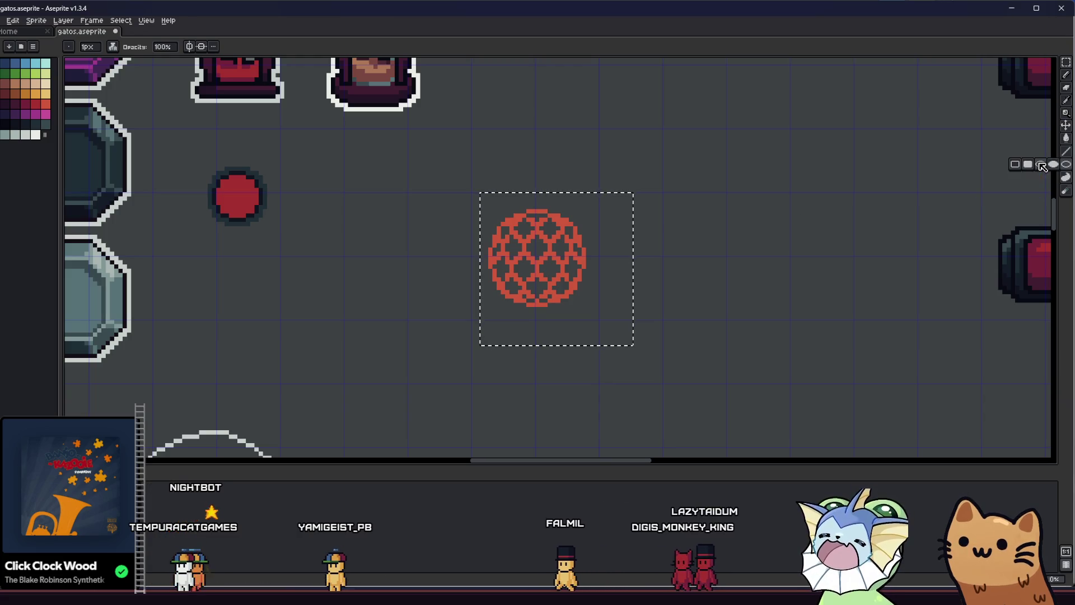
pyautogui.press('m')
pyautogui.scroll(1, 545, 241)
pyautogui.scroll(-1, 545, 240)
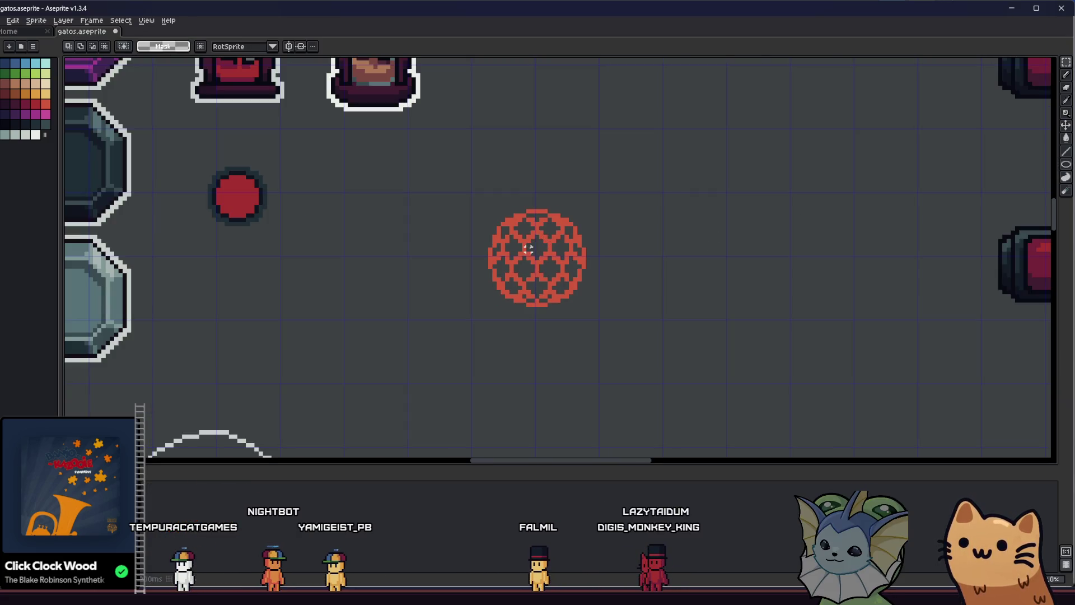
pyautogui.scroll(1, 490, 215)
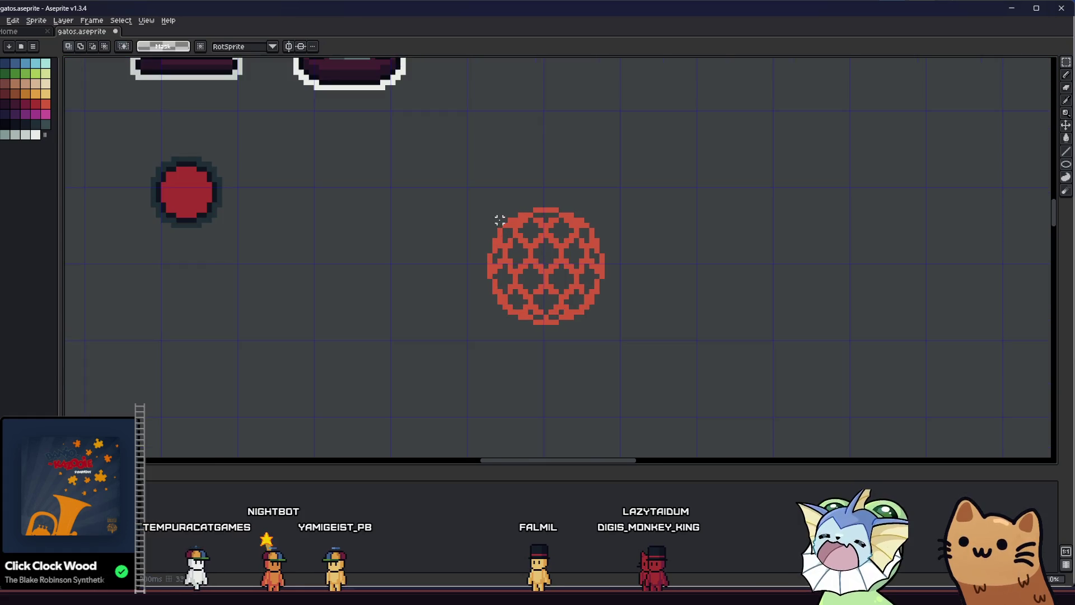
pyautogui.click(1068, 164)
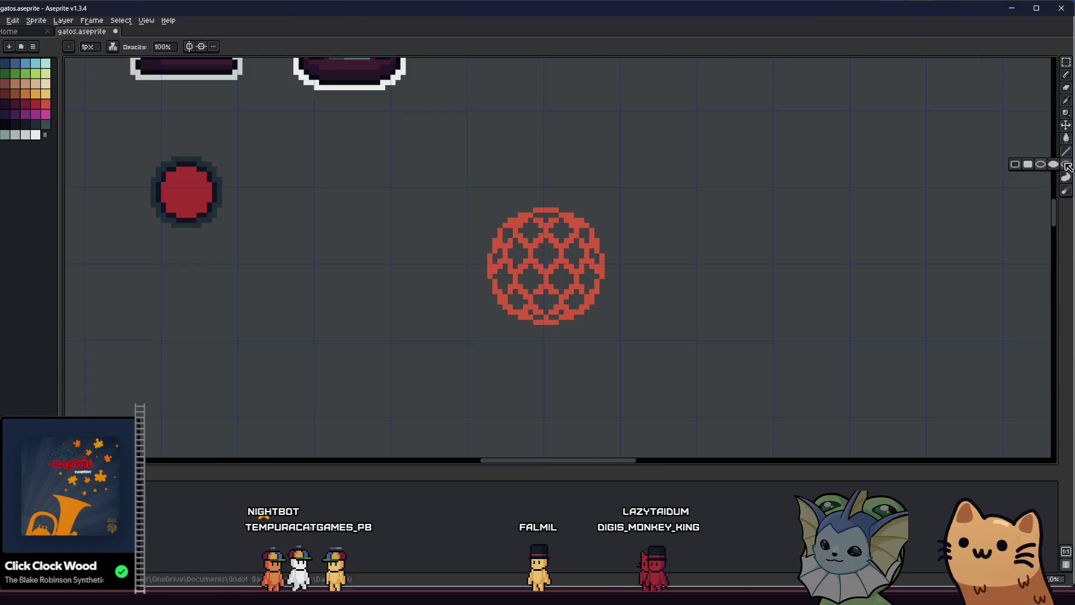
pyautogui.click(1045, 168)
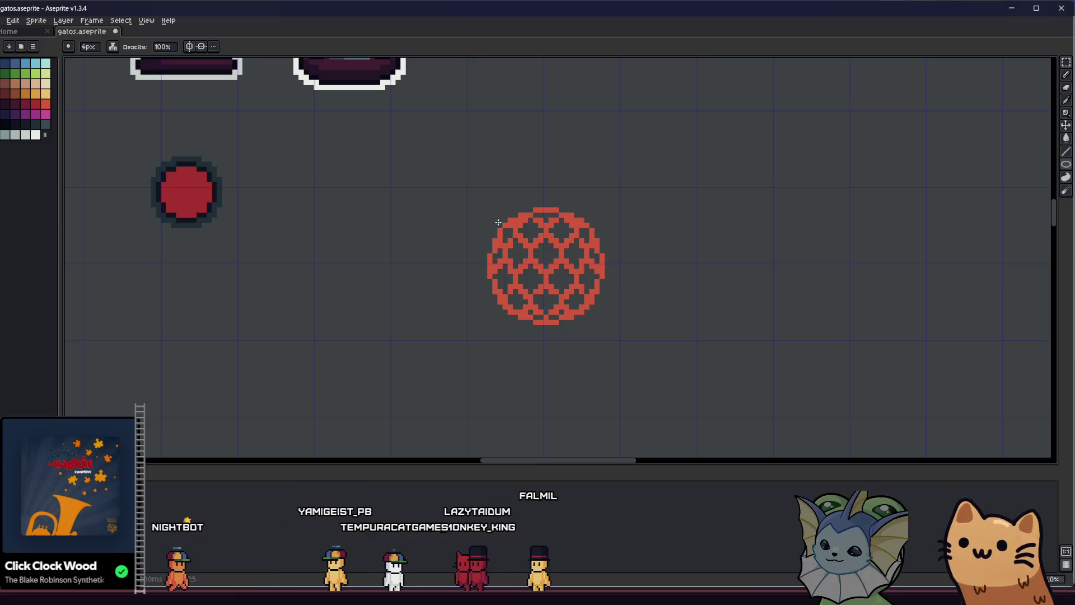
pyautogui.scroll(1, 501, 222)
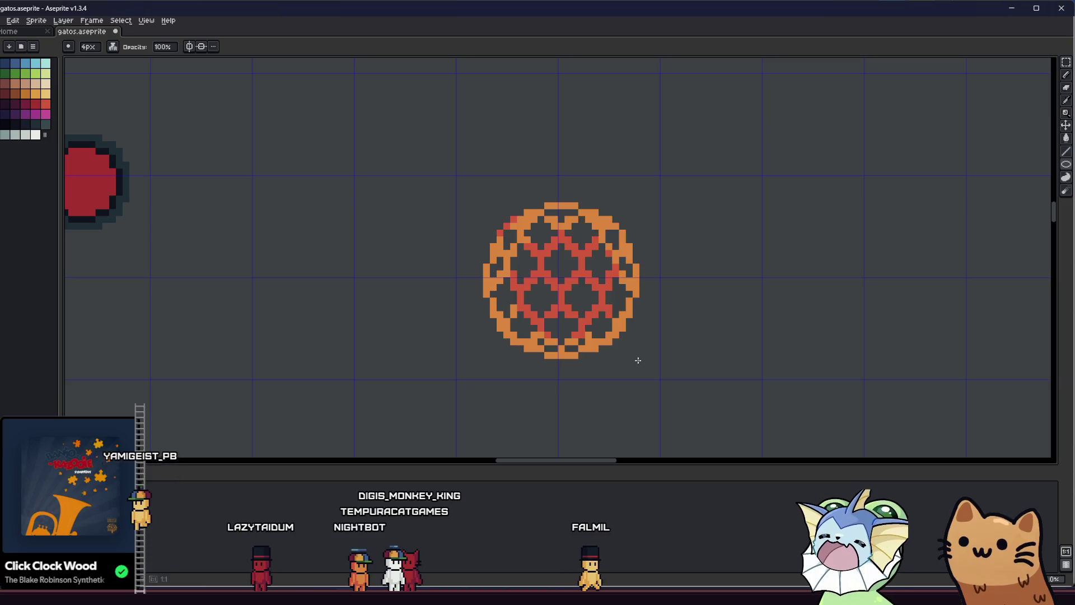
pyautogui.click(502, 220)
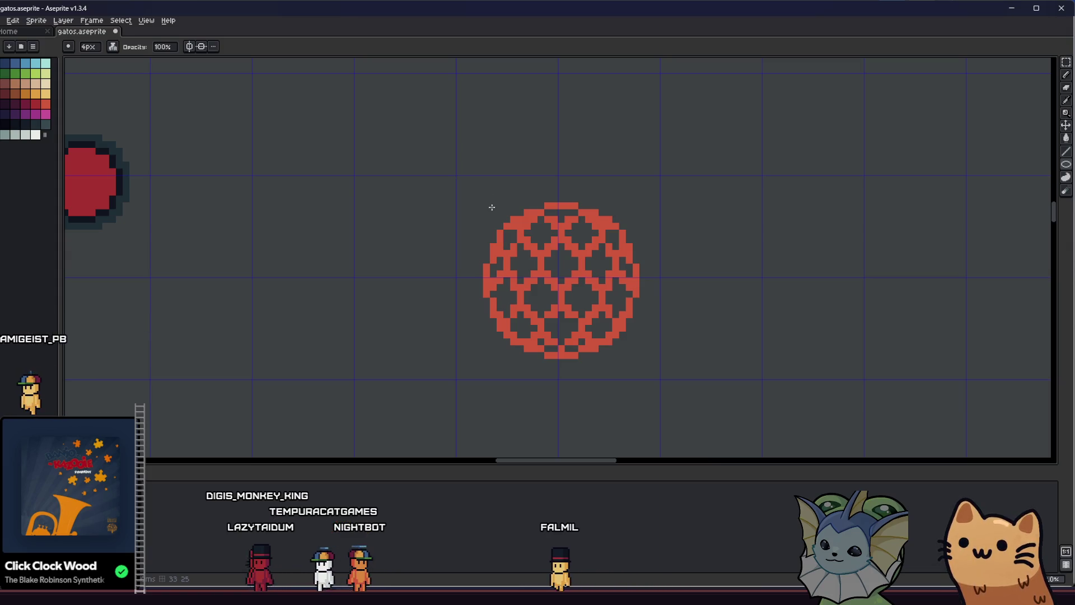
pyautogui.moveTo(488, 209)
pyautogui.mouseDown()
pyautogui.moveTo(653, 371)
pyautogui.moveTo(641, 360)
pyautogui.mouseUp()
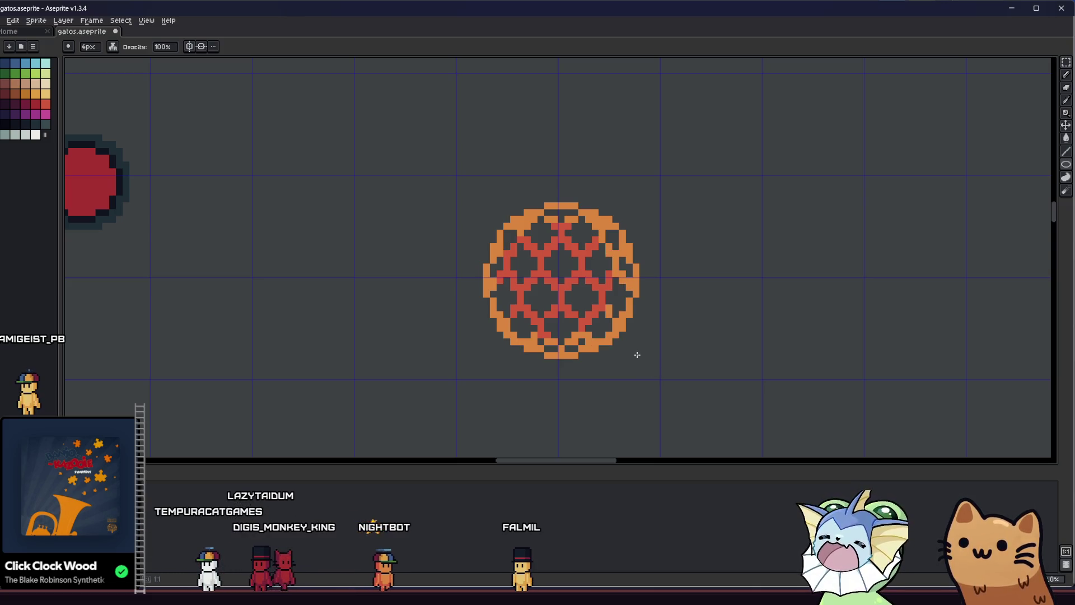
# Undo the orange ellipse outline and repaint the ball's lattice and outer ring orange
pyautogui.press('v')
pyautogui.hotkey('ctrl', 'z')
pyautogui.press('b')
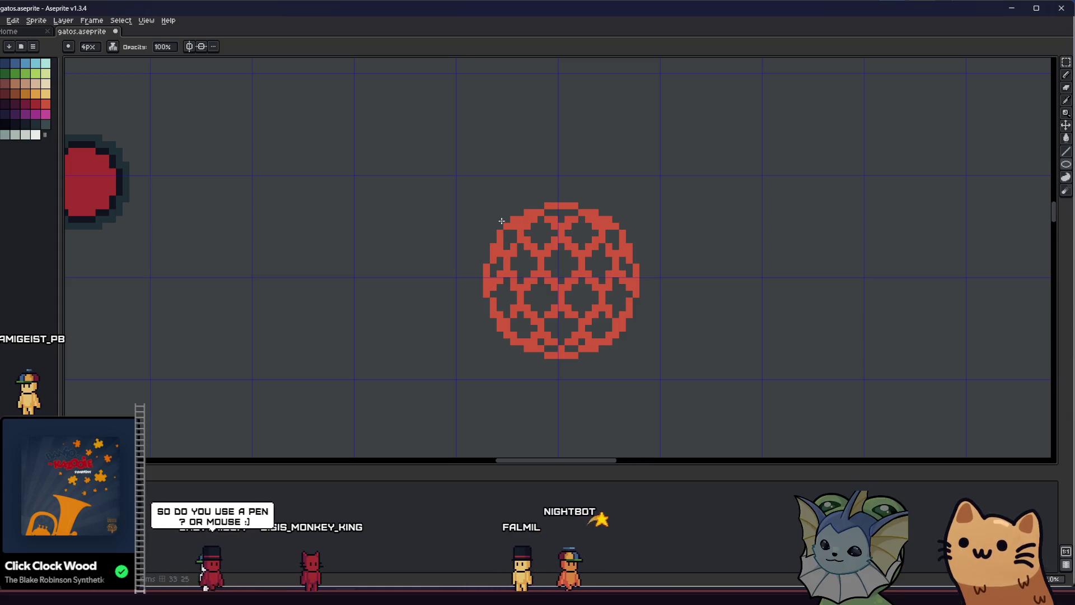
pyautogui.moveTo(534, 252); pyautogui.dragTo(628, 348)
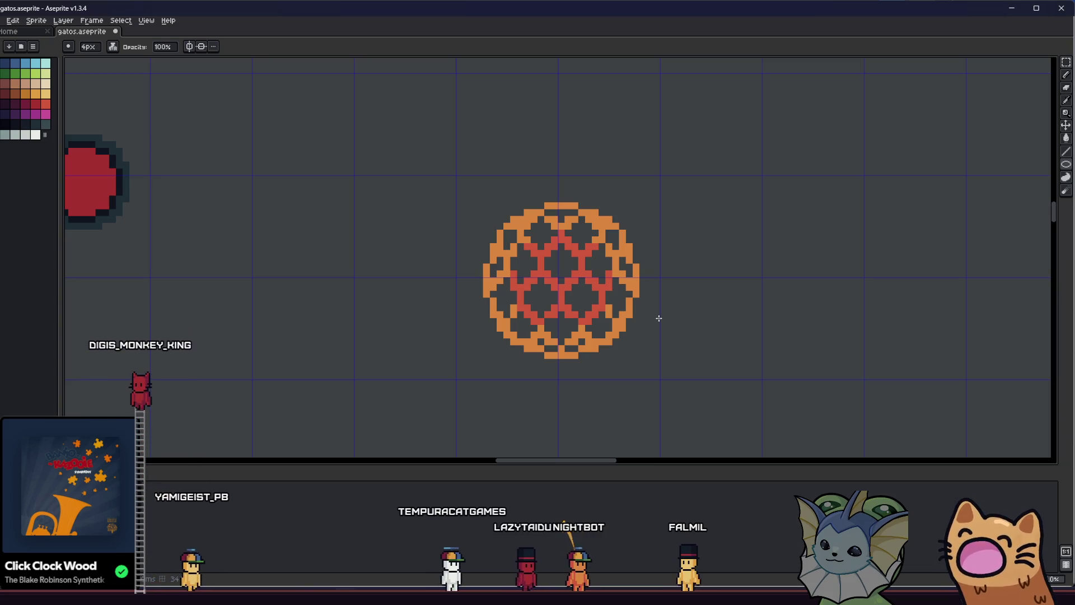
# Centre the orange ball in view and box-select the area around it
pyautogui.scroll(-4, 410, 285)
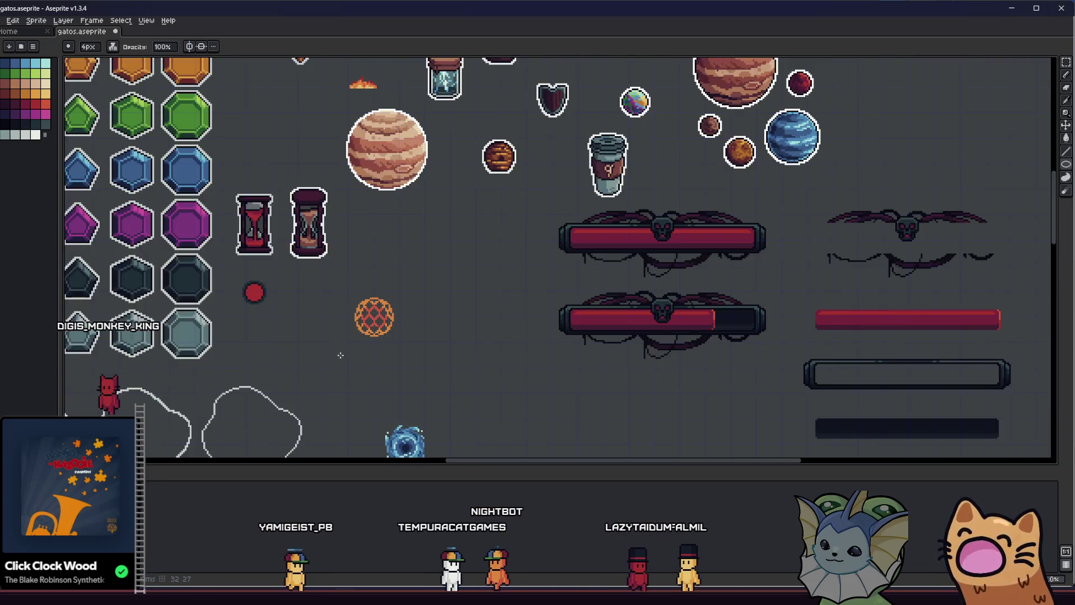
pyautogui.moveTo(346, 364); pyautogui.dragTo(356, 375)
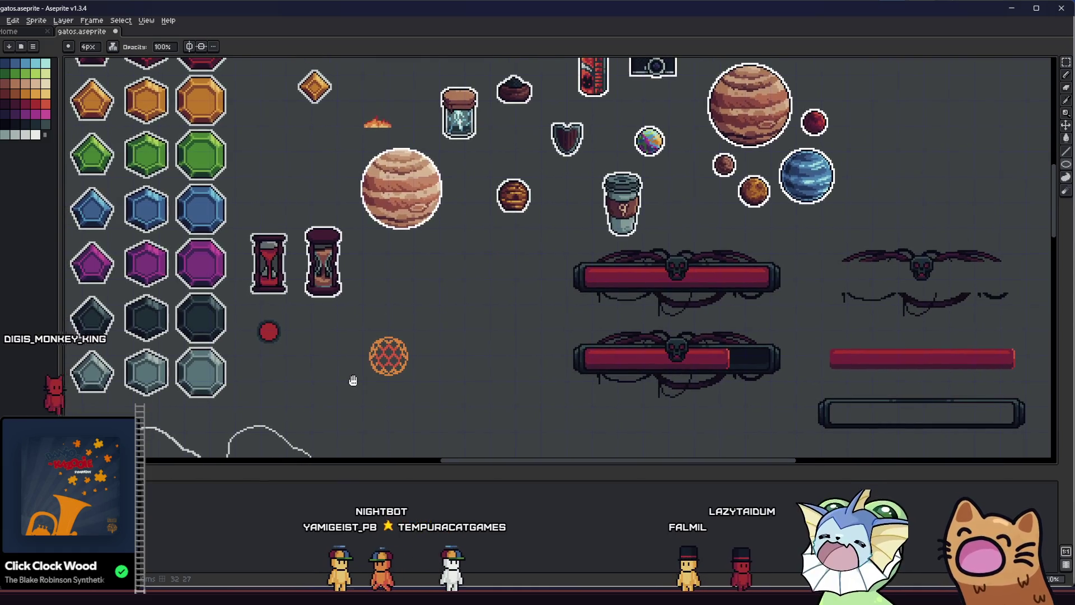
pyautogui.scroll(3, 356, 376)
pyautogui.moveTo(274, 319)
pyautogui.mouseDown()
pyautogui.moveTo(365, 307)
pyautogui.moveTo(468, 377)
pyautogui.mouseUp()
pyautogui.scroll(2, 379, 204)
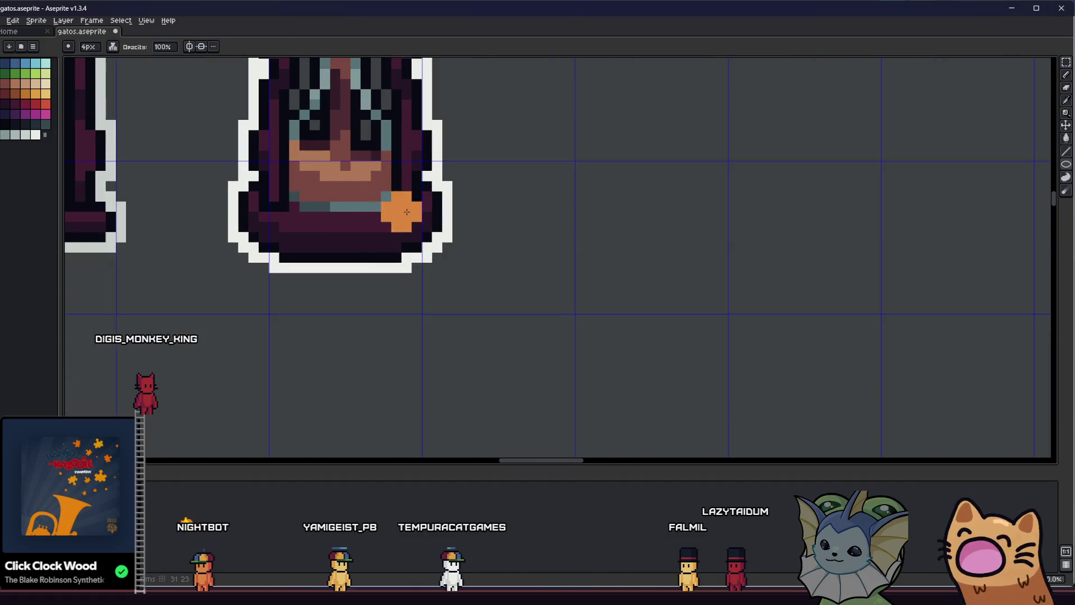
pyautogui.scroll(-2, 359, 192)
pyautogui.moveTo(389, 247); pyautogui.dragTo(456, 228)
pyautogui.scroll(-3, 455, 228)
pyautogui.moveTo(482, 288); pyautogui.dragTo(450, 257)
pyautogui.scroll(4, 546, 269)
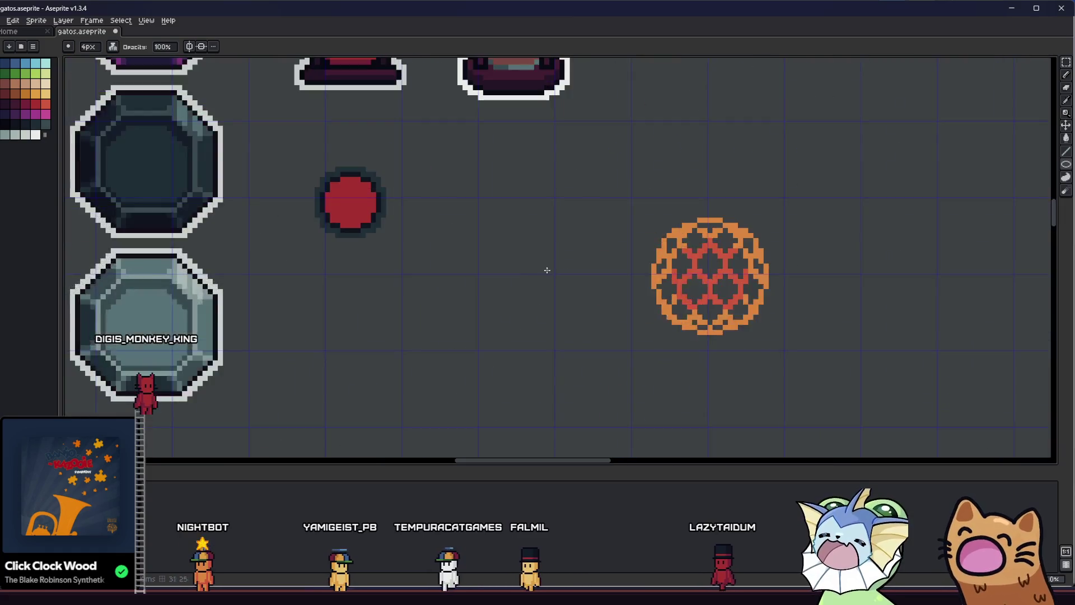
pyautogui.scroll(1, 634, 255)
pyautogui.moveTo(634, 256); pyautogui.dragTo(387, 254)
pyautogui.press('m')
pyautogui.moveTo(371, 163); pyautogui.dragTo(671, 434)
# Recolour the orange ball red by colour selection, then drop the selection
pyautogui.press('w')
pyautogui.click(36, 106)
pyautogui.click(448, 255)
pyautogui.press('v')
pyautogui.scroll(-3, 452, 254)
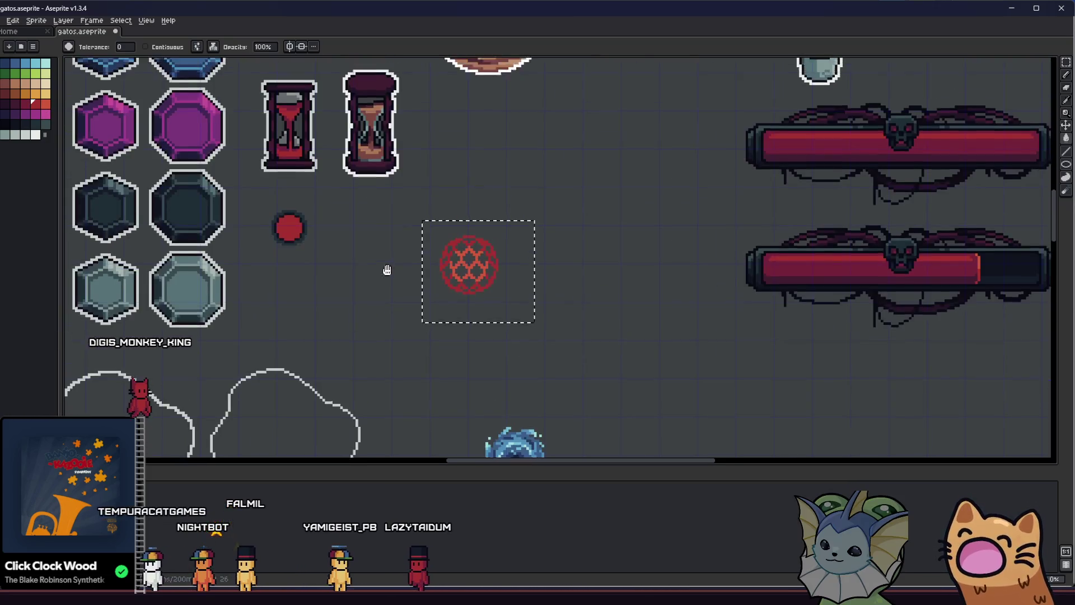
pyautogui.moveTo(385, 269); pyautogui.dragTo(383, 304)
pyautogui.press('g')
pyautogui.scroll(-2, 414, 297)
pyautogui.scroll(4, 422, 300)
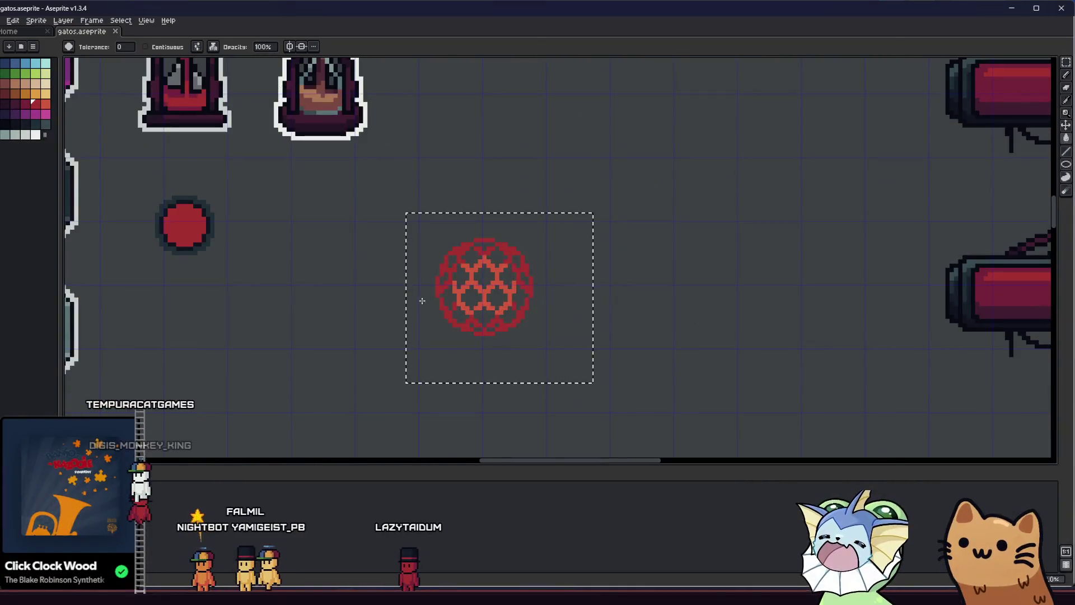
pyautogui.scroll(1, 348, 280)
pyautogui.press('m')
pyautogui.scroll(1, 270, 251)
pyautogui.click(270, 252)
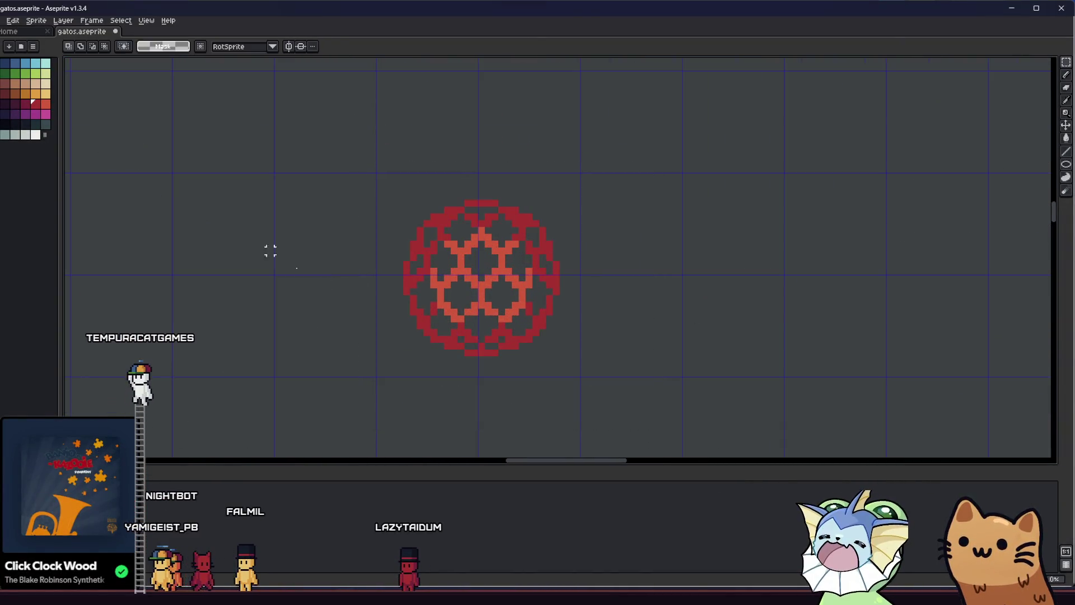
# Adjust the brush size between 17px and 19px, settling on 19px
pyautogui.press('v')
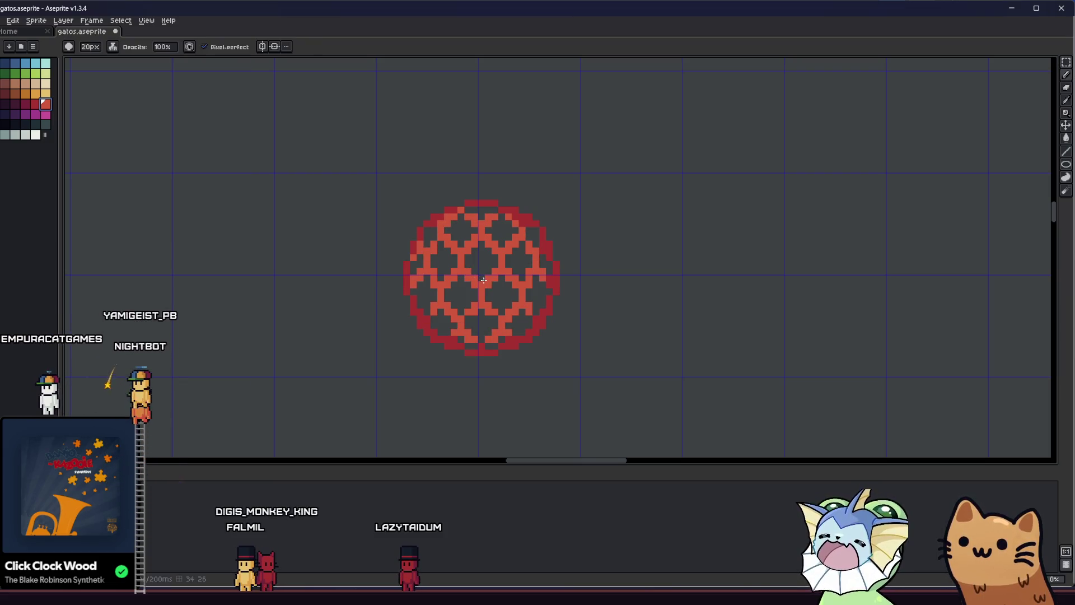
pyautogui.press('-')
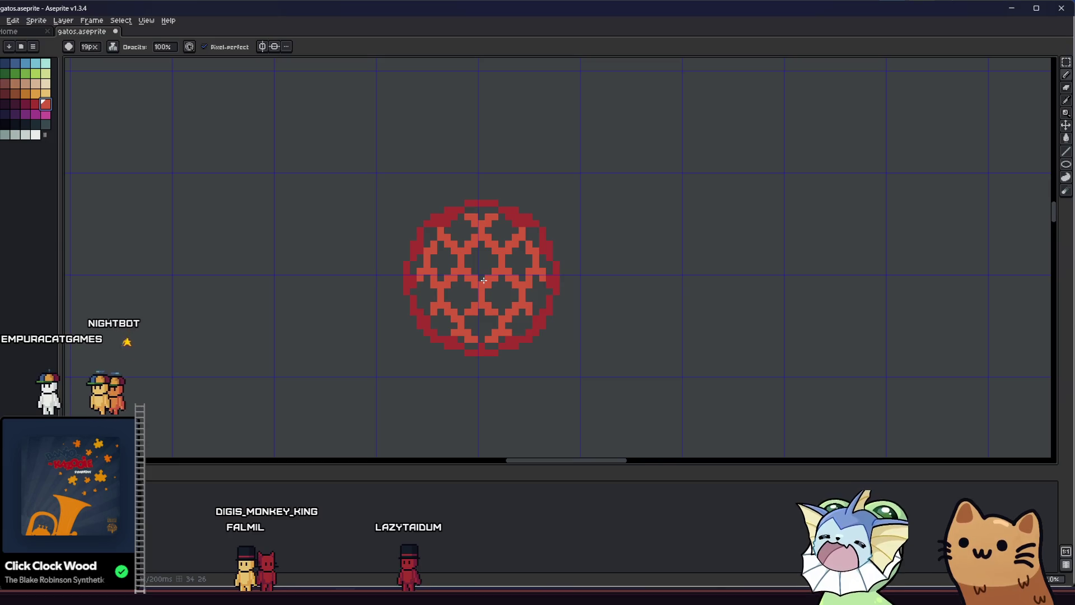
pyautogui.scroll(-5, 398, 319)
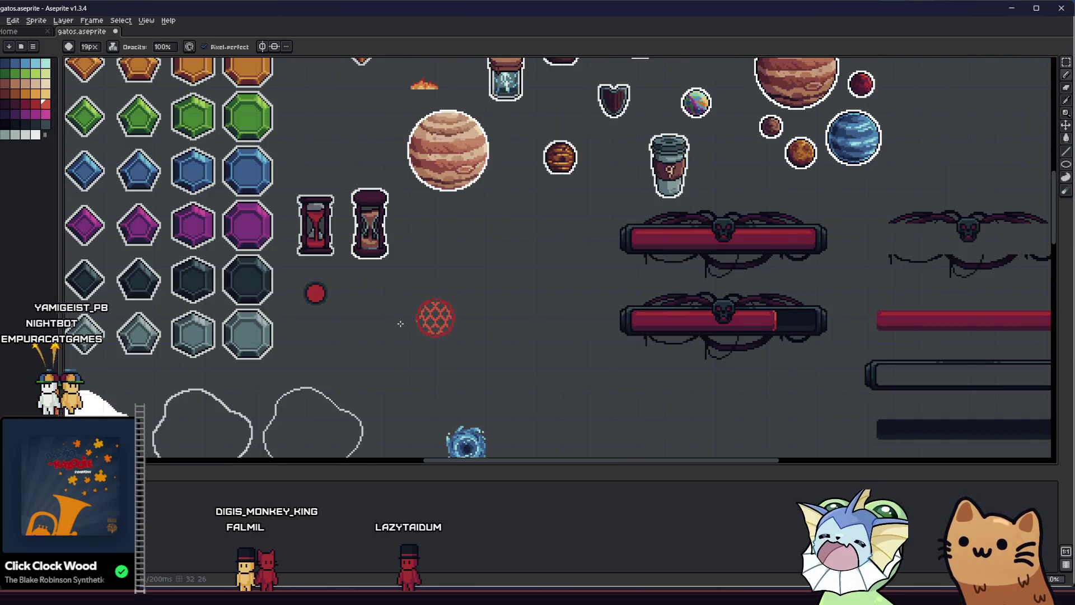
pyautogui.scroll(5, 400, 323)
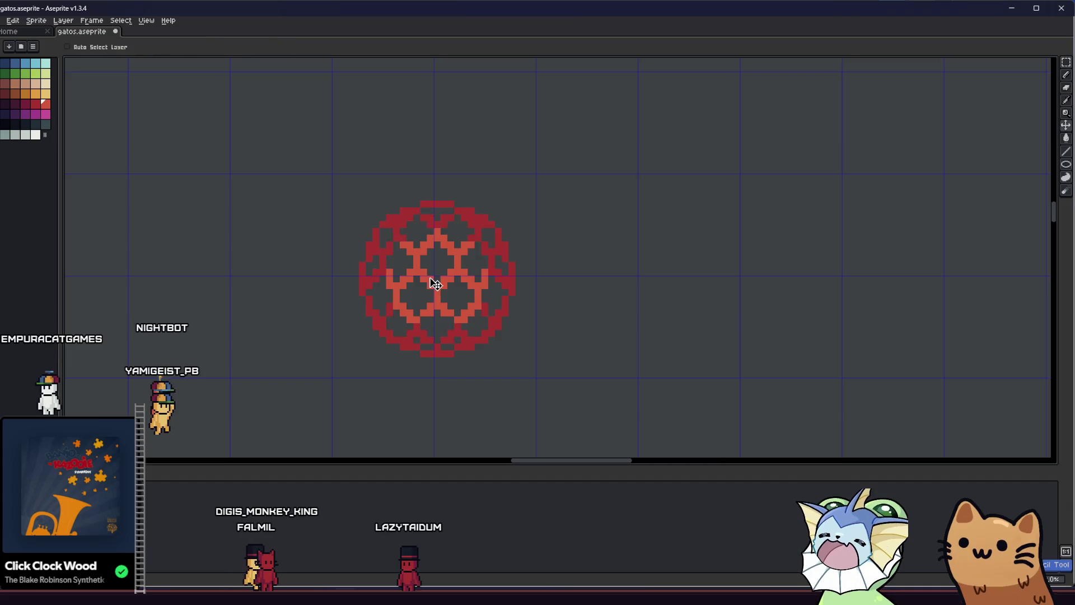
pyautogui.press('-')
pyautogui.press('-')
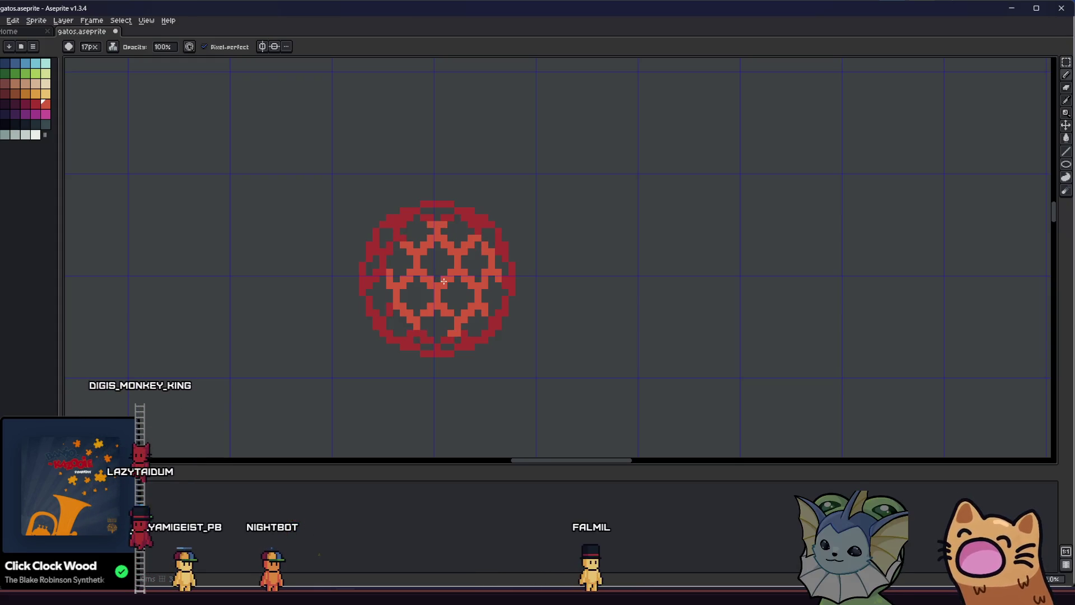
pyautogui.press('+')
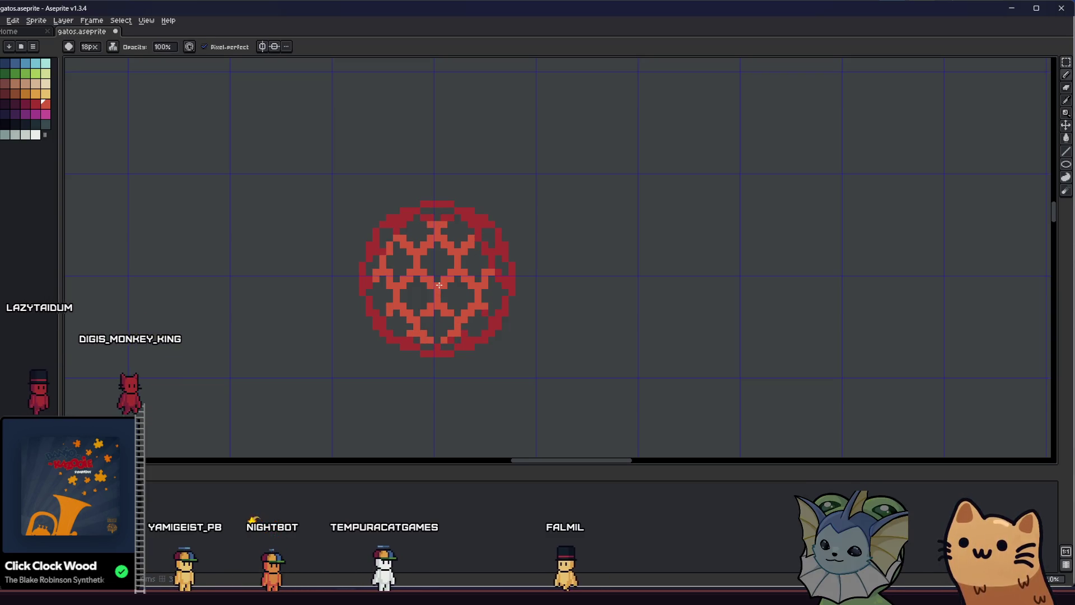
pyautogui.press('+')
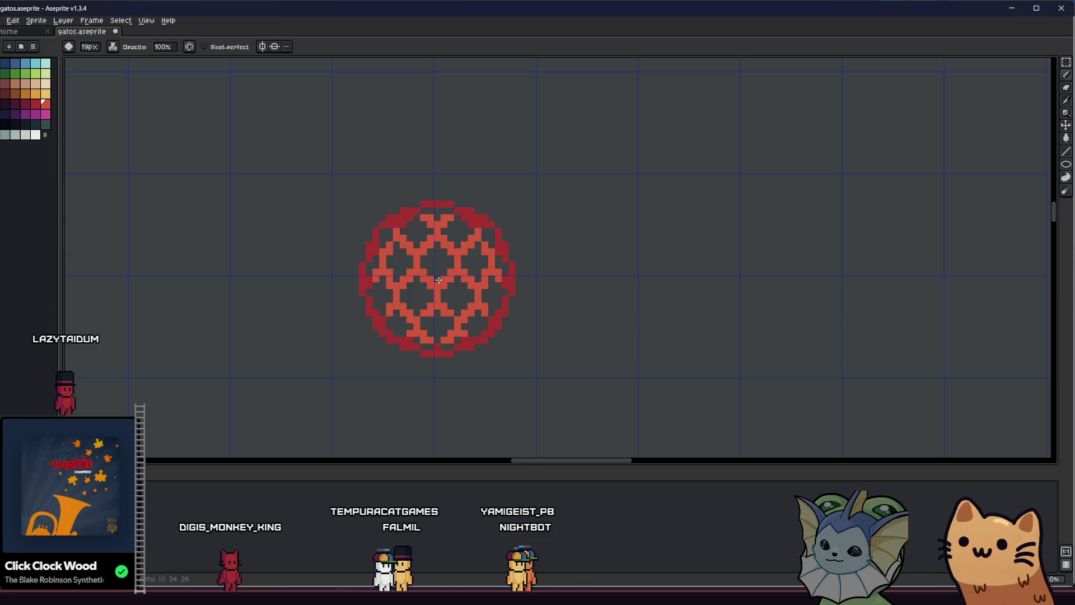
# Nudge the light-red inner lattice up-left one pixel, set the brush to 17px, and save
pyautogui.press('v')
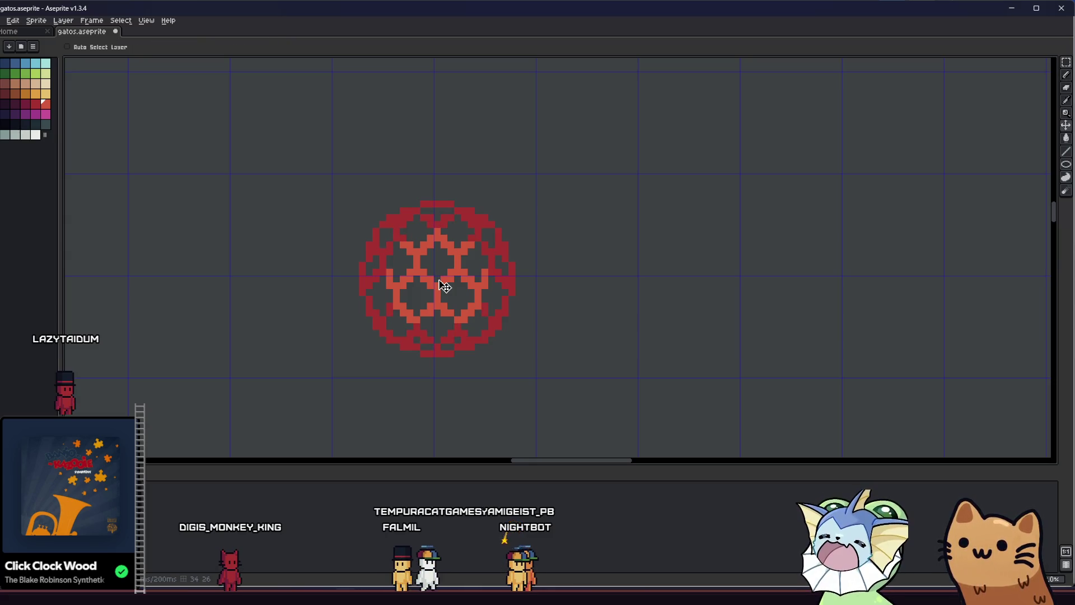
pyautogui.moveTo(444, 286); pyautogui.dragTo(439, 280)
pyautogui.press('b')
pyautogui.press('-')
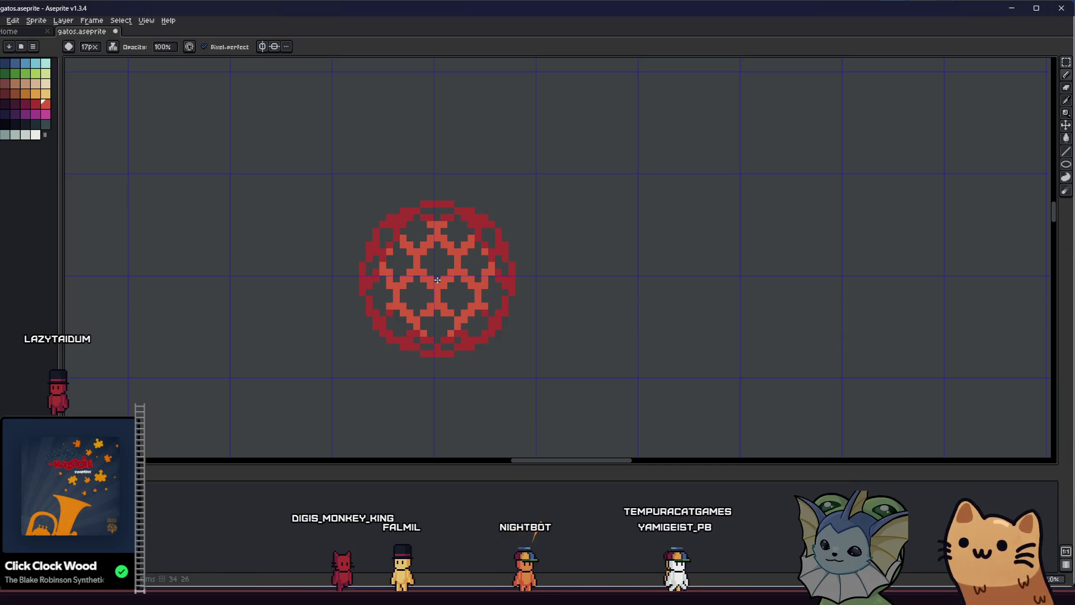
pyautogui.scroll(-3, 358, 333)
pyautogui.hotkey('ctrl', 's')
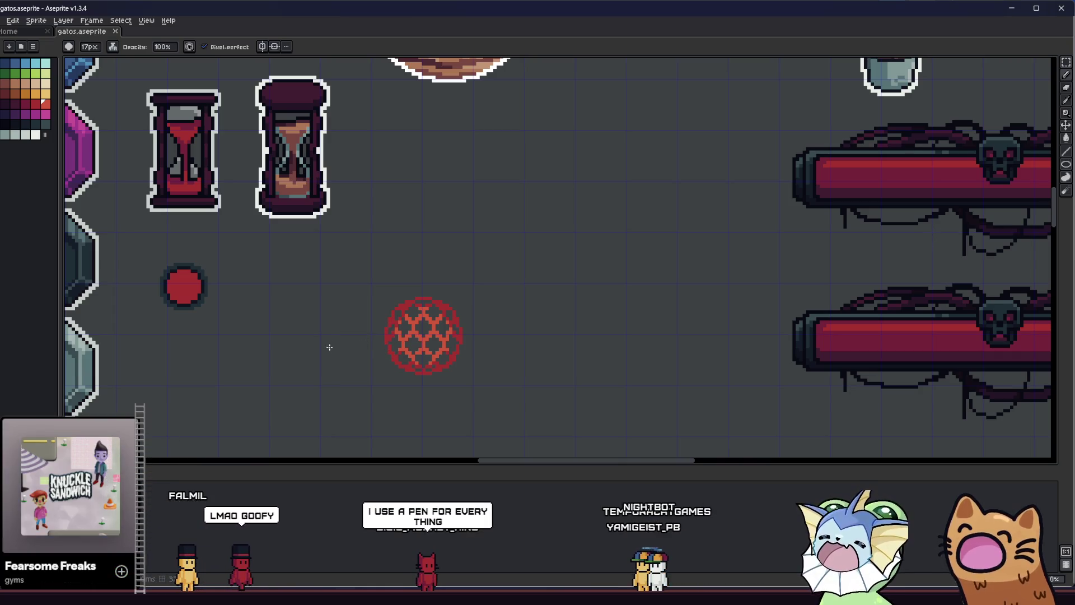
# Pan and zoom to frame the red honeycomb ball up close
pyautogui.scroll(-2, 376, 345)
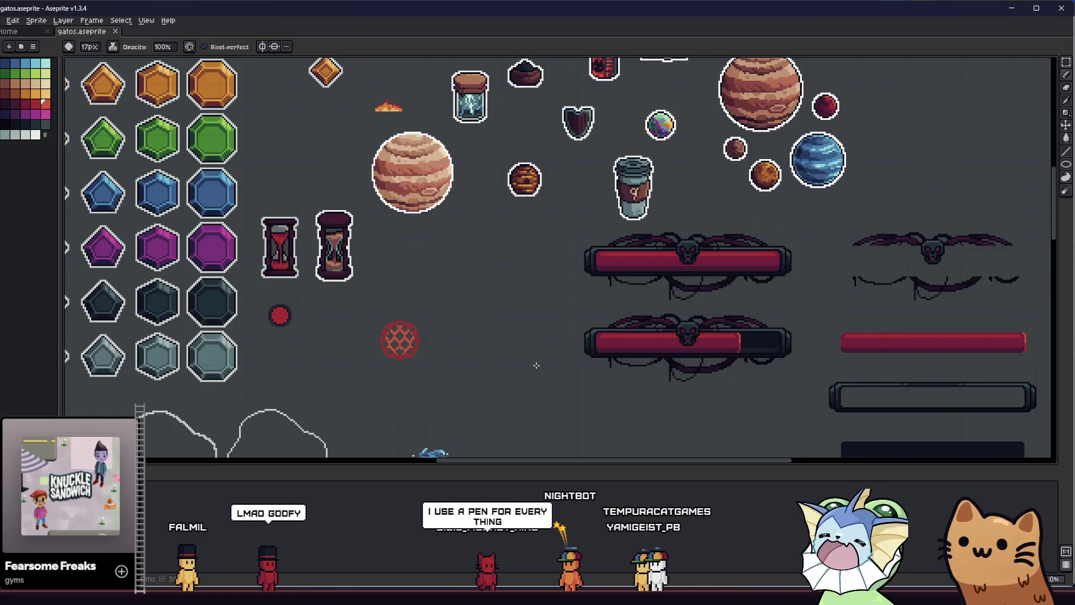
pyautogui.scroll(3, 336, 364)
pyautogui.moveTo(334, 364); pyautogui.dragTo(359, 414)
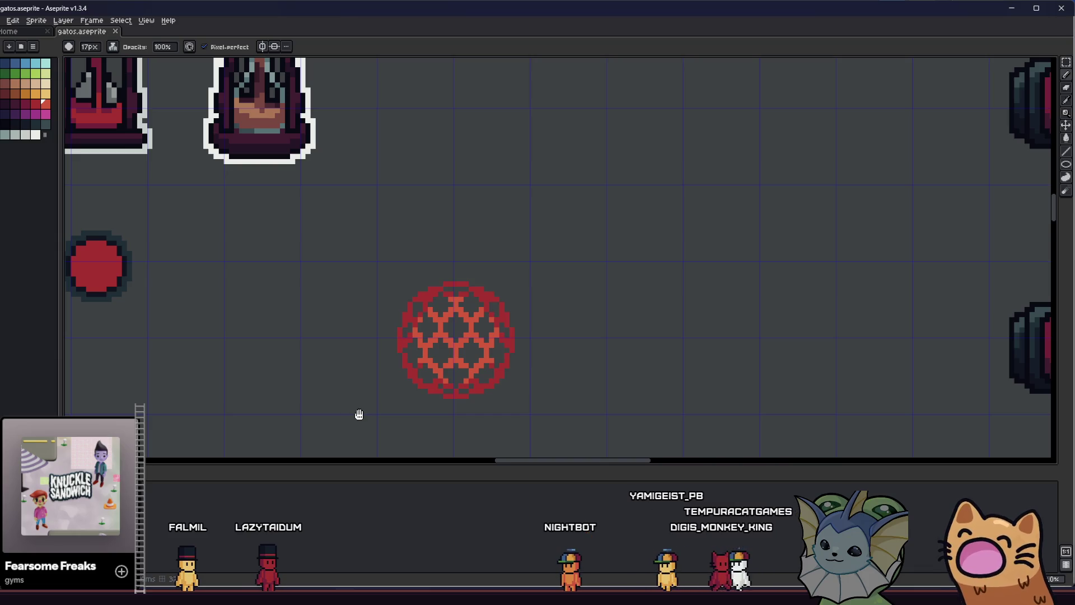
pyautogui.moveTo(359, 414)
pyautogui.mouseDown()
pyautogui.moveTo(298, 403)
pyautogui.moveTo(287, 374)
pyautogui.mouseUp()
pyautogui.scroll(-2, 298, 401)
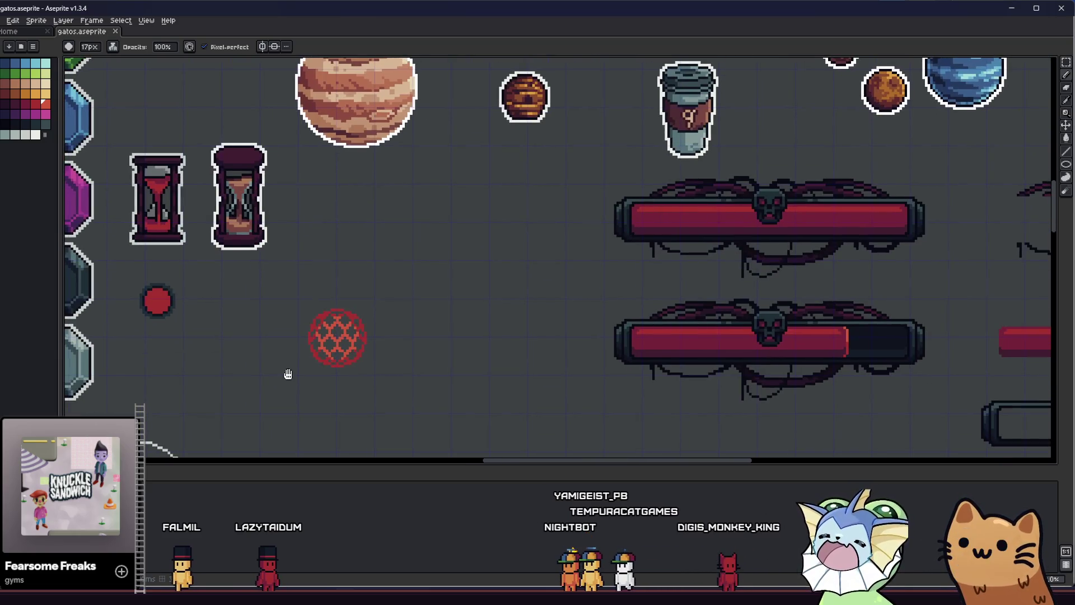
pyautogui.scroll(-1, 293, 372)
pyautogui.scroll(3, 293, 367)
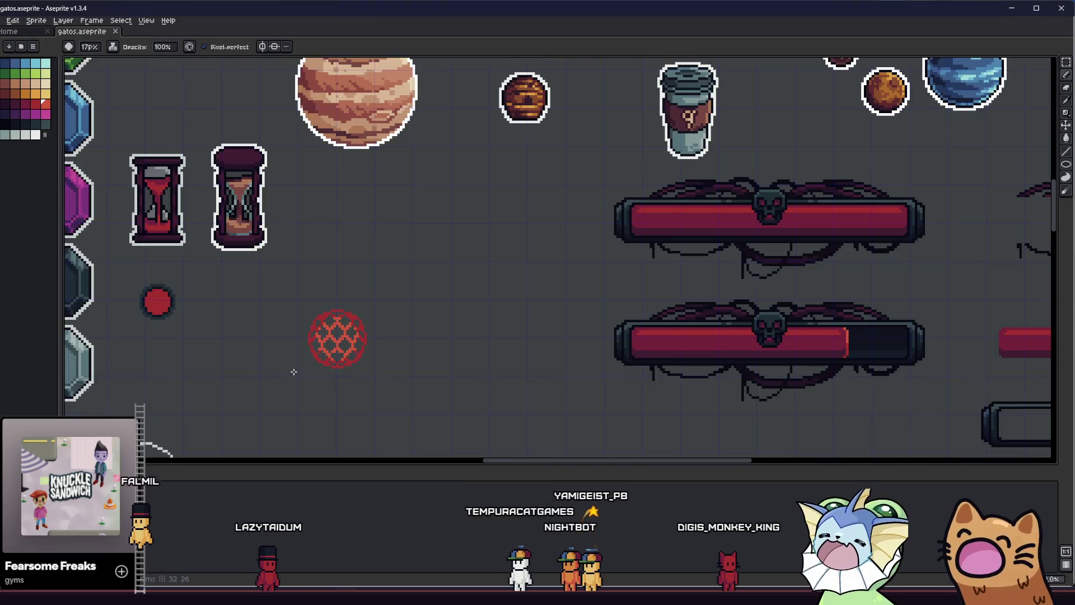
# Draw a rectangular selection around the red mesh ball, redrawing it twice to fit
pyautogui.press('m')
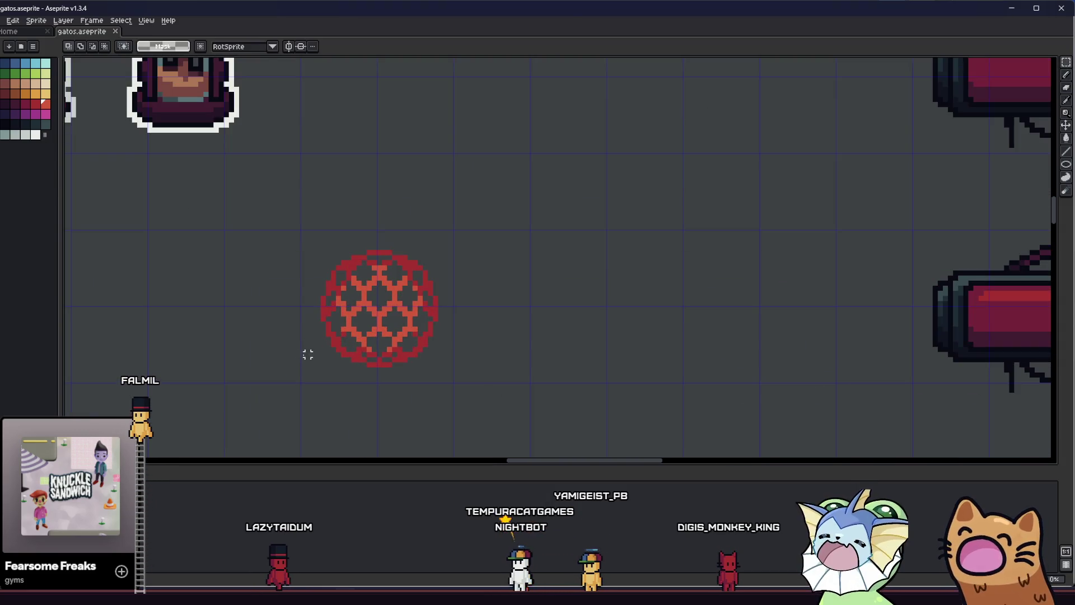
pyautogui.moveTo(317, 235)
pyautogui.mouseDown()
pyautogui.moveTo(456, 383)
pyautogui.moveTo(440, 375)
pyautogui.mouseUp()
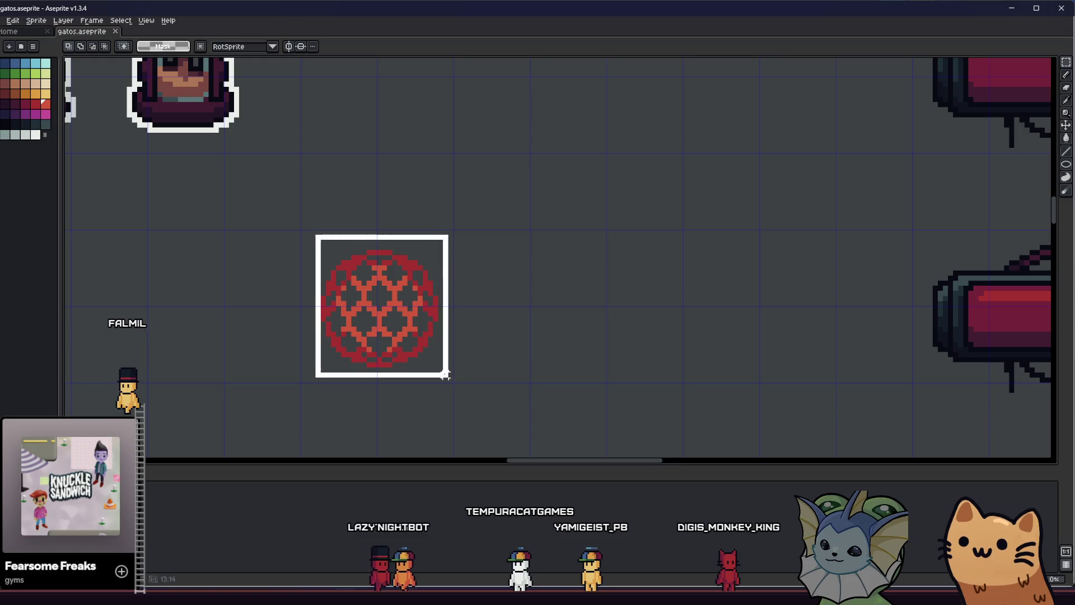
pyautogui.hotkey('ctrl', 'd')
pyautogui.moveTo(297, 222)
pyautogui.mouseDown()
pyautogui.moveTo(491, 403)
pyautogui.moveTo(456, 400)
pyautogui.moveTo(457, 387)
pyautogui.mouseUp()
pyautogui.hotkey('ctrl', 'd')
pyautogui.moveTo(298, 227); pyautogui.dragTo(457, 389)
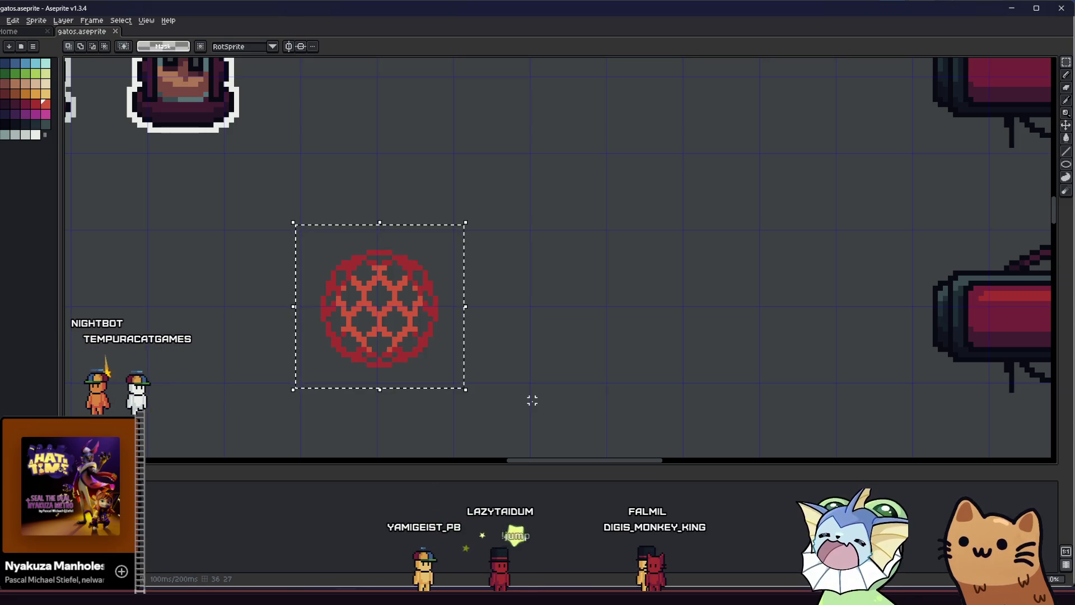
# Clear and redraw the selection until a larger box covers the whole ball
pyautogui.hotkey('ctrl', 'd')
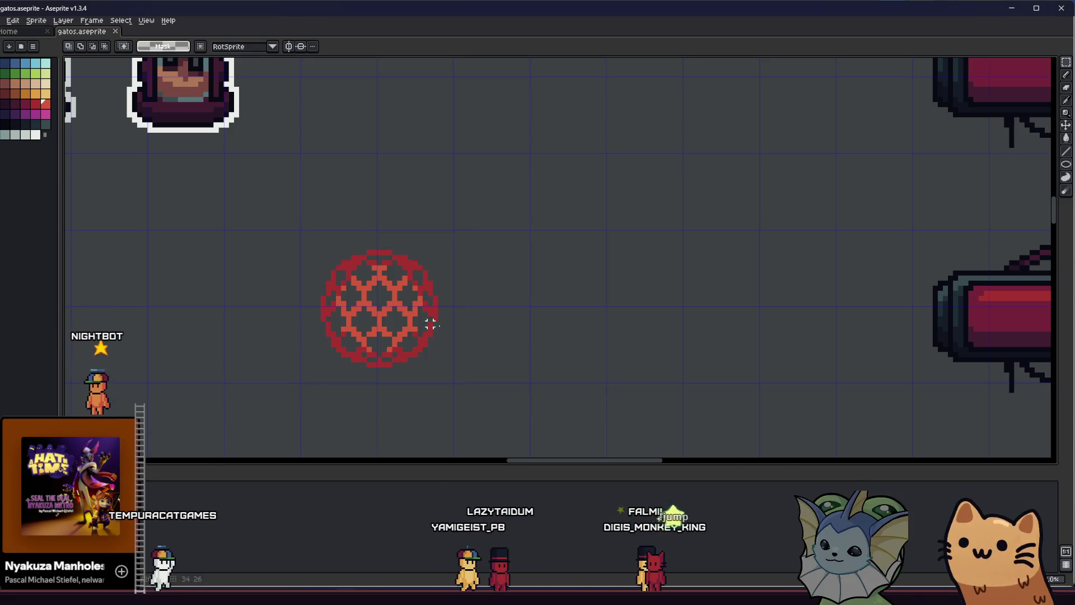
pyautogui.scroll(-3, 443, 329)
pyautogui.scroll(3, 347, 320)
pyautogui.moveTo(360, 232); pyautogui.dragTo(482, 371)
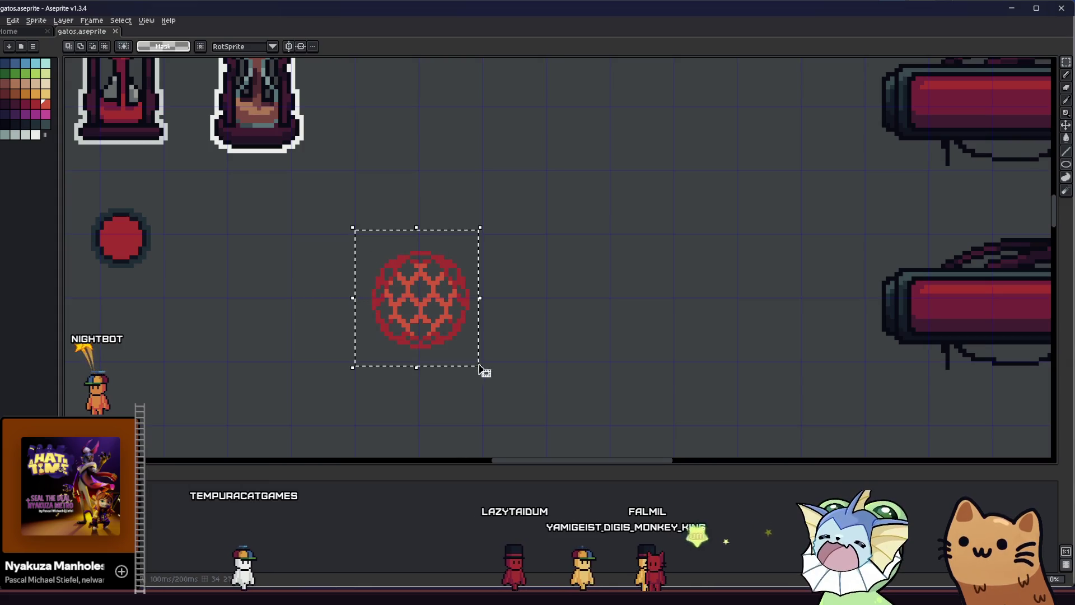
pyautogui.scroll(2, 477, 368)
pyautogui.hotkey('ctrl', 'd')
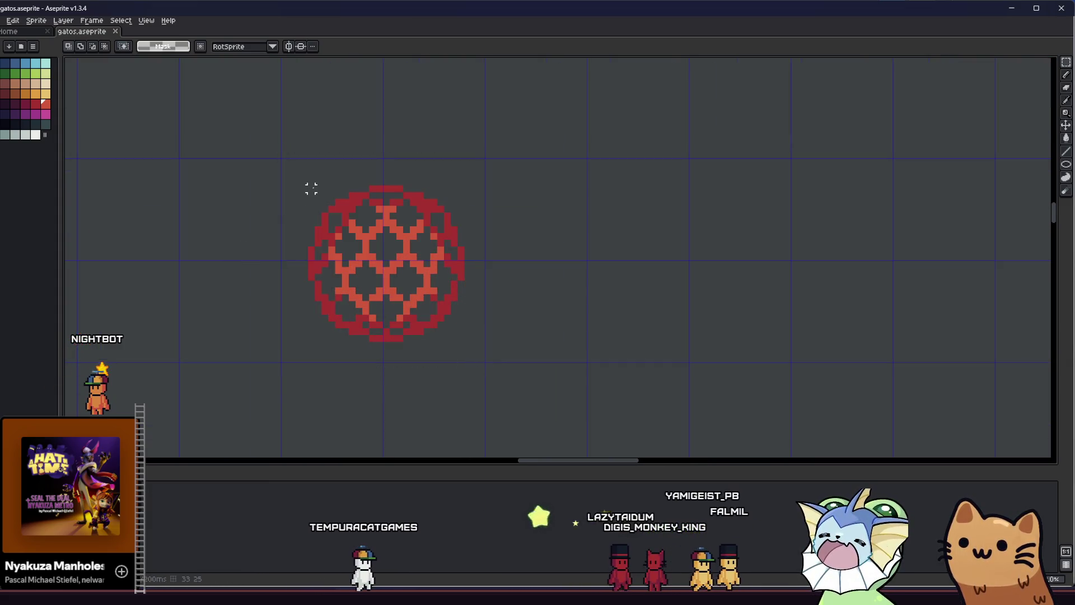
pyautogui.moveTo(316, 187); pyautogui.dragTo(430, 301)
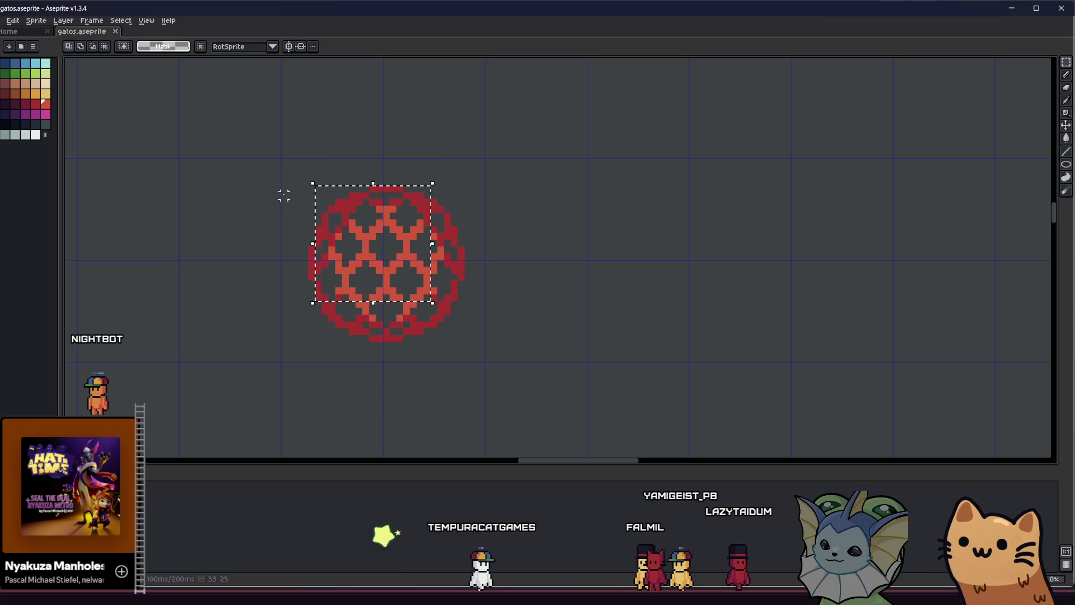
pyautogui.moveTo(310, 186)
pyautogui.mouseDown()
pyautogui.moveTo(454, 319)
pyautogui.moveTo(467, 348)
pyautogui.mouseUp()
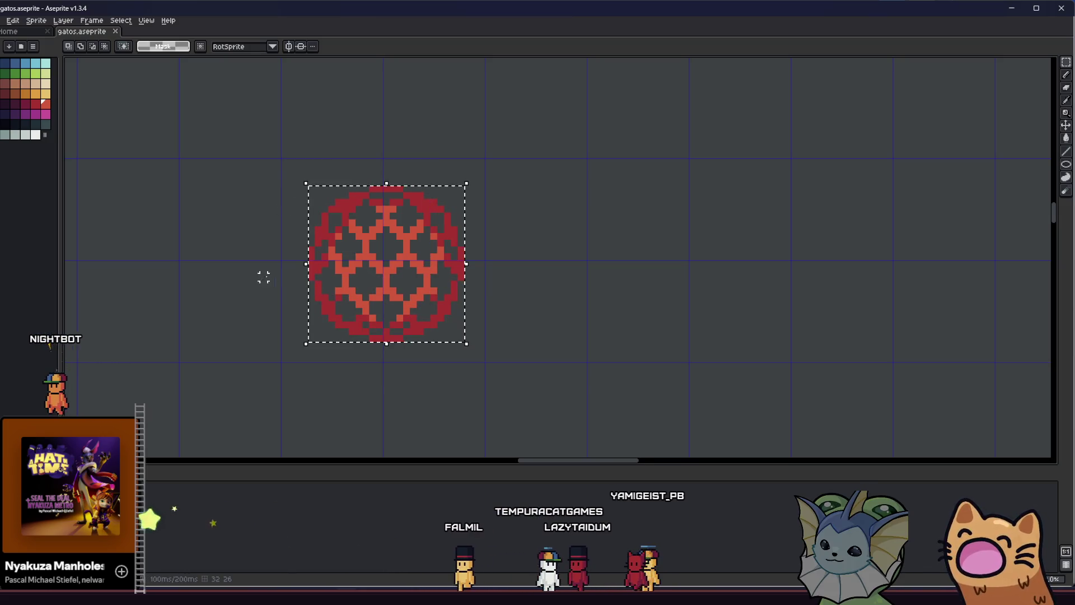
# Open the export settings for the selection and clear the old output file name
pyautogui.click(2, 20)
pyautogui.click(112, 105)
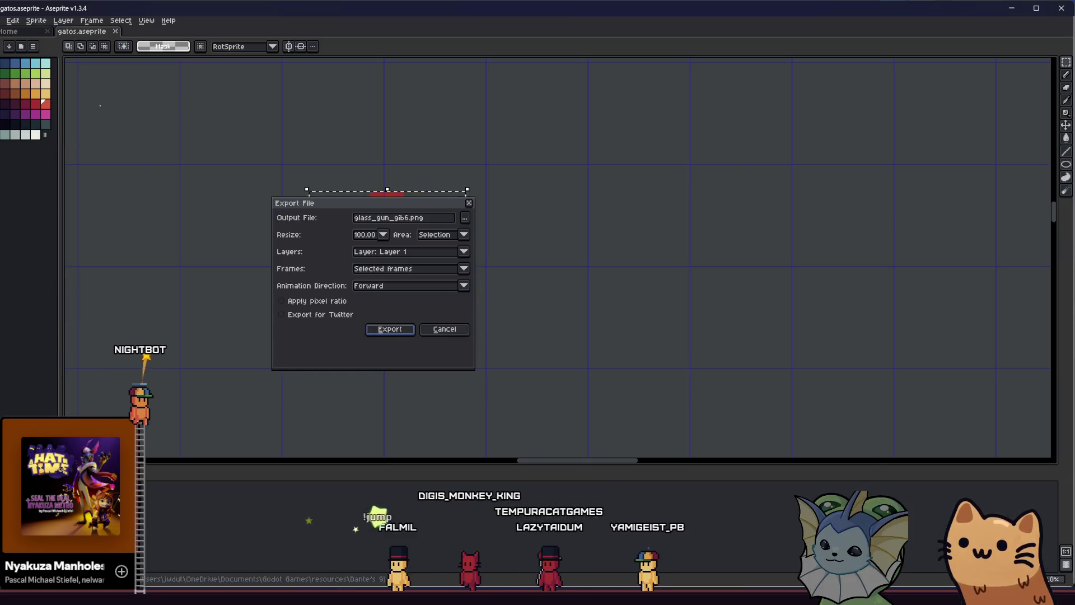
pyautogui.doubleClick(401, 217)
pyautogui.press('BackSpace')
pyautogui.press('BackSpace')
pyautogui.press('BackSpace')
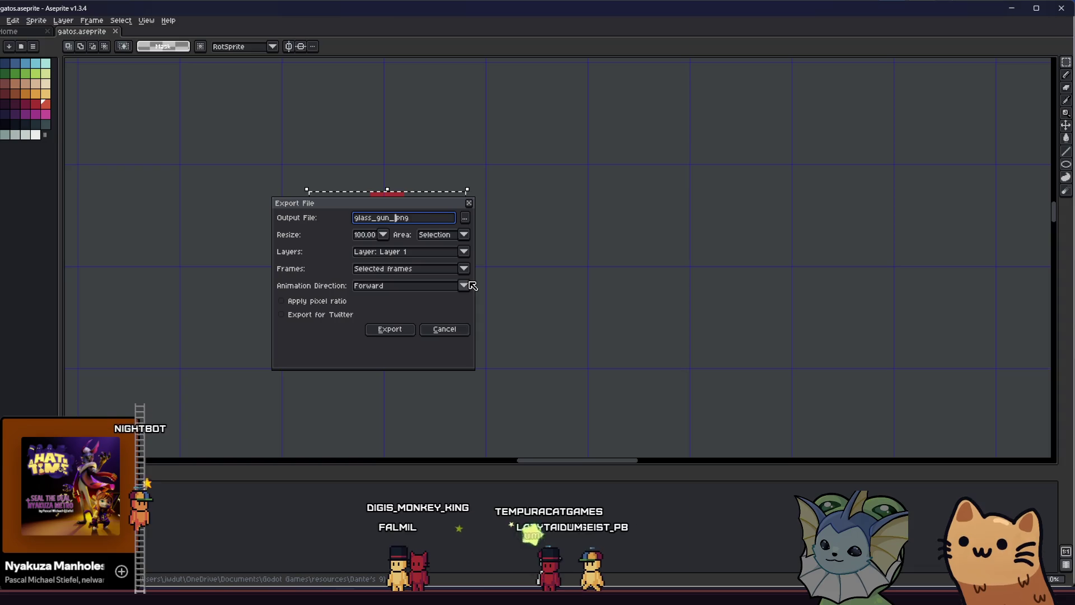
pyautogui.press('BackSpace')
pyautogui.press('BackSpace')
pyautogui.press('BackSpace')
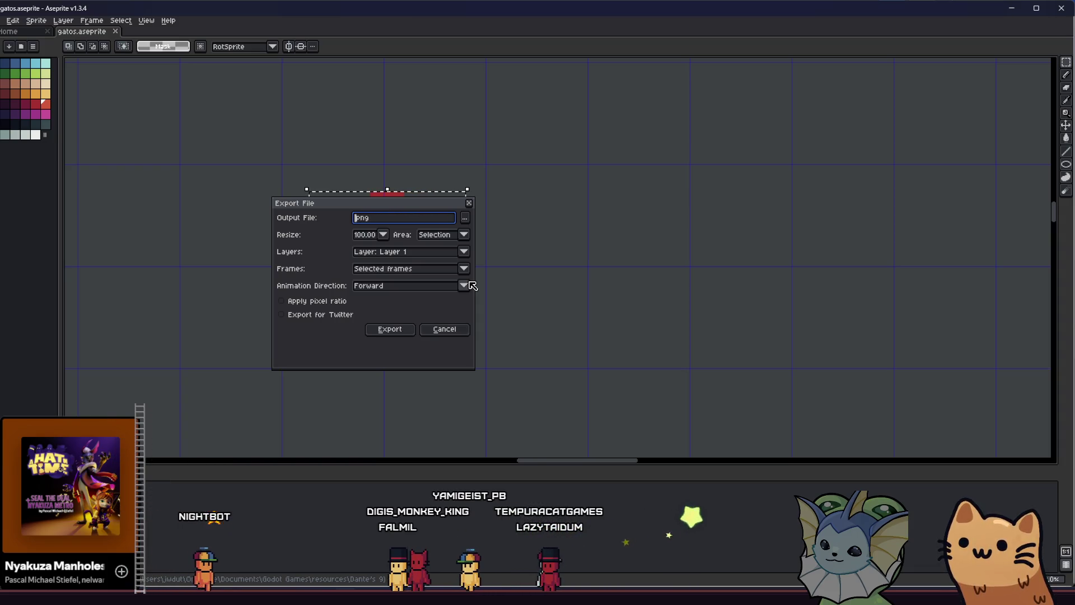
# Set the output file to equipment_shield.png in Dante's 9 > card resources
pyautogui.click(464, 219)
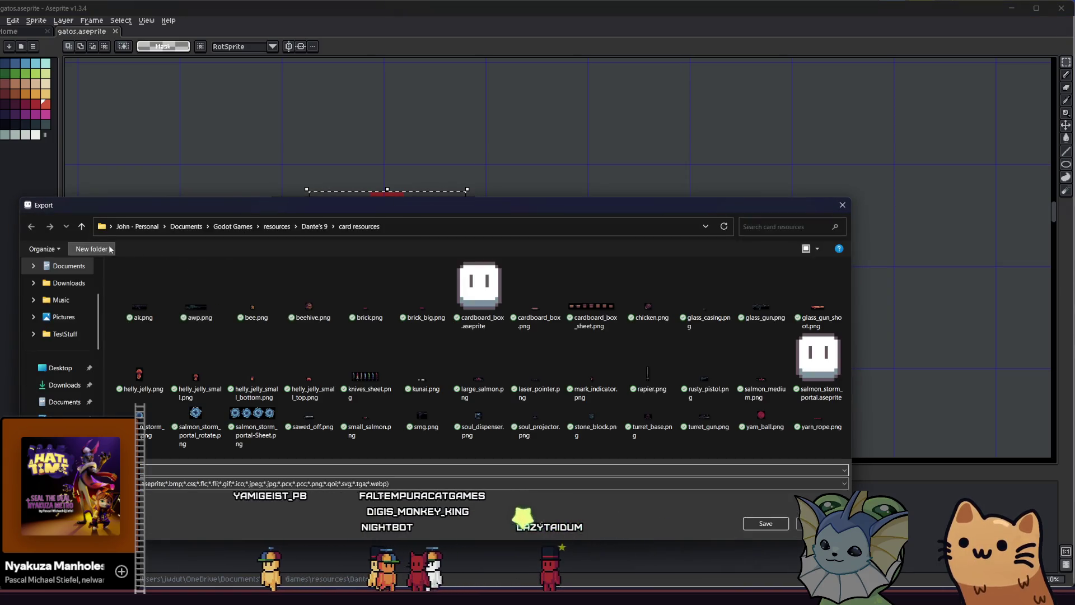
pyautogui.click(81, 226)
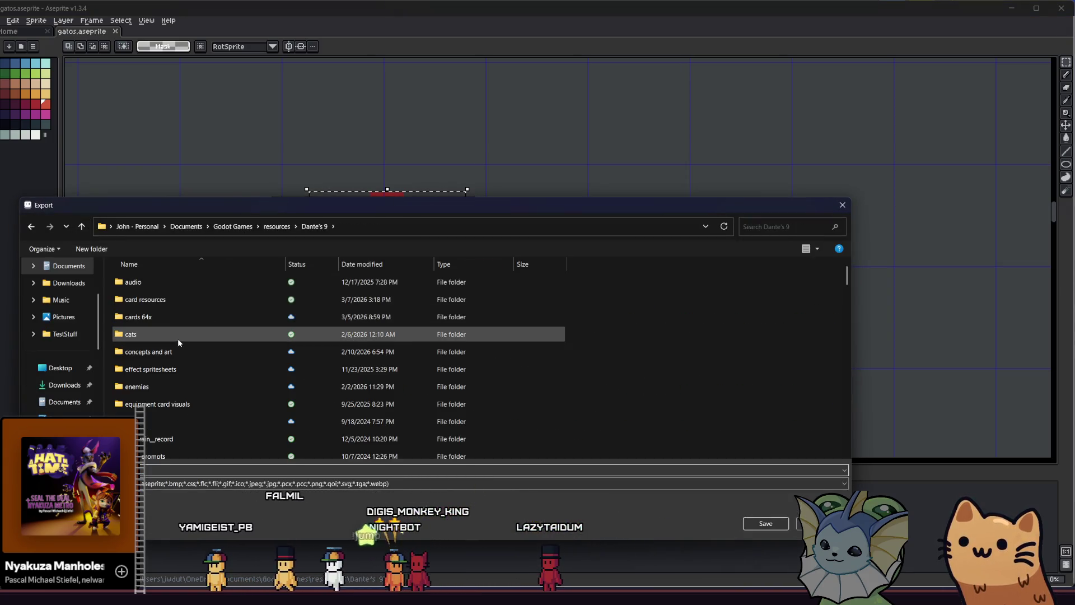
pyautogui.click(187, 303)
pyautogui.doubleClick(187, 304)
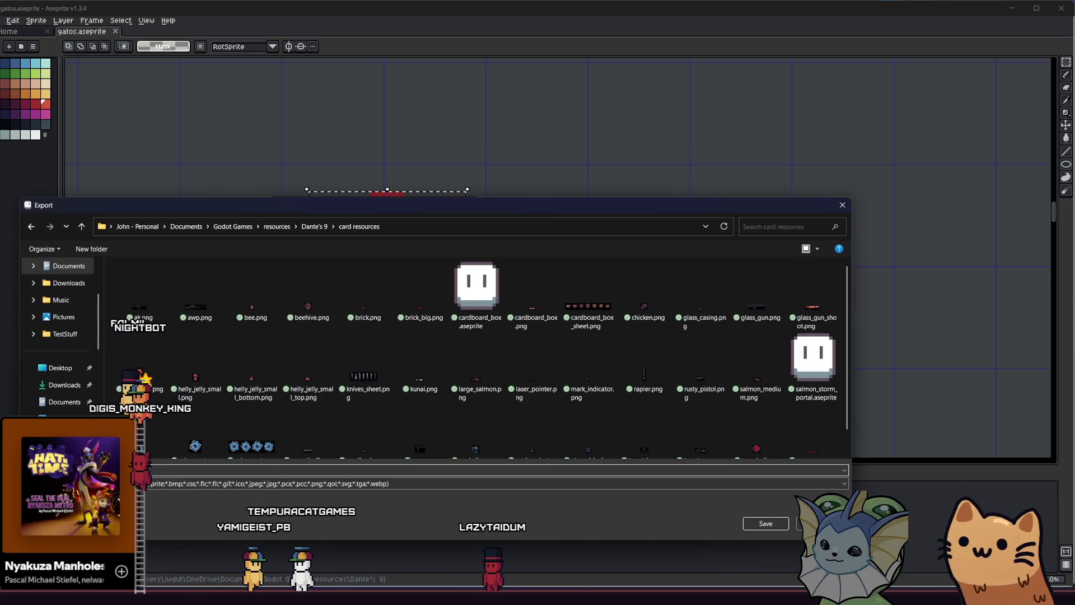
pyautogui.write('equipment_shield.png')
pyautogui.press('Return')
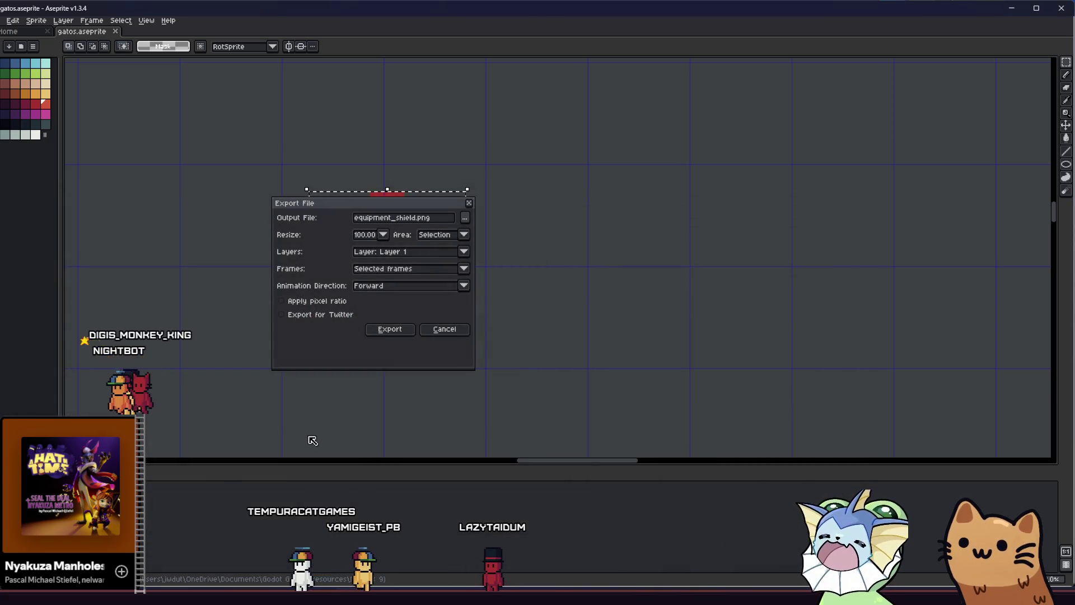
# Export the selected ball and switch to the Godot editor
pyautogui.press('Return')
pyautogui.scroll(-5, 254, 295)
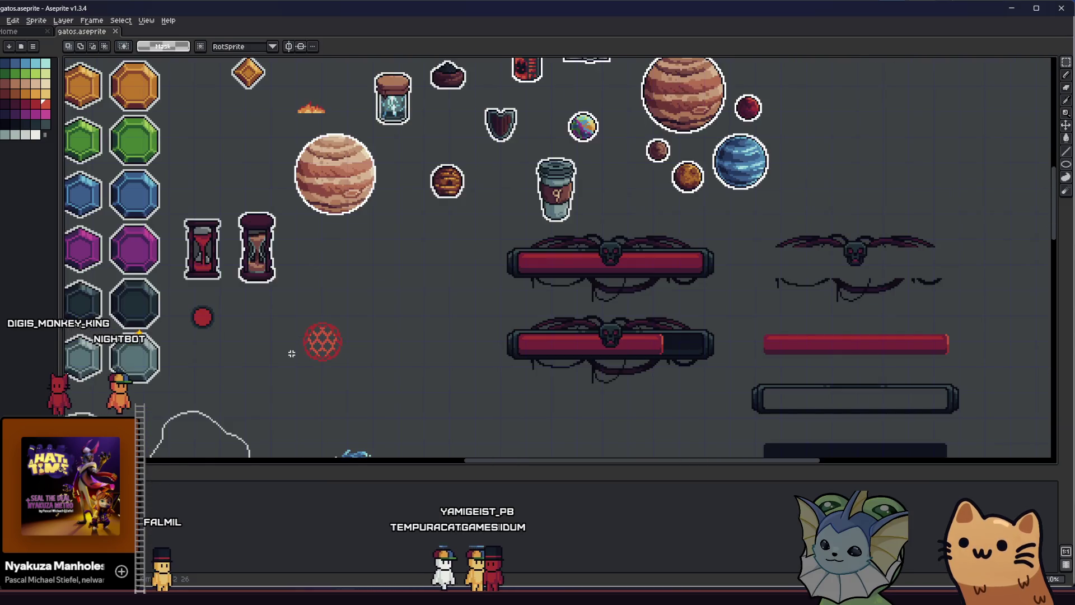
pyautogui.scroll(5, 291, 353)
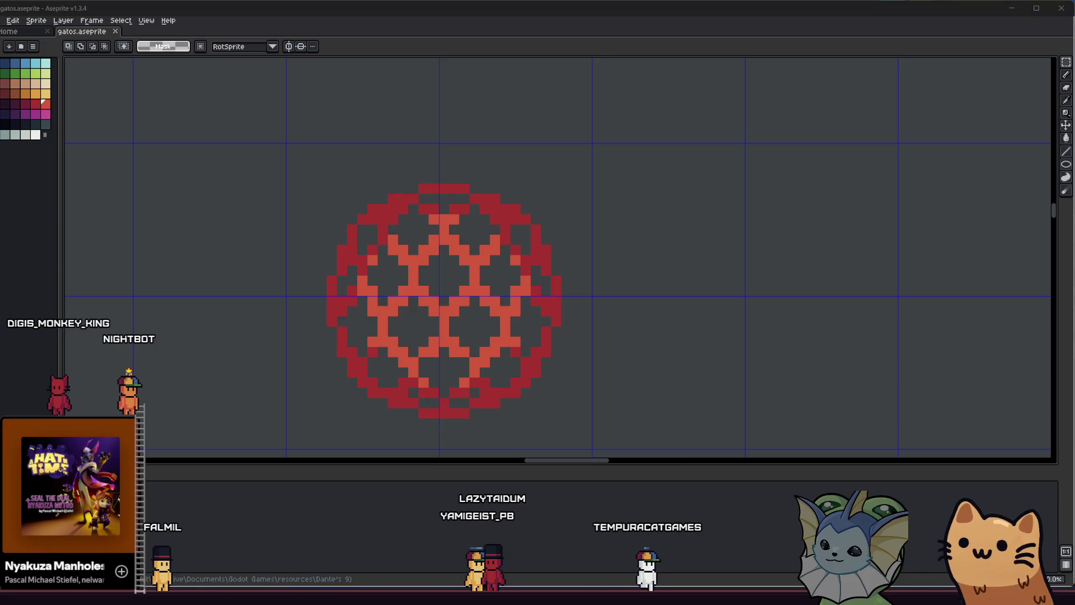
pyautogui.hotkey('alt', 'Tab')
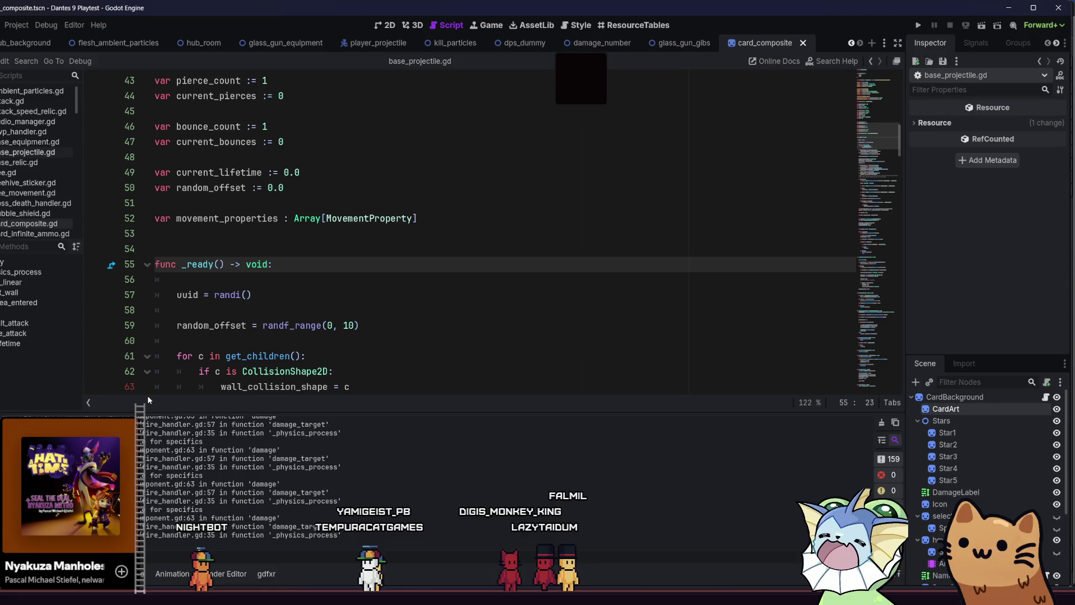
# Place the caret inside the _ready function of base_projectile.gd
pyautogui.click(292, 325)
pyautogui.click(302, 295)
pyautogui.click(316, 279)
pyautogui.click(319, 266)
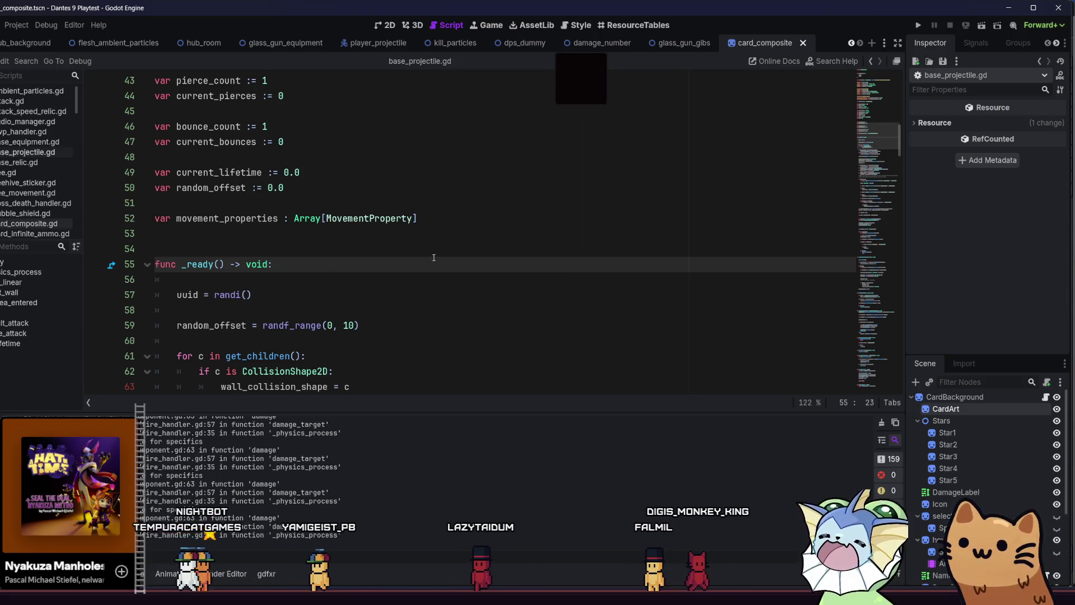
pyautogui.click(542, 246)
pyautogui.click(496, 309)
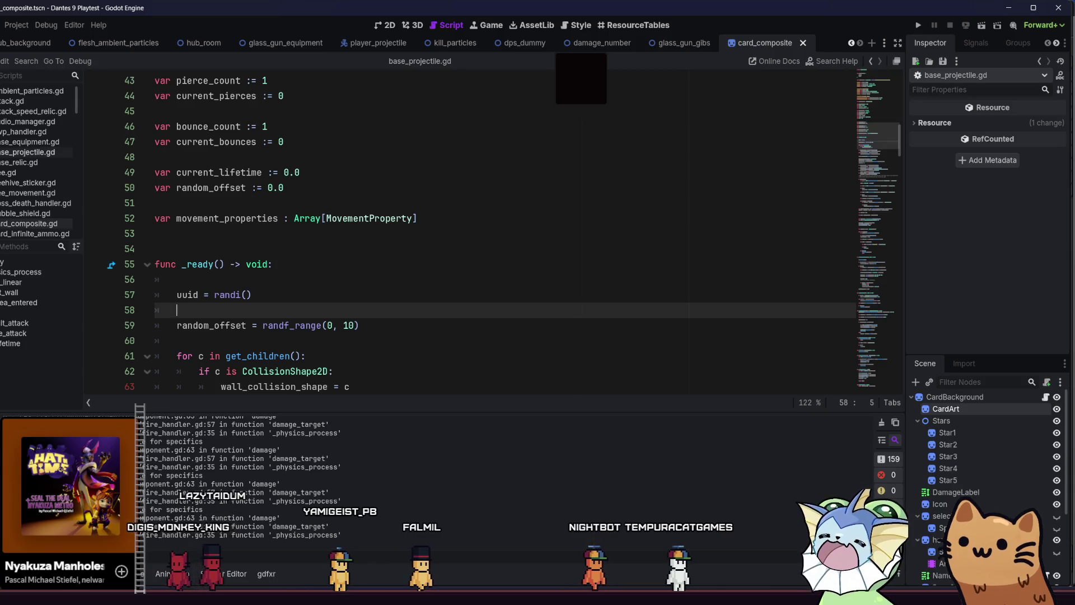
pyautogui.moveTo(204, 599)
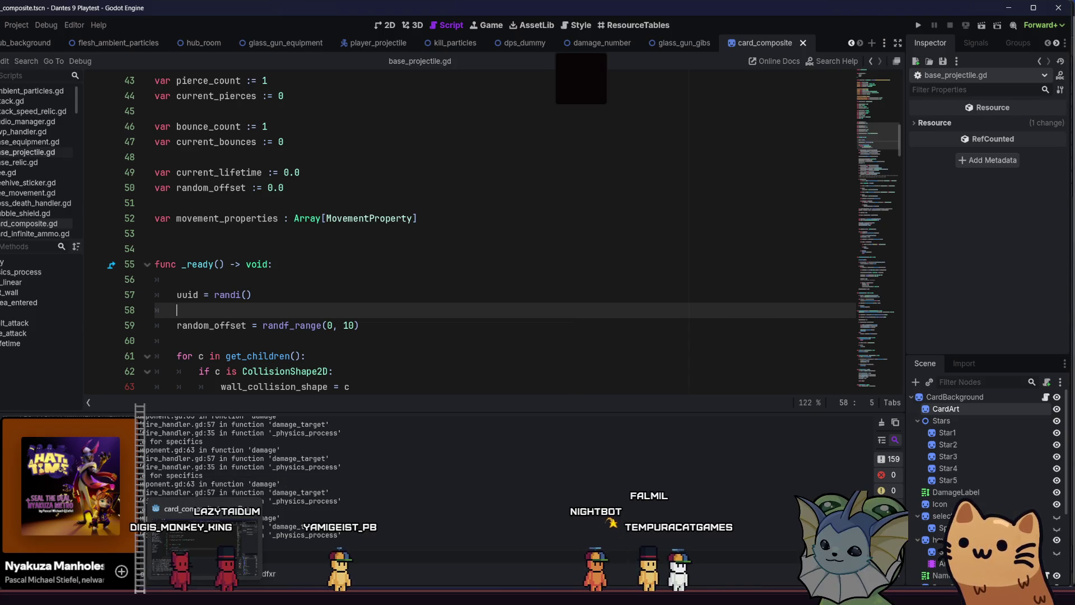
pyautogui.click(425, 289)
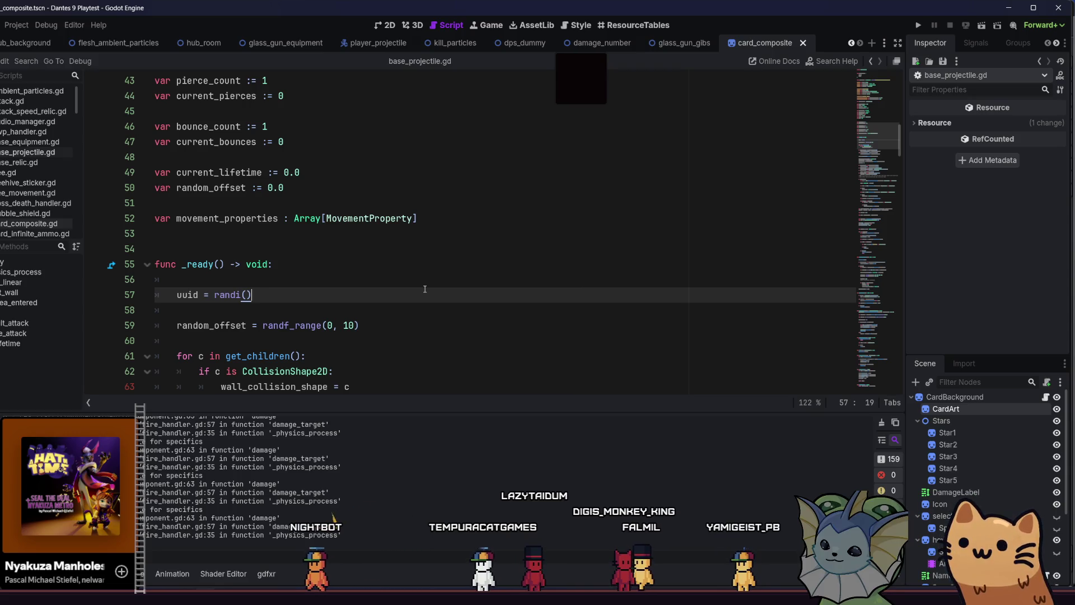
pyautogui.press('Up')
pyautogui.press('Up')
pyautogui.press('Down')
pyautogui.press('Down')
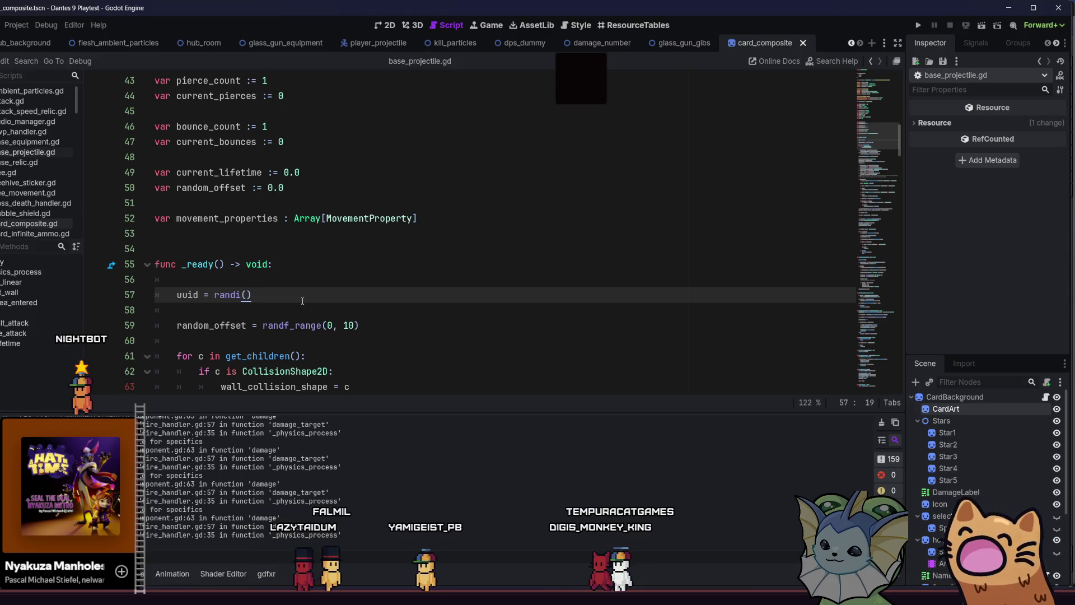
pyautogui.click(382, 308)
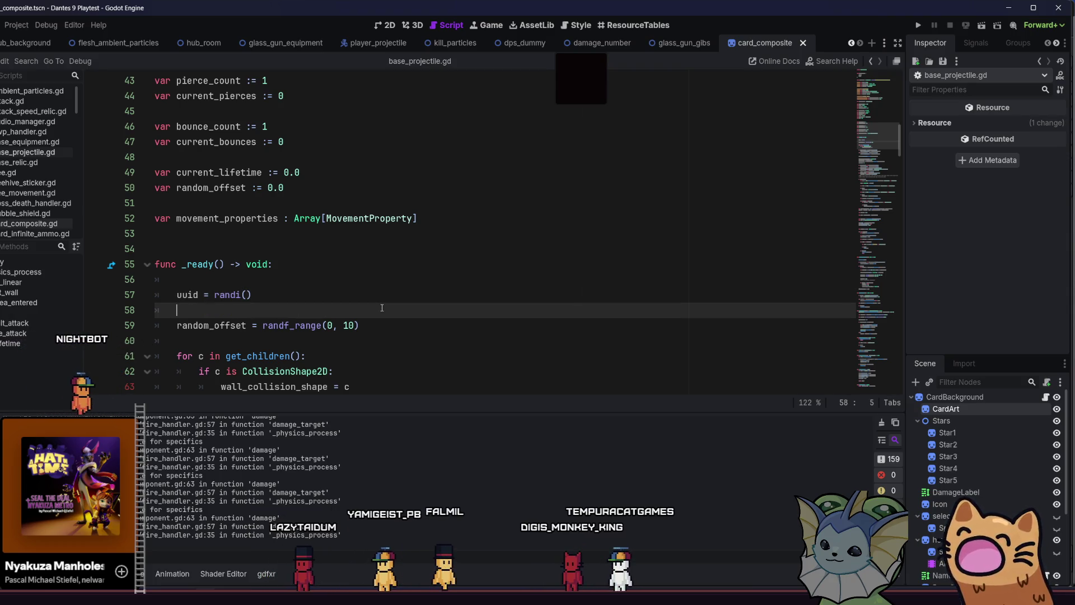
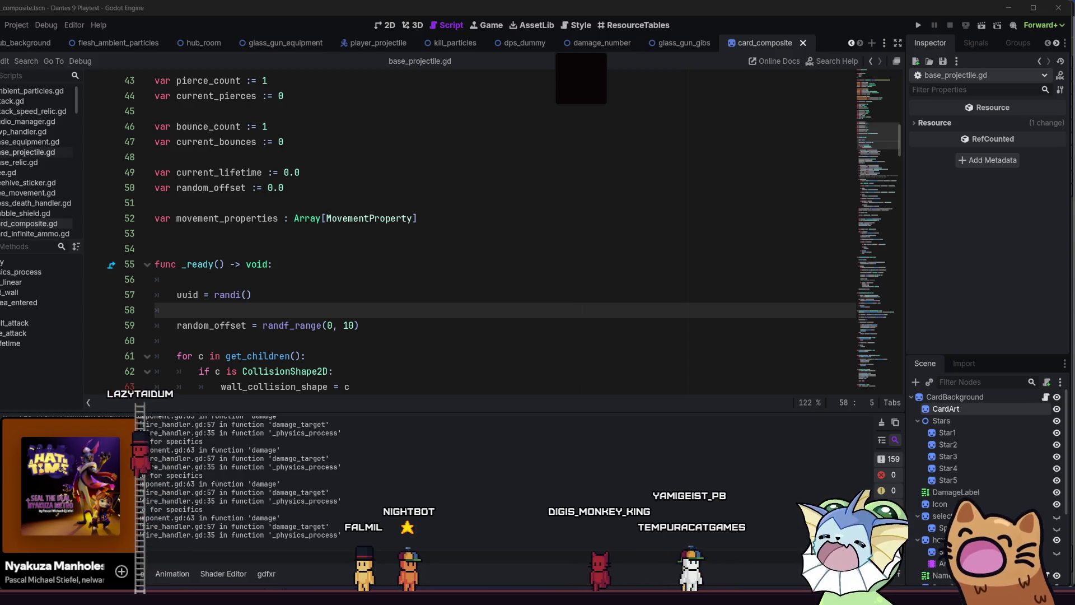
# From line 59 of base_projectile.gd, search the project's resources for 'shield'
pyautogui.click(180, 279)
pyautogui.click(314, 324)
pyautogui.click(380, 315)
pyautogui.click(391, 326)
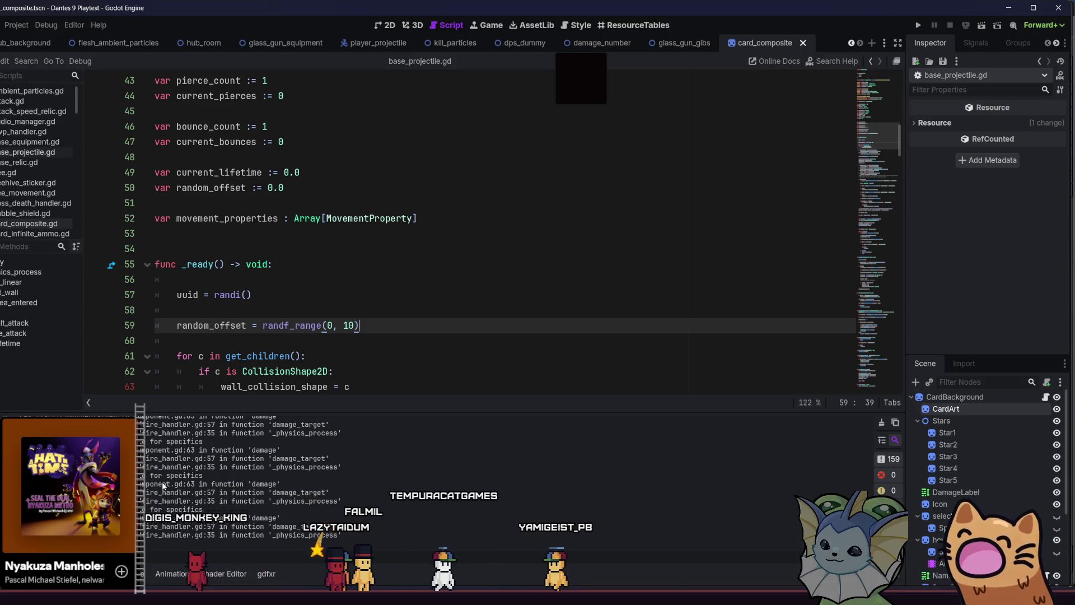
pyautogui.hotkey('shift', 'alt', 'o')
pyautogui.write('shield')
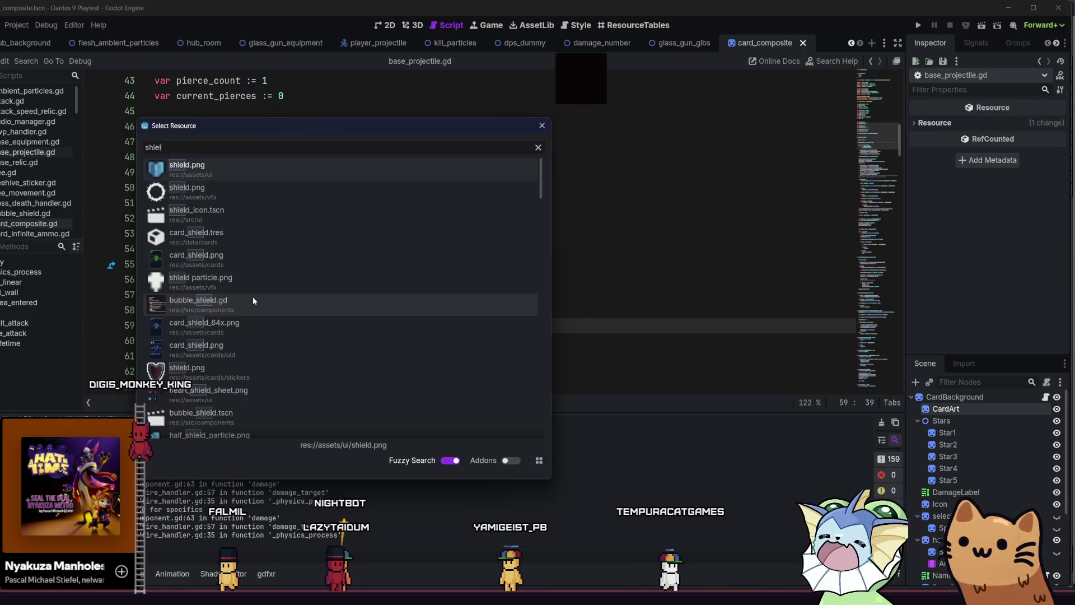
# Search for 'equipment_shiel' and open the equipment_shield_sticker.tres resource
pyautogui.hotkey('ctrl', 'a')
pyautogui.write('eq')
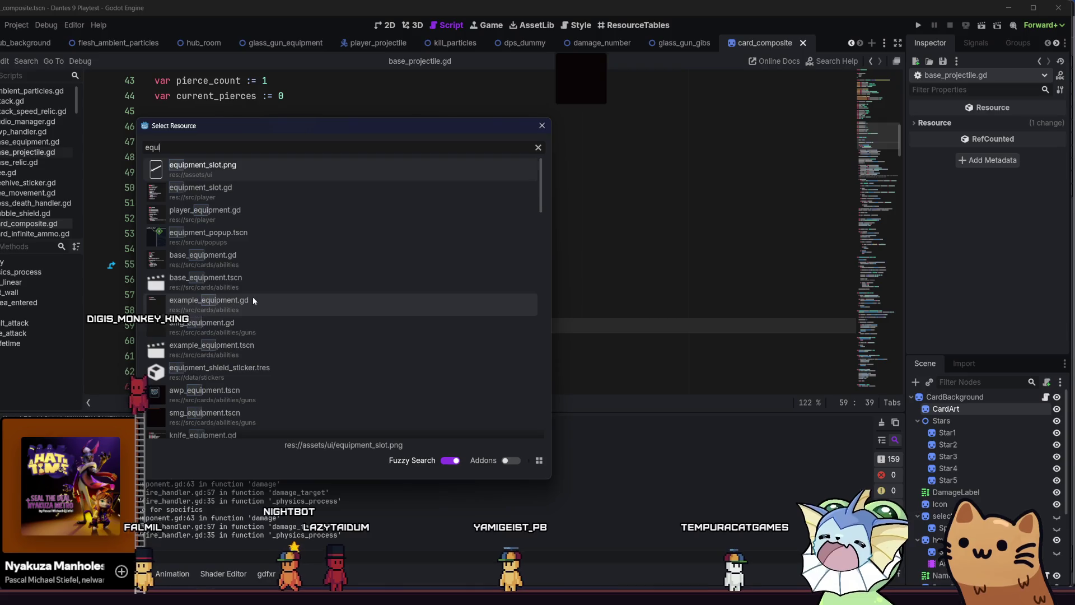
pyautogui.write('uipment')
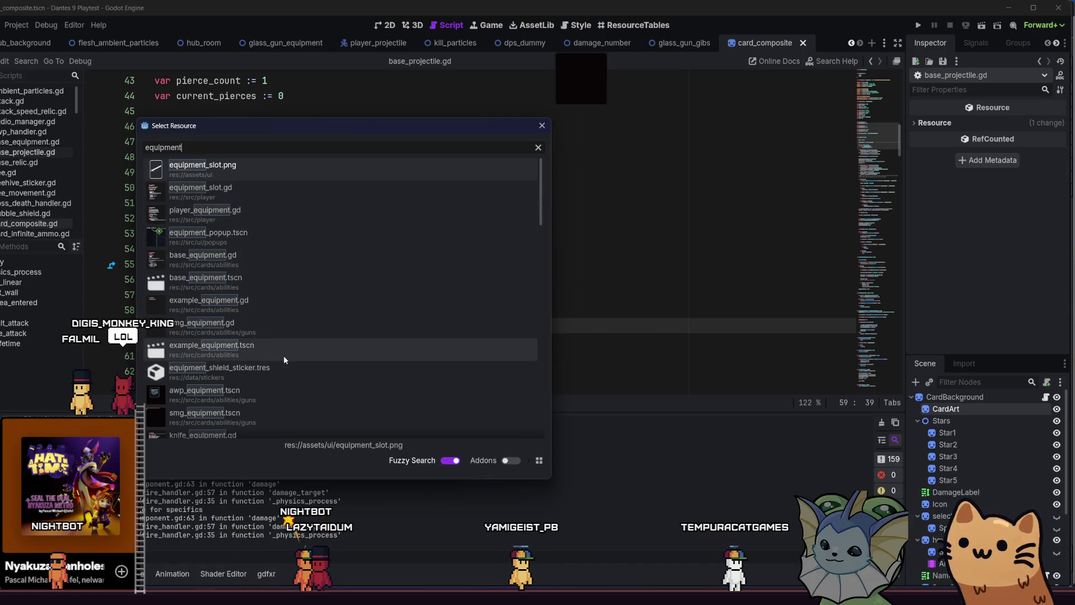
pyautogui.write('_shiel')
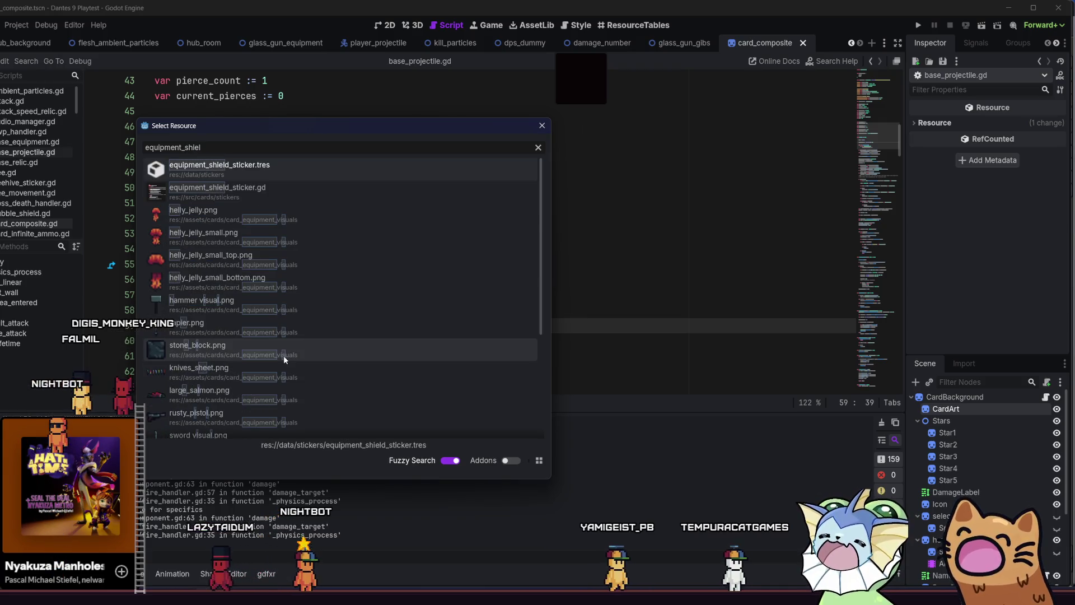
pyautogui.doubleClick(201, 166)
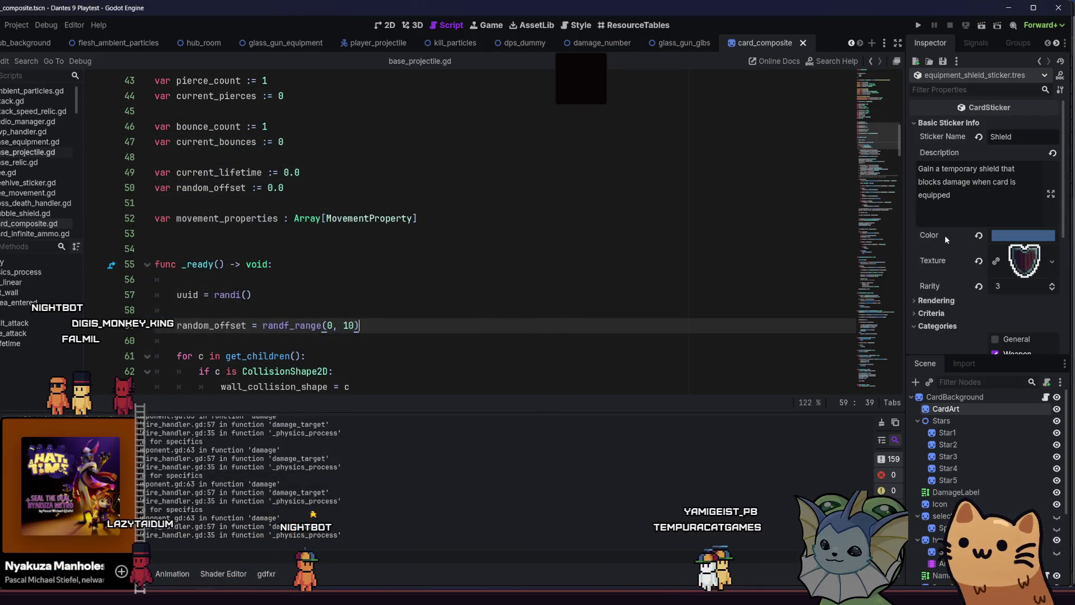
# Open the sticker's equipment_shield_sticker.gd script from the Inspector
pyautogui.scroll(-3, 946, 235)
pyautogui.scroll(3, 946, 235)
pyautogui.scroll(-3, 948, 241)
pyautogui.scroll(-2, 948, 251)
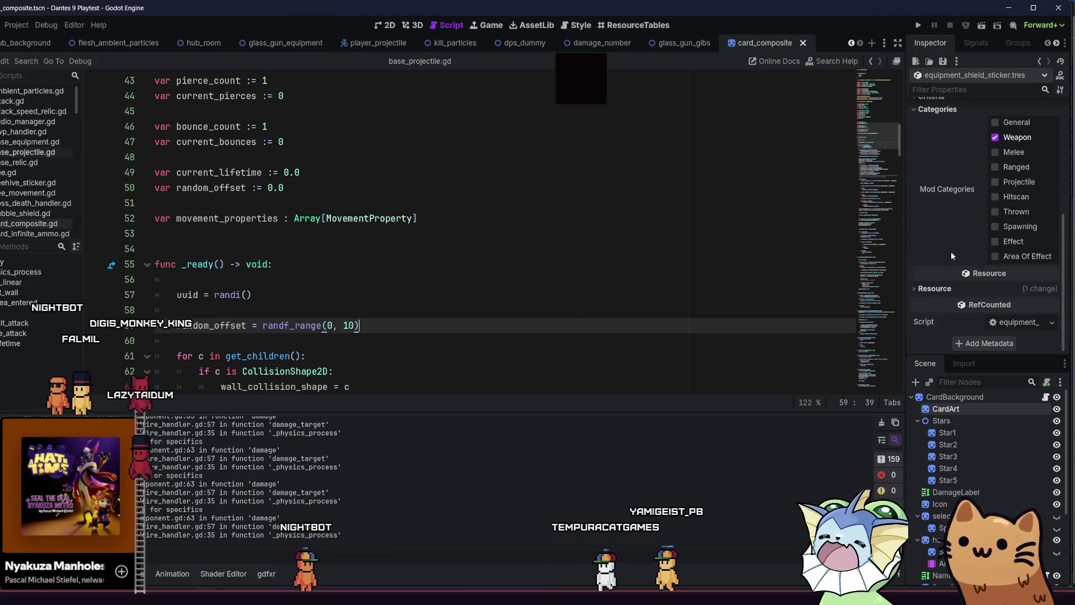
pyautogui.click(1016, 323)
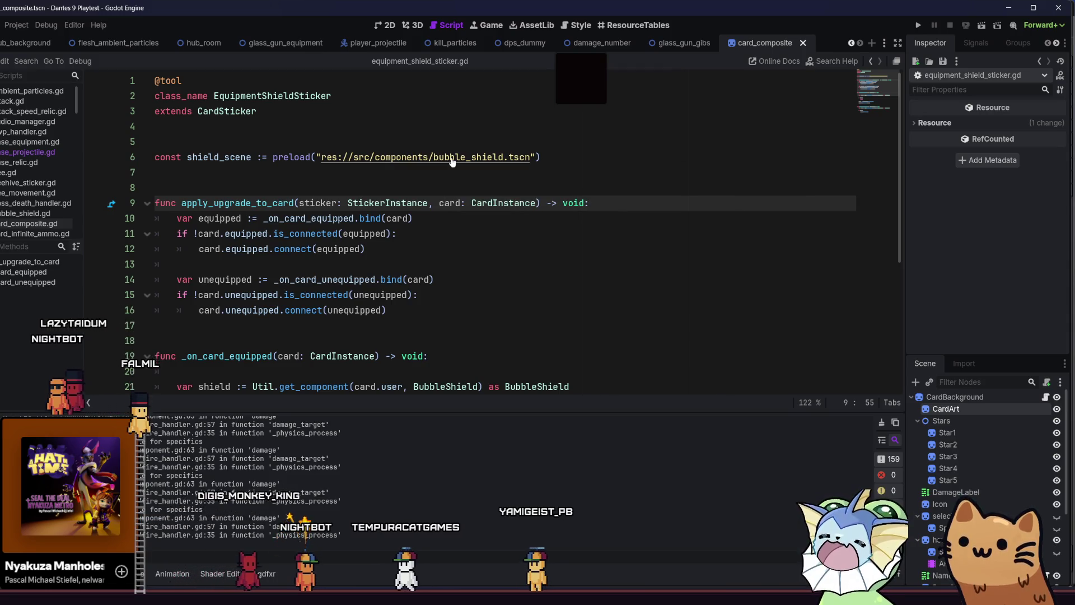
# Open the bubble_shield.tscn scene and select its BubbleShield root node
pyautogui.hotkey('alt', 'shift', 'o')
pyautogui.write('bubble')
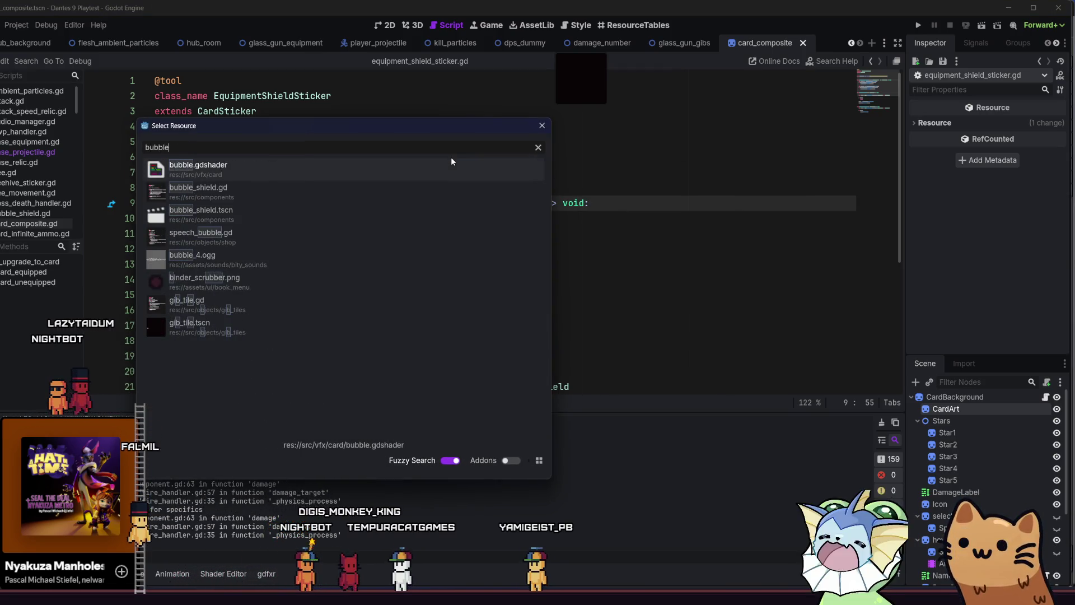
pyautogui.click(336, 213)
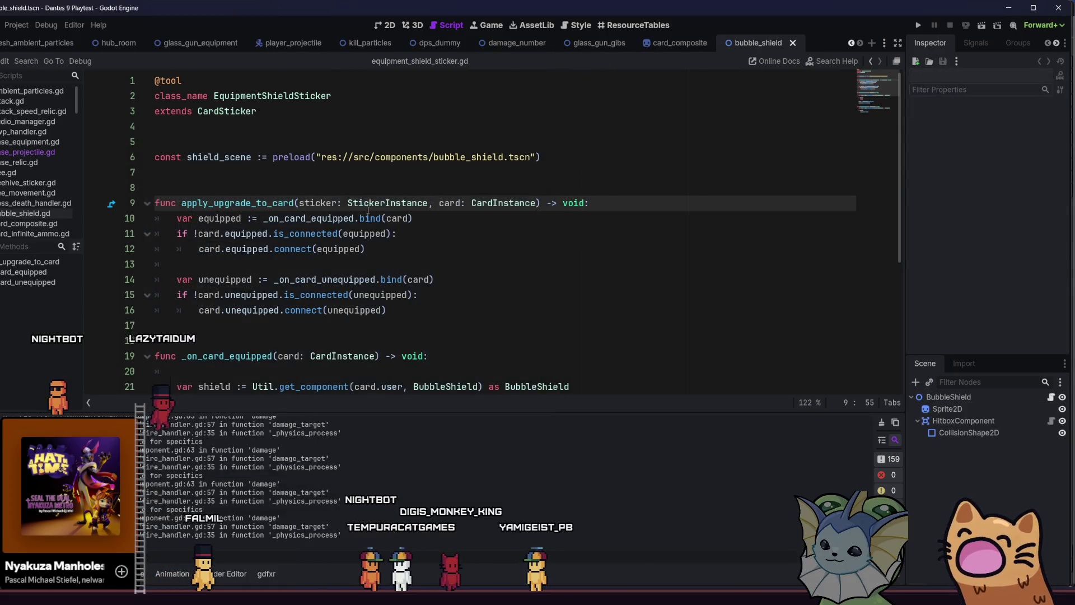
pyautogui.scroll(-4, 410, 222)
pyautogui.scroll(5, 410, 223)
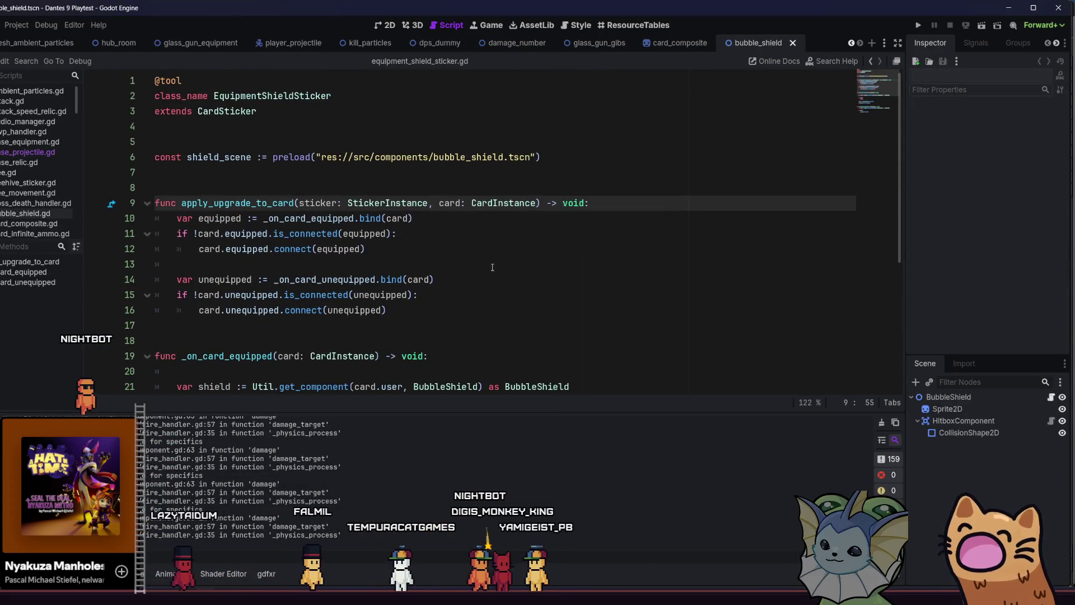
pyautogui.click(954, 398)
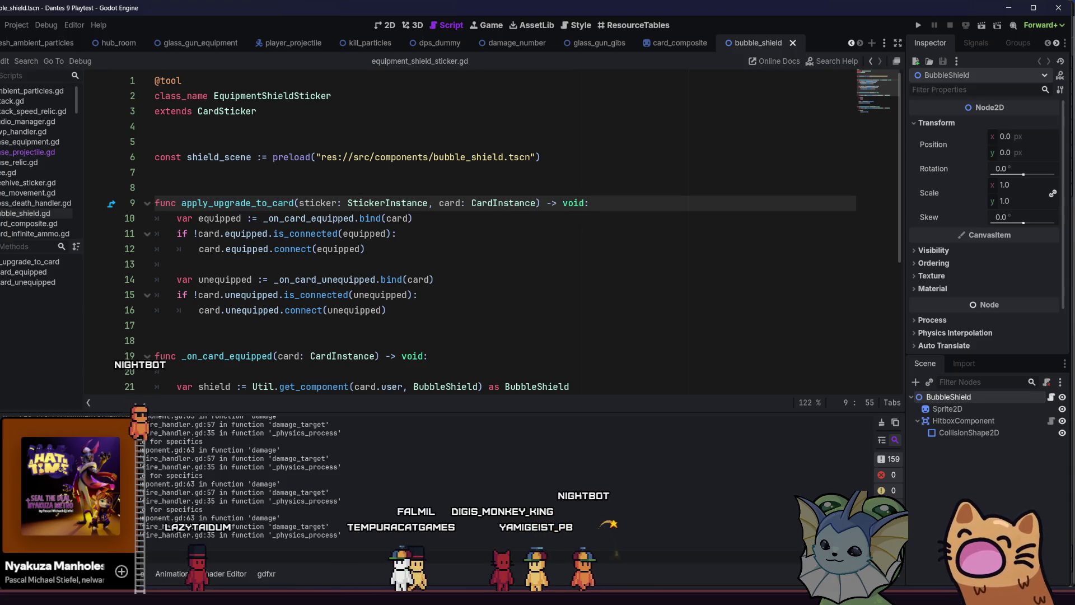
# Show the vfx folder in the FileSystem dock and bring up File Explorer
pyautogui.hotkey('alt', 'f')
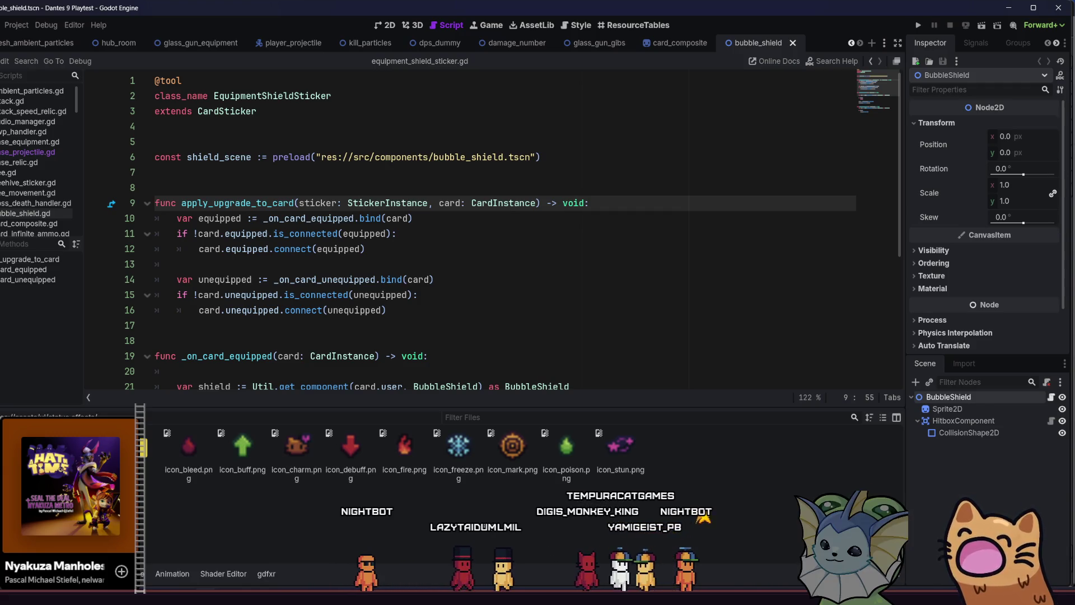
pyautogui.click(70, 481)
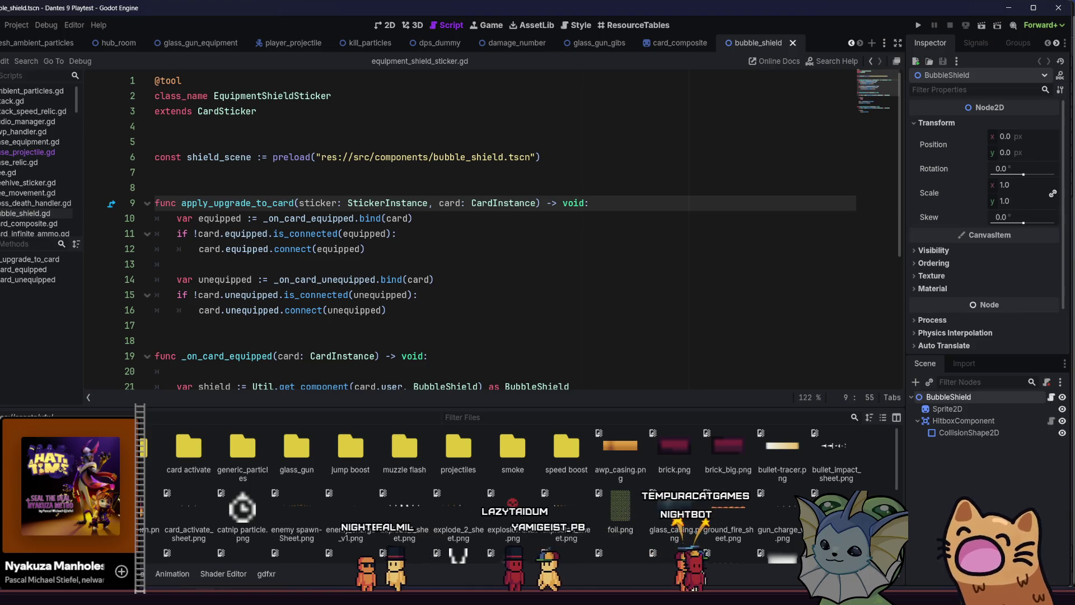
pyautogui.press('super+e')
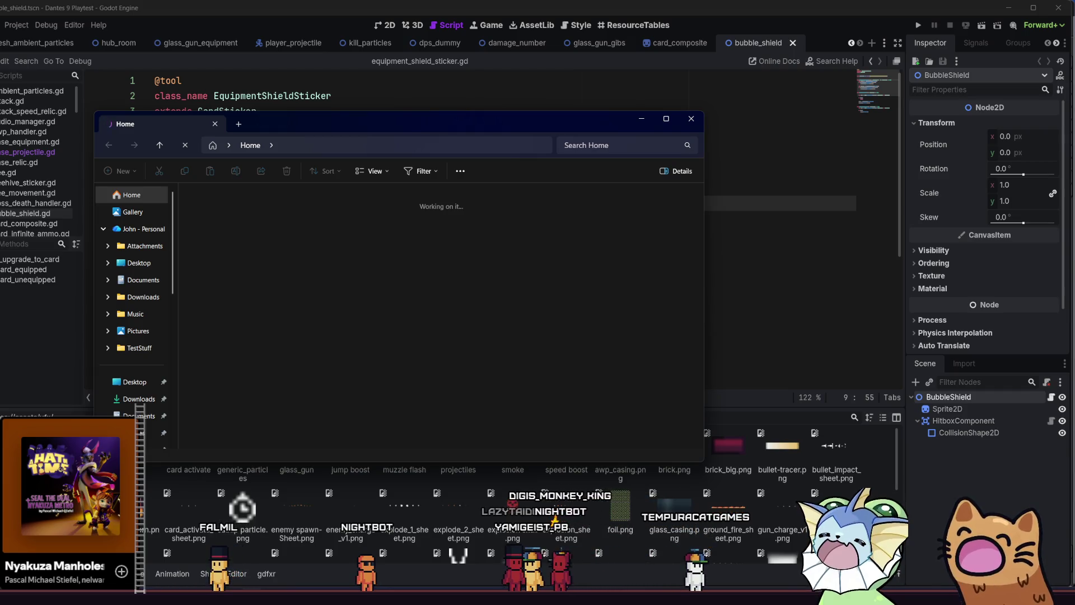
# Drag the recent equipment_shield.png from Explorer into Godot's vfx folder
pyautogui.moveTo(276, 602)
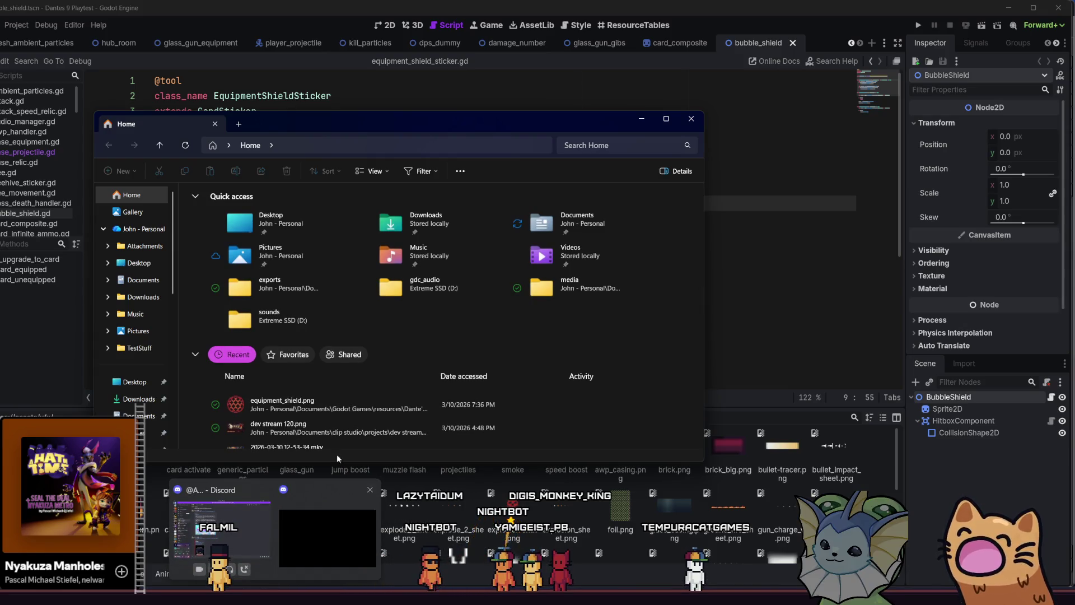
pyautogui.click(331, 410)
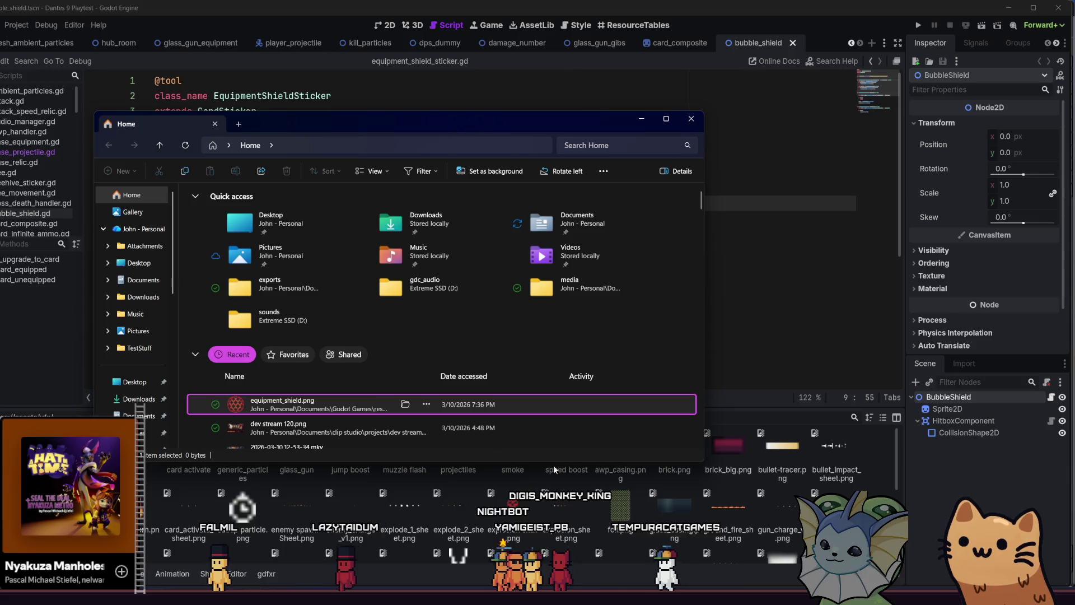
pyautogui.moveTo(488, 535); pyautogui.dragTo(488, 532)
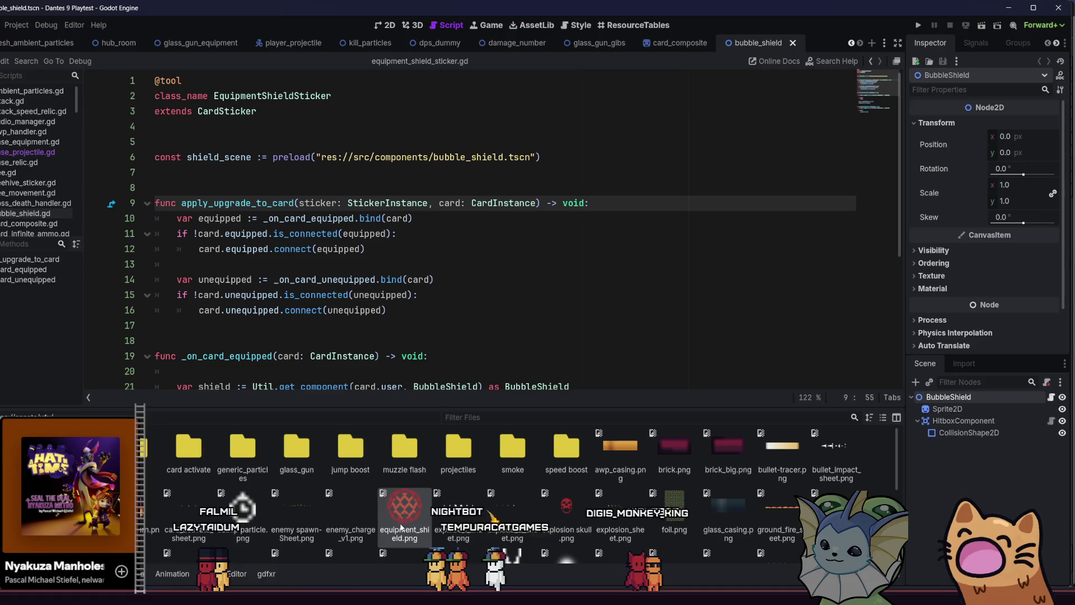
pyautogui.moveTo(417, 526)
pyautogui.mouseDown()
pyautogui.moveTo(395, 494)
pyautogui.moveTo(672, 476)
pyautogui.moveTo(952, 432)
pyautogui.moveTo(948, 409)
pyautogui.mouseUp()
# In the 2D view, set equipment_shield.png as the bubble shield Sprite2D's texture
pyautogui.click(387, 26)
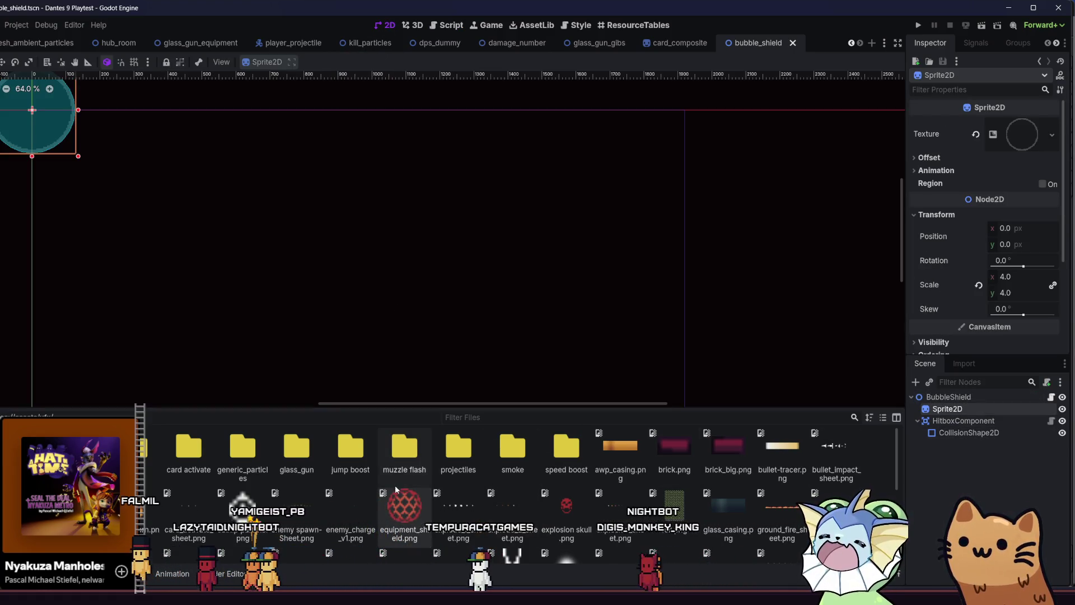
pyautogui.moveTo(395, 489)
pyautogui.mouseDown()
pyautogui.moveTo(815, 343)
pyautogui.moveTo(997, 137)
pyautogui.mouseUp()
pyautogui.click(456, 218)
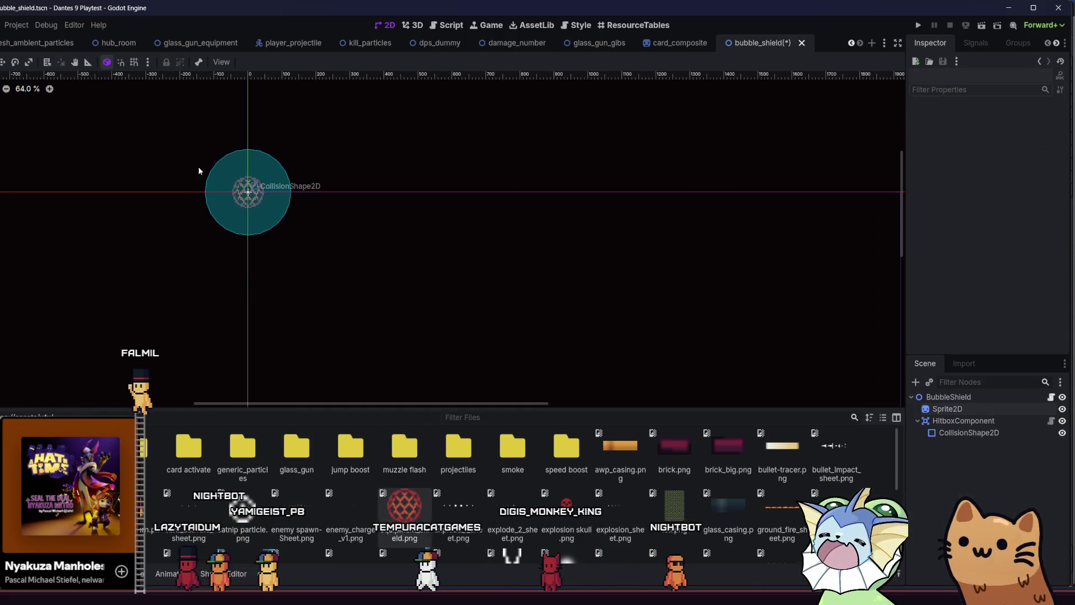
pyautogui.scroll(3, 225, 178)
pyautogui.click(933, 409)
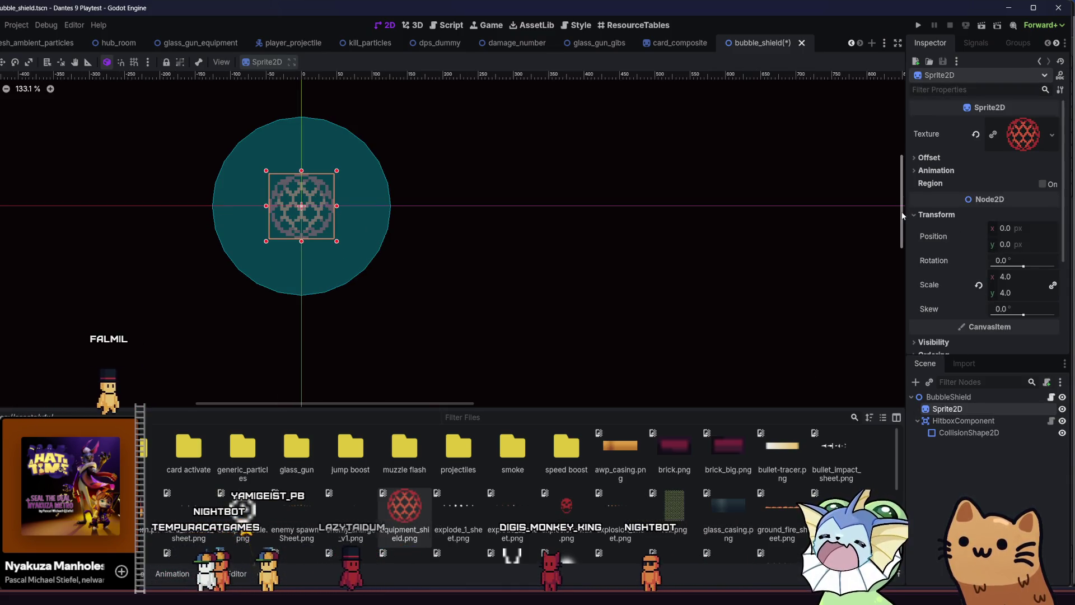
# Shrink the HitboxComponent's collision circle to the sprite's size and save the scene
pyautogui.click(961, 422)
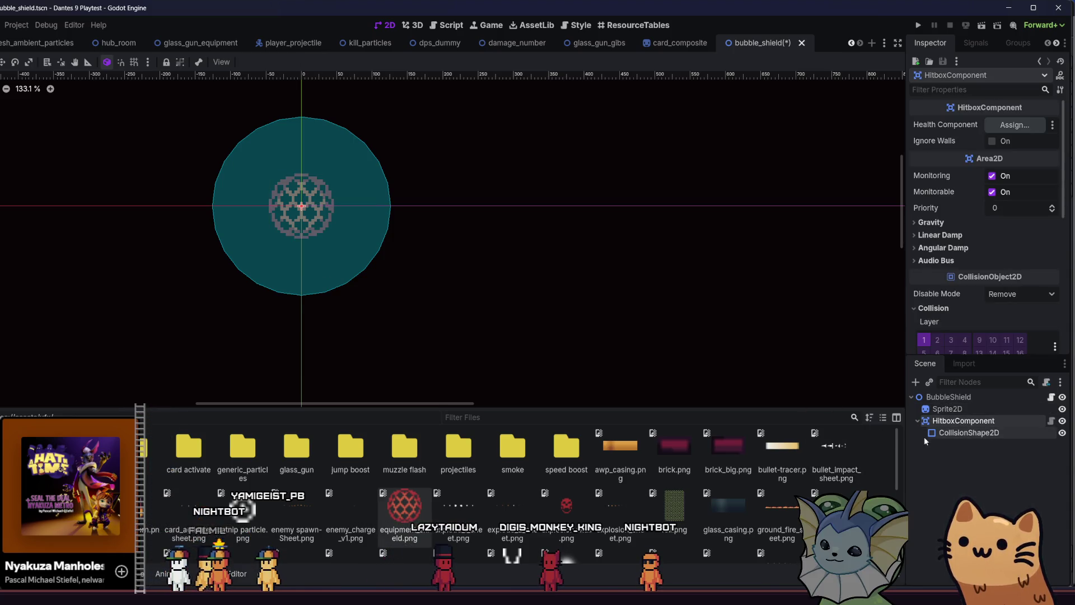
pyautogui.click(946, 433)
pyautogui.moveTo(395, 208); pyautogui.dragTo(336, 209)
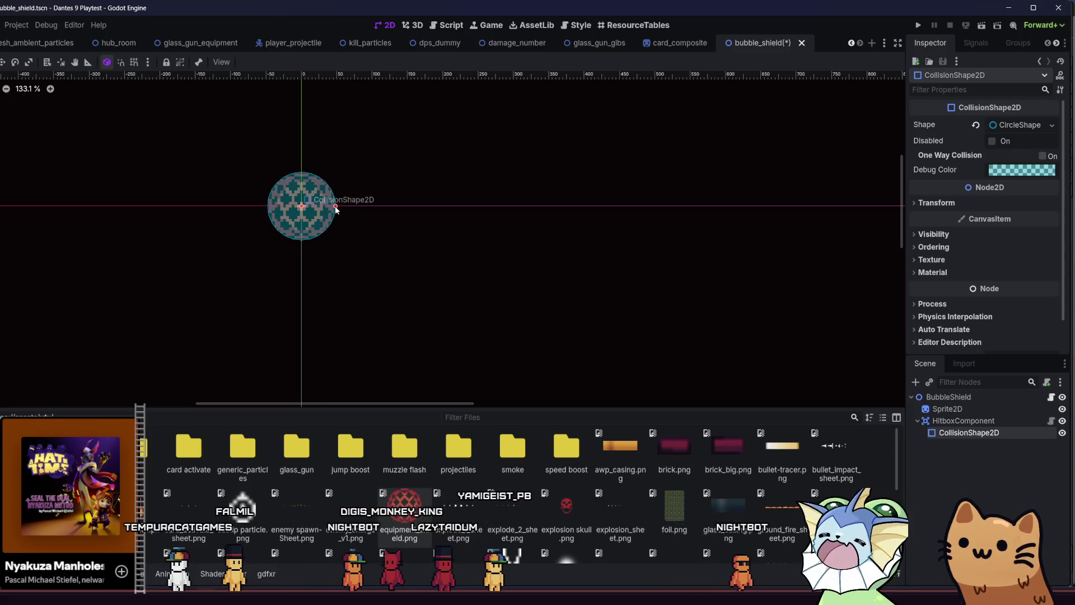
pyautogui.hotkey('ctrl', 's')
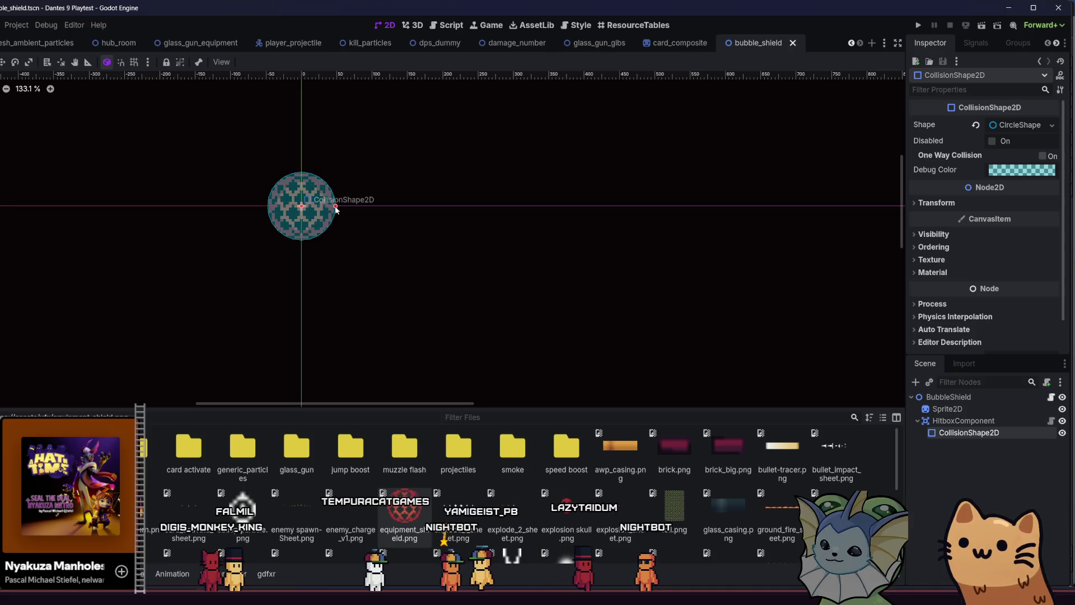
pyautogui.click(964, 409)
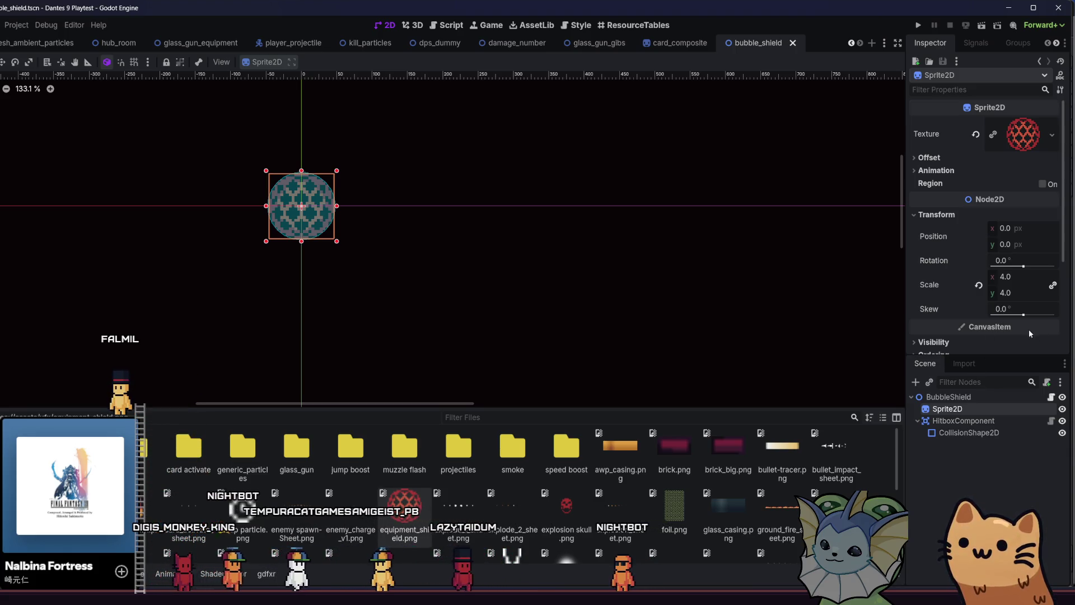
# Give the shield sprite a new CanvasItemMaterial with Add blend mode and save
pyautogui.scroll(-3, 958, 270)
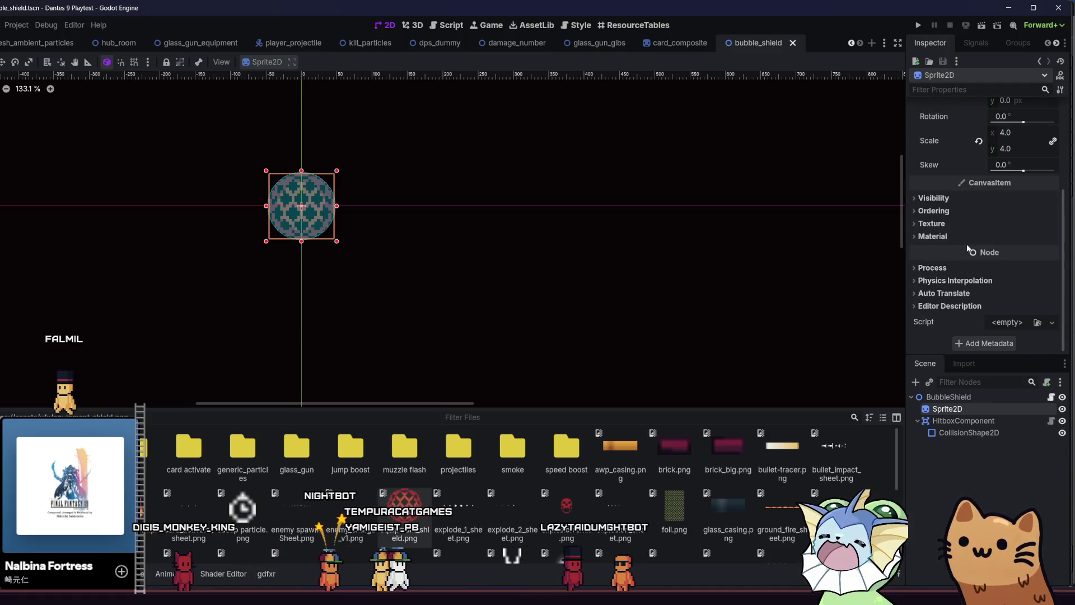
pyautogui.click(964, 240)
pyautogui.click(1008, 277)
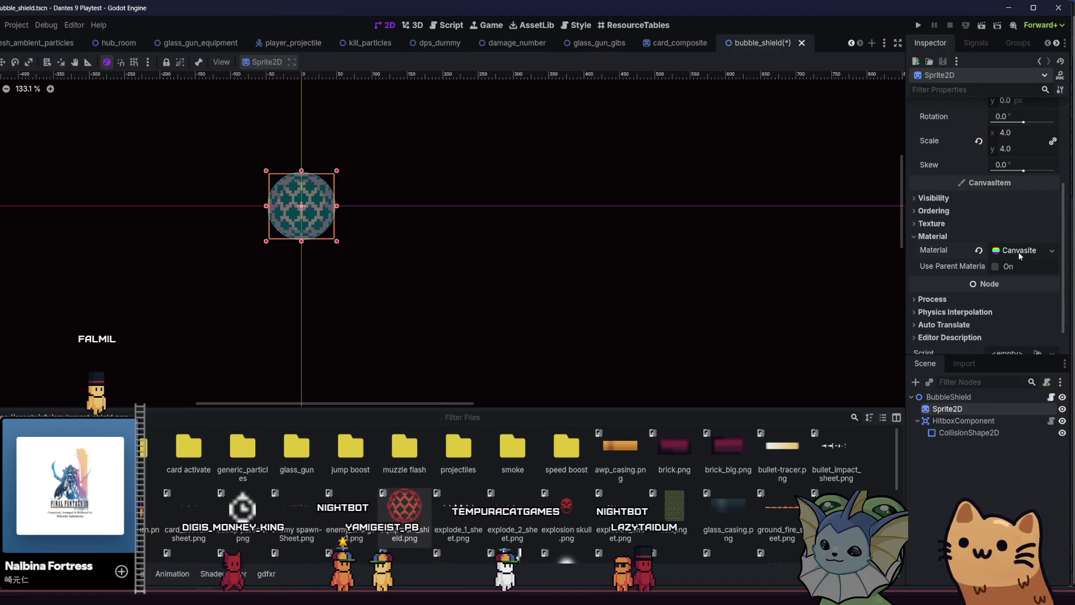
pyautogui.scroll(-3, 986, 296)
pyautogui.click(1011, 222)
pyautogui.click(1012, 254)
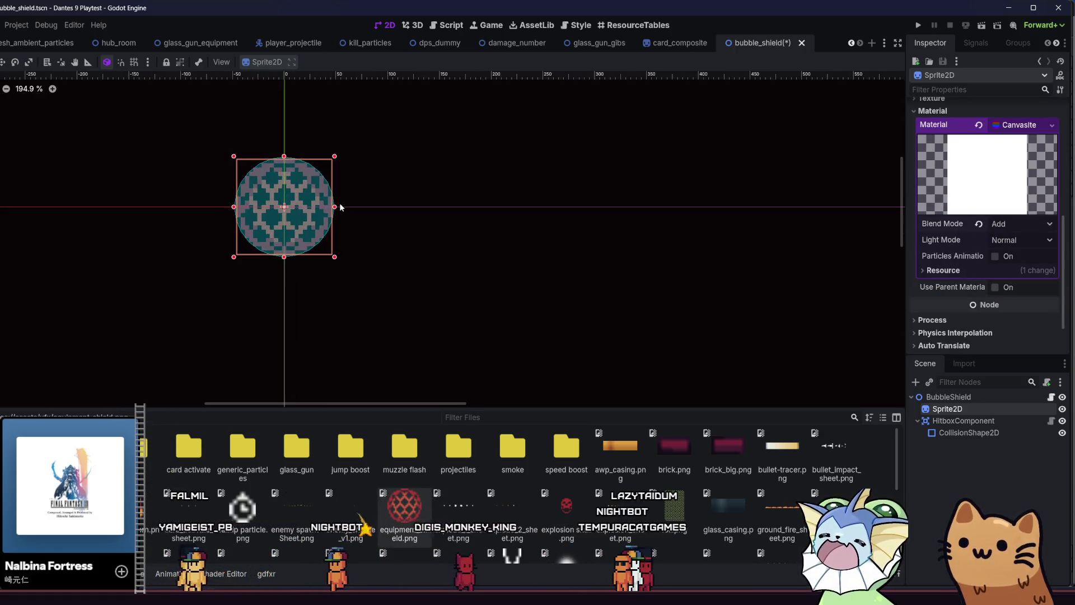
pyautogui.scroll(5, 496, 217)
pyautogui.hotkey('ctrl', 's')
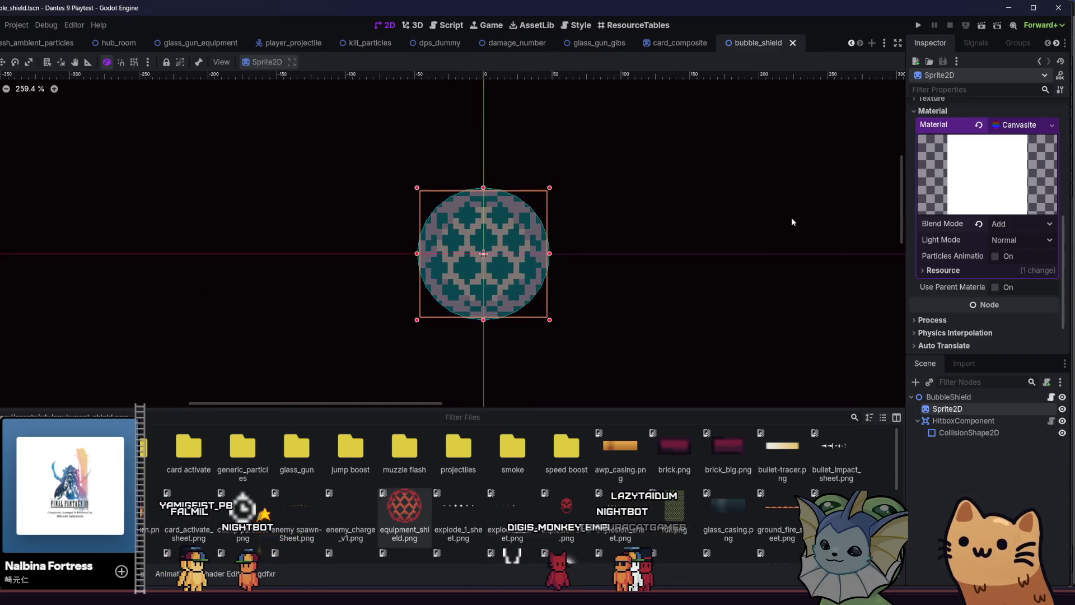
# Center the shield sprite in the canvas and run the project
pyautogui.scroll(3, 734, 228)
pyautogui.scroll(-2, 653, 240)
pyautogui.moveTo(732, 261); pyautogui.dragTo(775, 249)
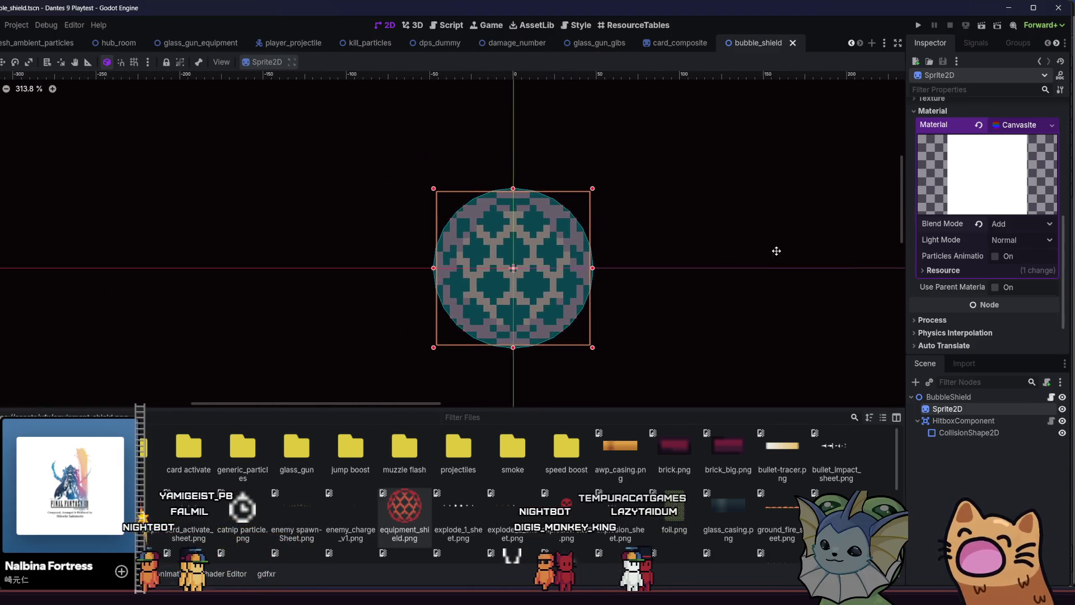
pyautogui.scroll(1, 574, 259)
pyautogui.moveTo(666, 272); pyautogui.dragTo(676, 241)
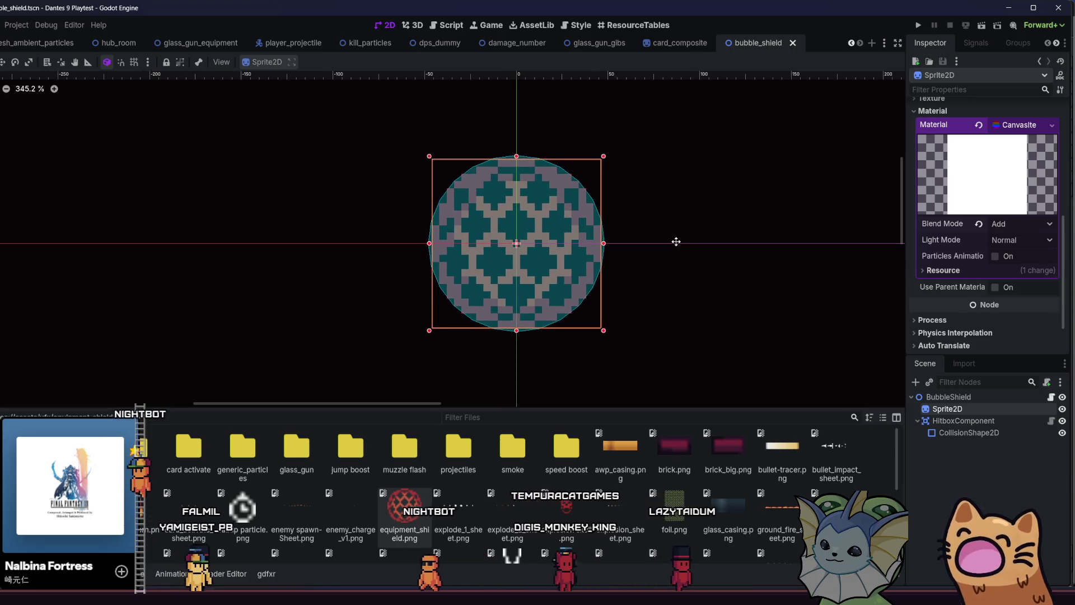
pyautogui.click(918, 25)
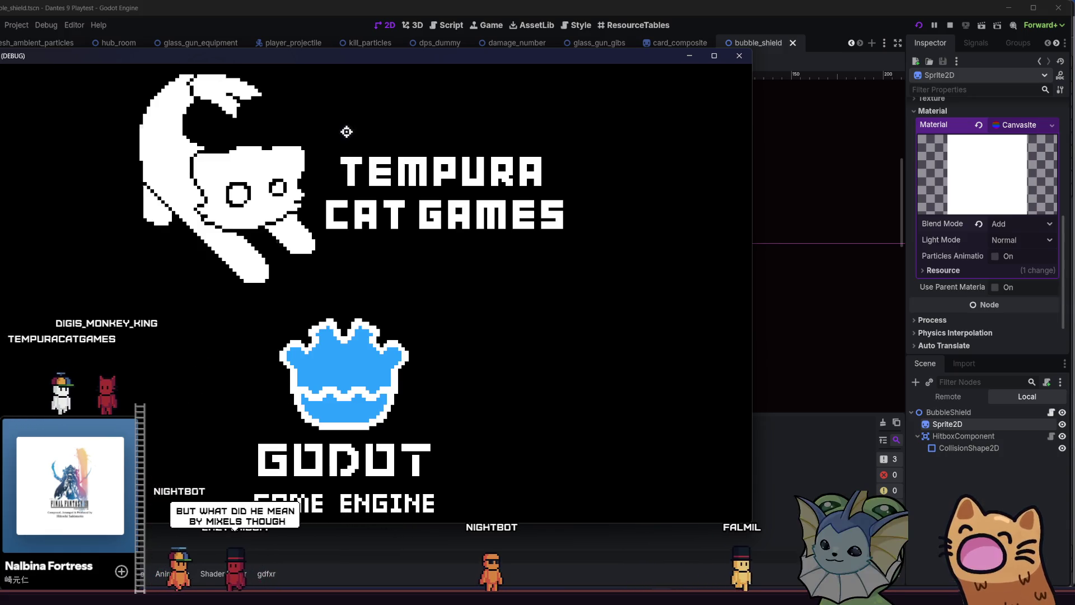
# Maximize the game window, get past the splash screen, and open the debug menu
pyautogui.doubleClick(221, 56)
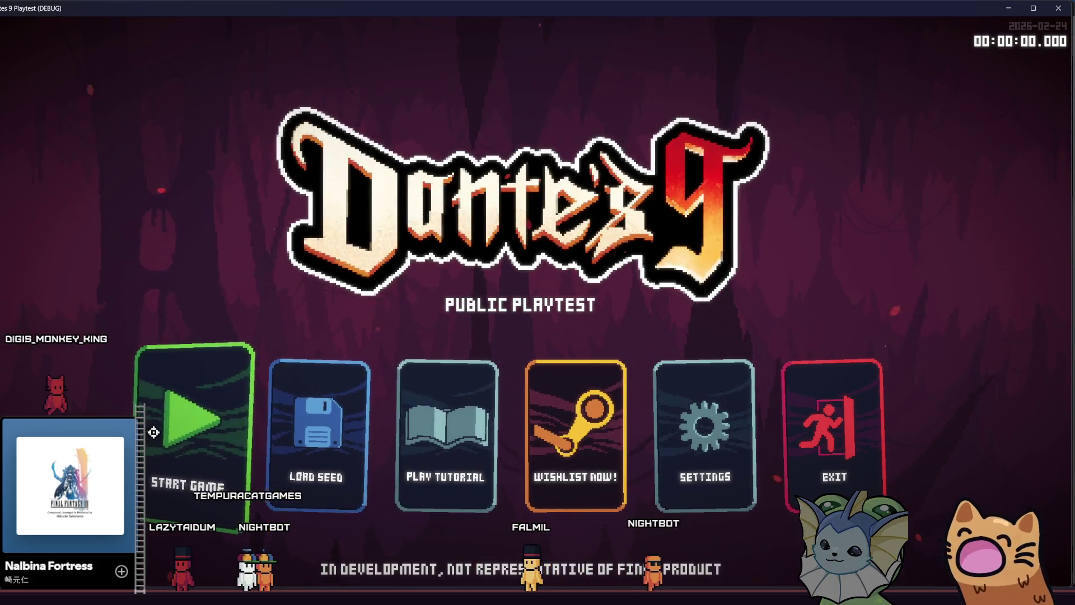
pyautogui.click(154, 434)
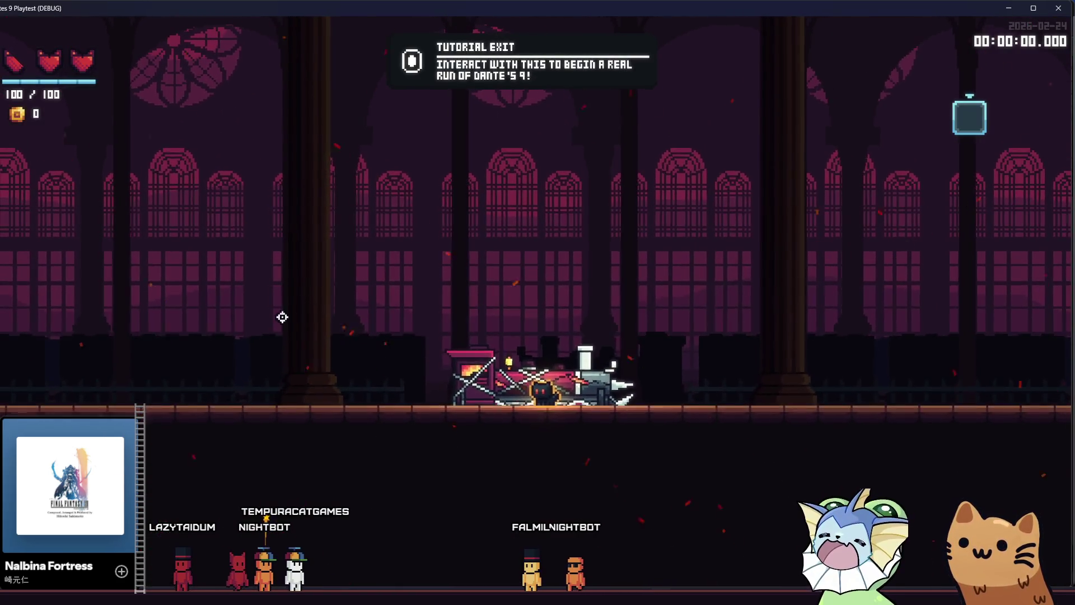
pyautogui.press('`')
pyautogui.click(91, 147)
pyautogui.click(286, 106)
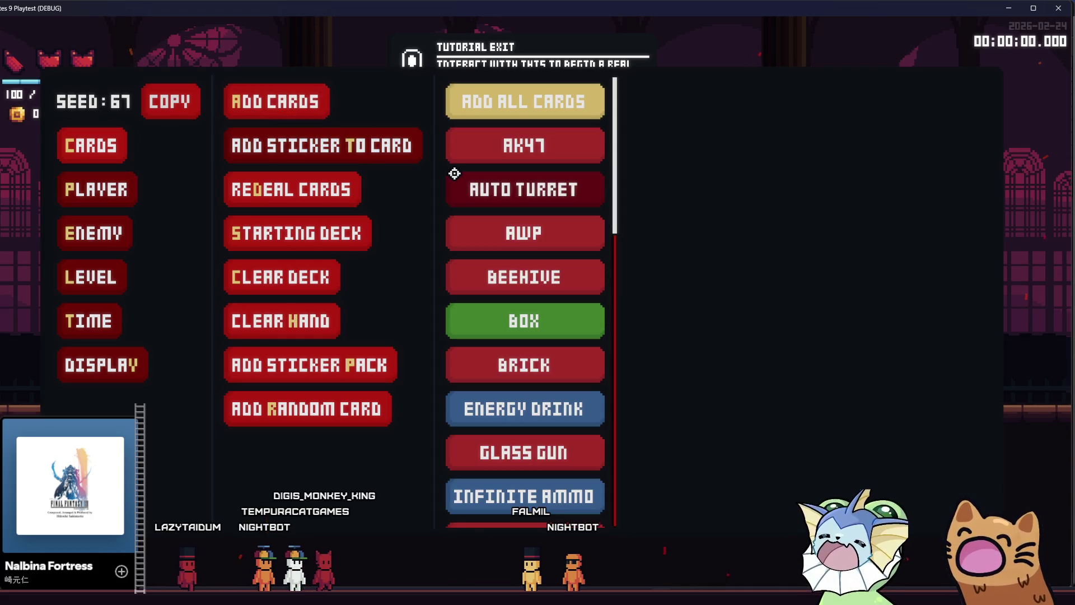
pyautogui.scroll(-5, 507, 210)
pyautogui.scroll(-5, 510, 213)
pyautogui.press('`')
pyautogui.press('`')
pyautogui.click(89, 146)
pyautogui.click(89, 146)
pyautogui.press('`')
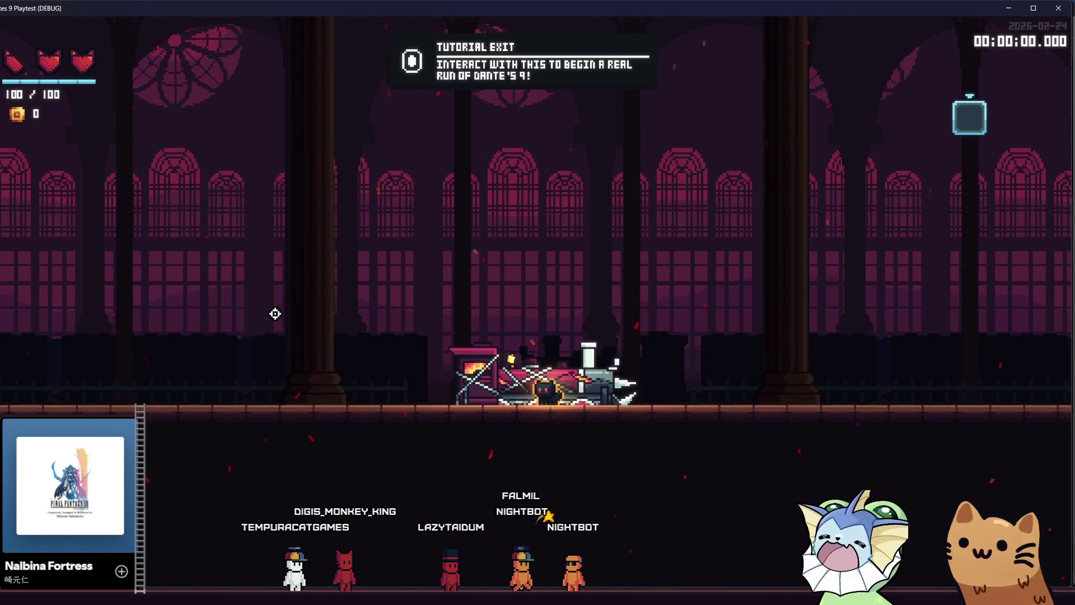
pyautogui.press('`')
# Add an Infinite Ammo card and two Glass Gun cards to the hand
pyautogui.click(89, 128)
pyautogui.click(276, 101)
pyautogui.scroll(-3, 516, 187)
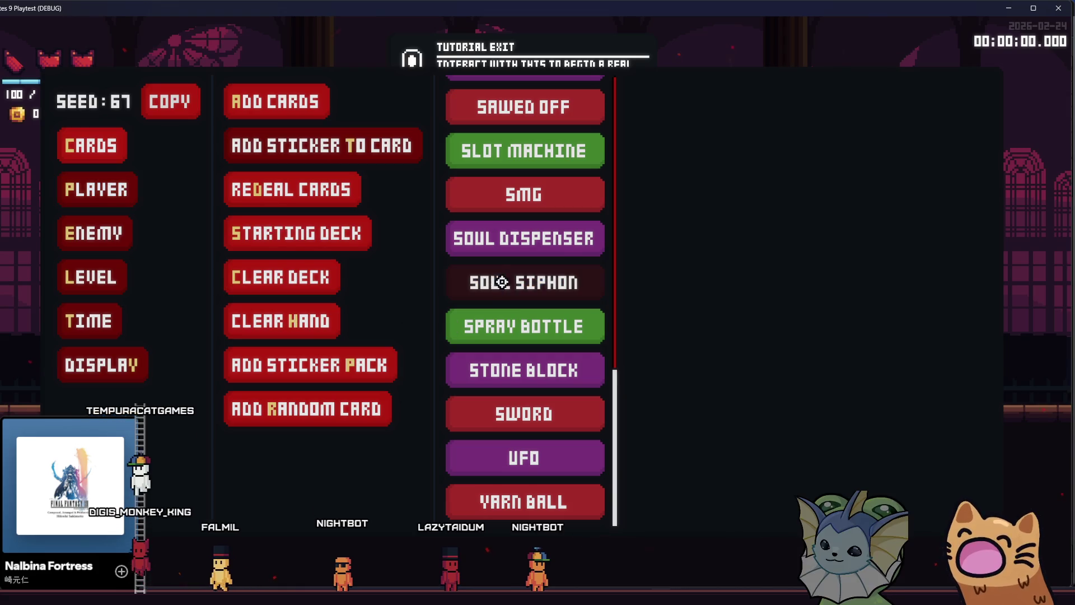
pyautogui.scroll(3, 498, 204)
pyautogui.scroll(3, 498, 203)
pyautogui.scroll(-4, 501, 235)
pyautogui.scroll(2, 507, 252)
pyautogui.scroll(1, 521, 252)
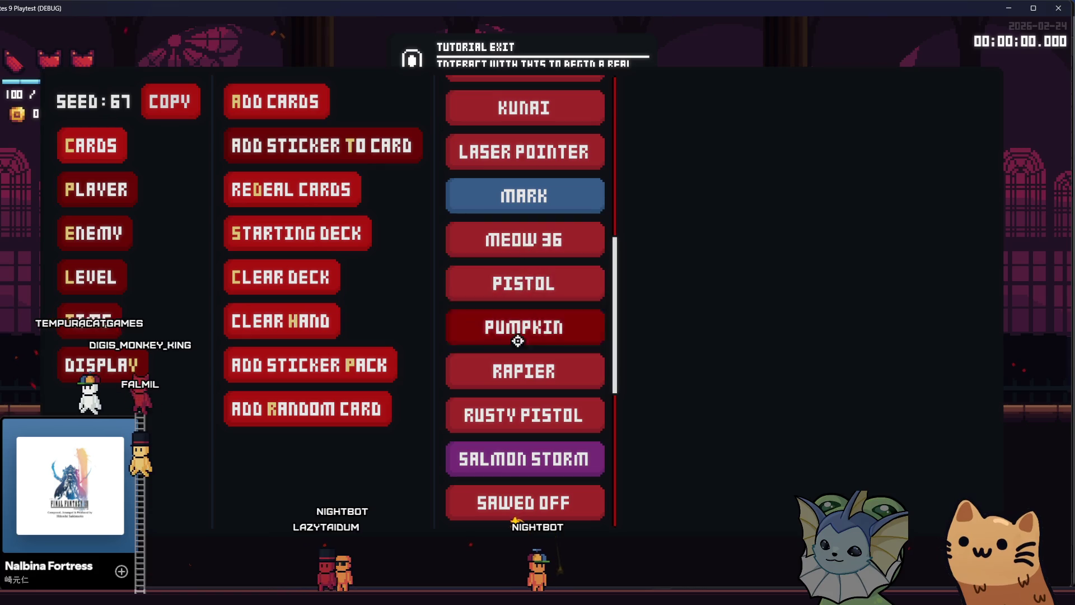
pyautogui.scroll(3, 521, 318)
pyautogui.click(553, 176)
pyautogui.click(552, 148)
pyautogui.click(552, 149)
pyautogui.click(552, 149)
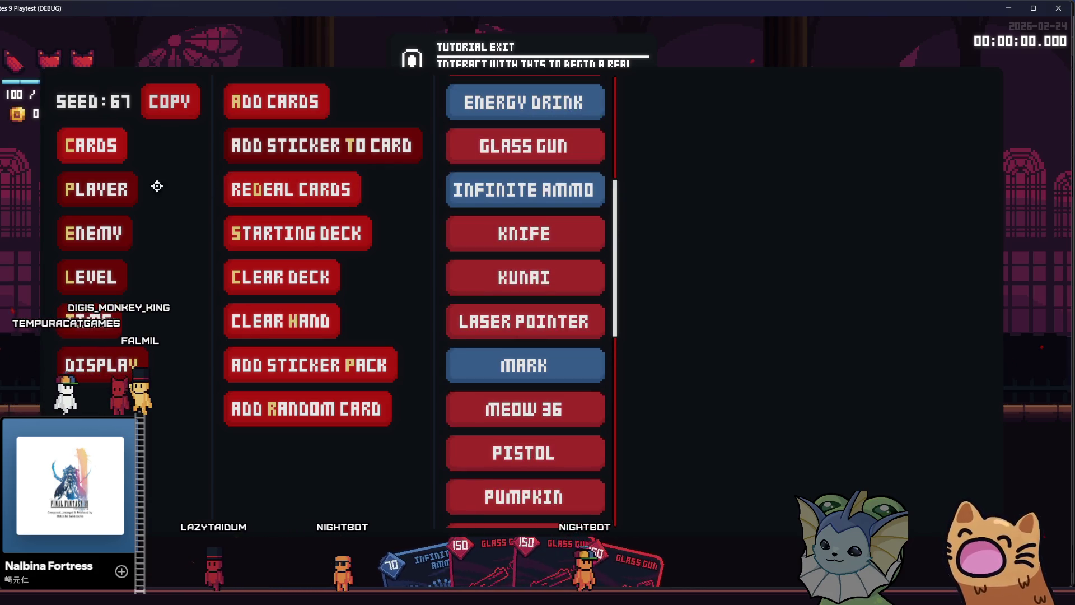
# Apply the Shield sticker from the debug sticker list
pyautogui.click(129, 190)
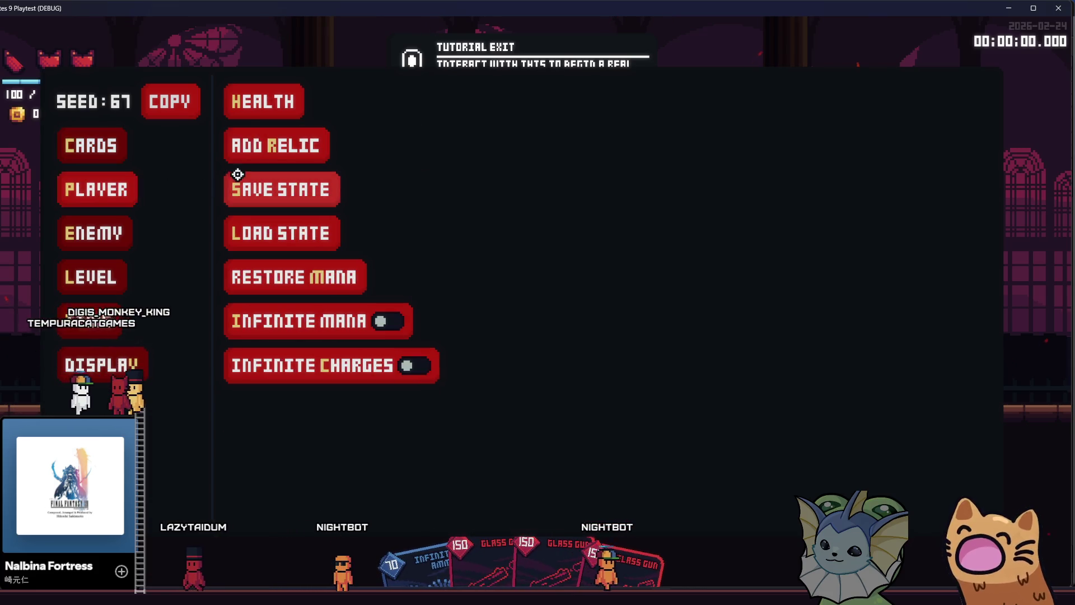
pyautogui.click(86, 143)
pyautogui.click(276, 187)
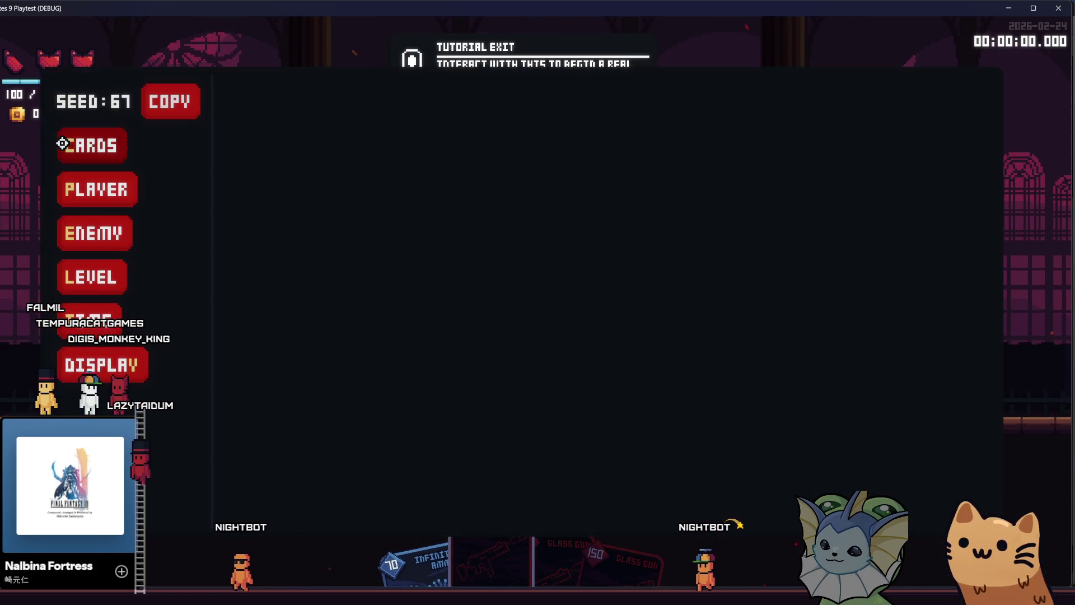
pyautogui.click(62, 144)
pyautogui.click(329, 144)
pyautogui.scroll(-3, 556, 207)
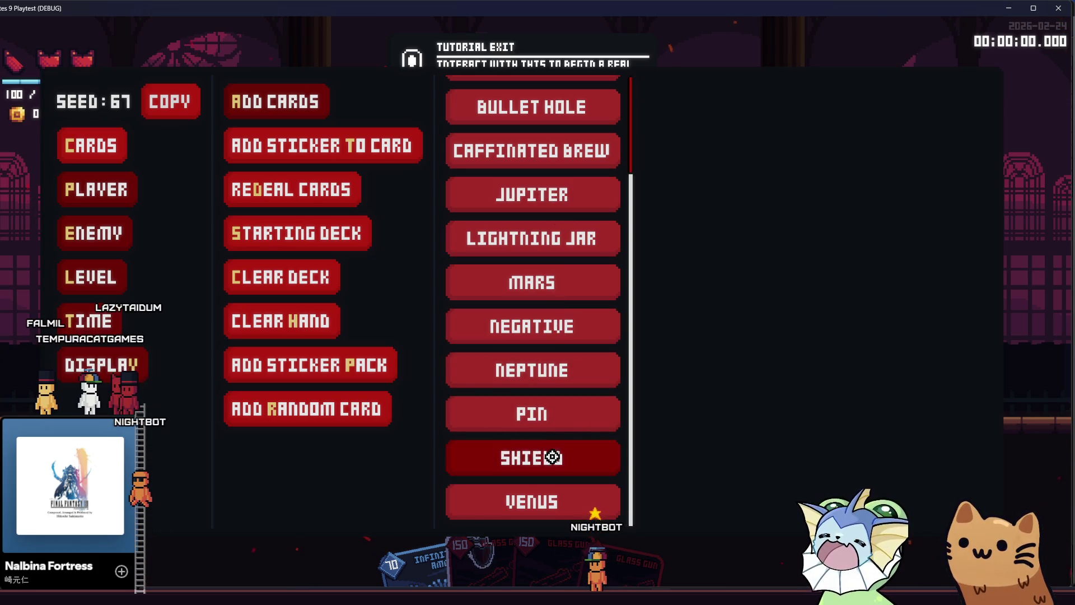
pyautogui.click(552, 457)
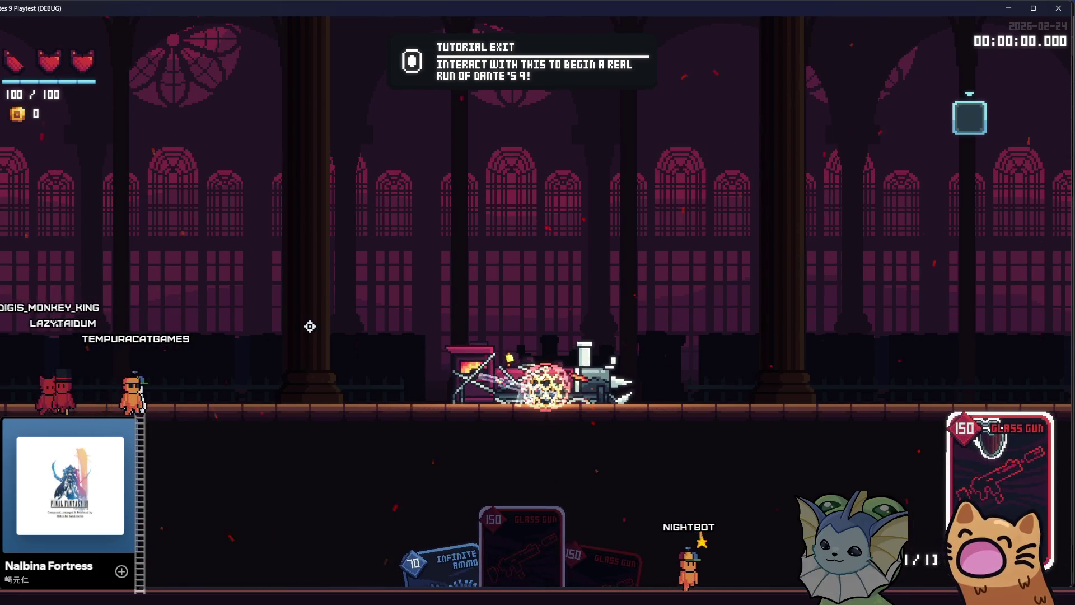
# Run and jump the shielded player up the stairs and back down, then stop with F8
pyautogui.press('d')
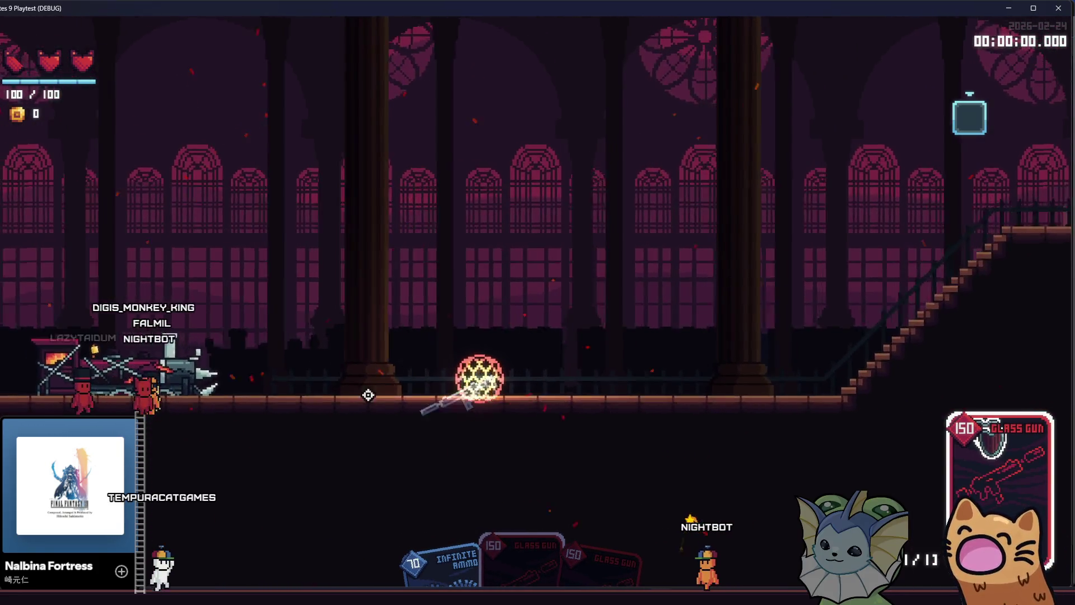
pyautogui.press('space')
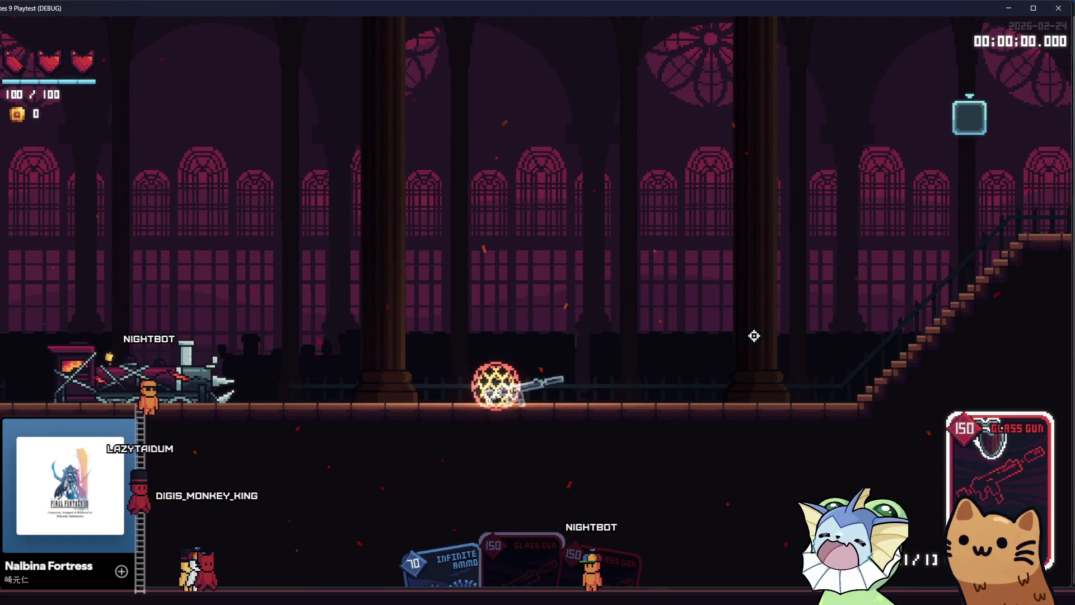
pyautogui.press('d')
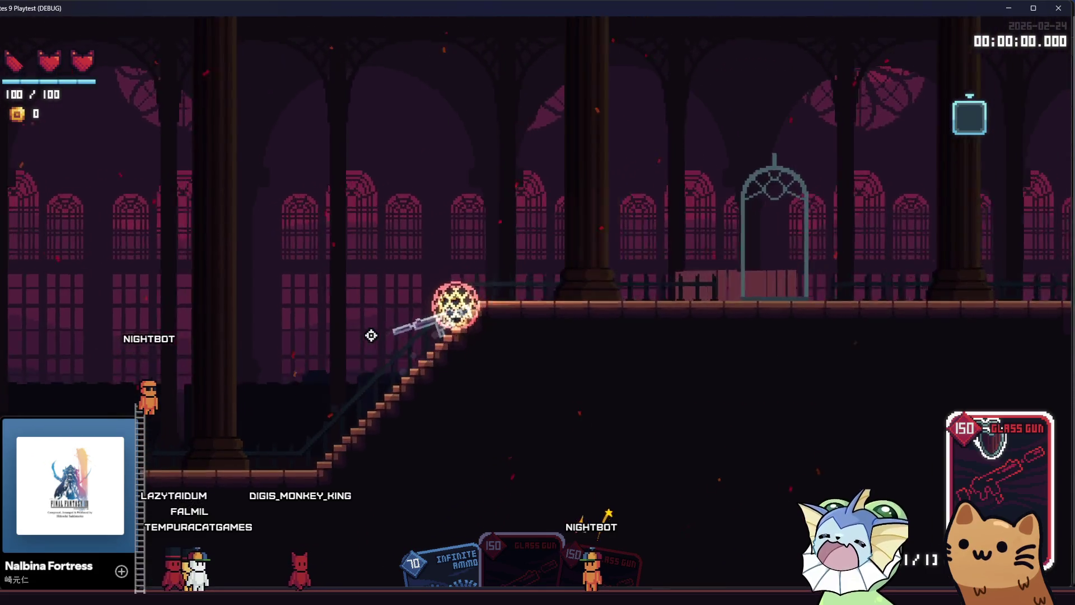
pyautogui.press('a')
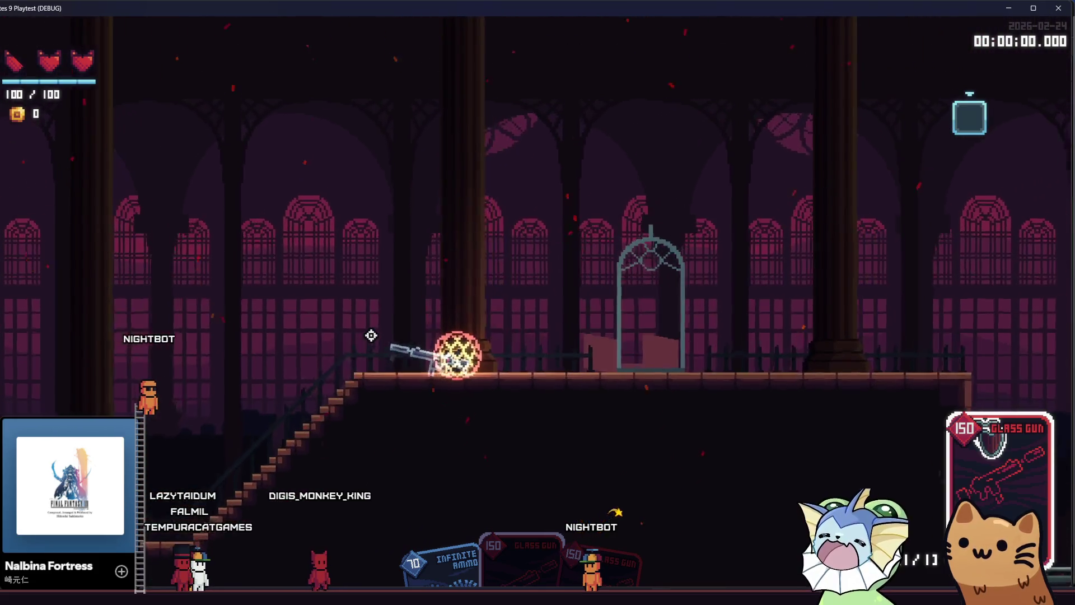
pyautogui.press('space')
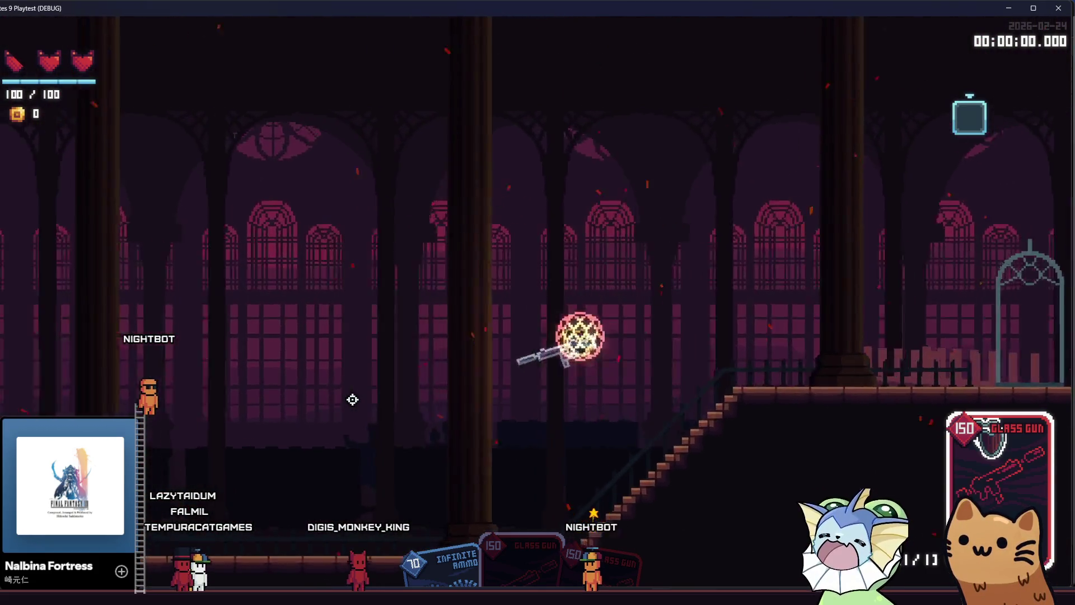
pyautogui.press('a')
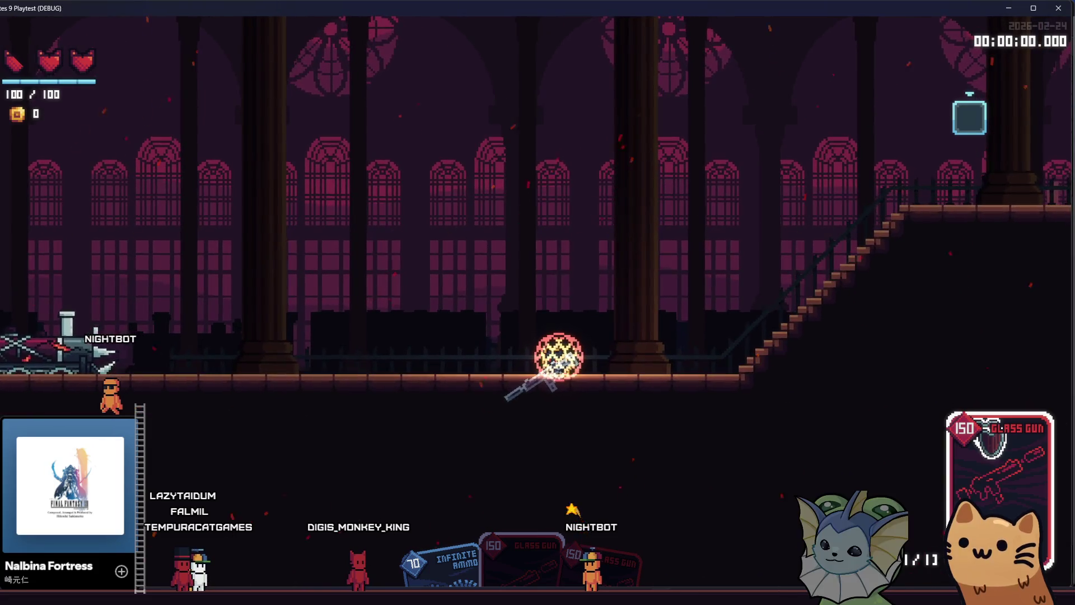
pyautogui.press('F8')
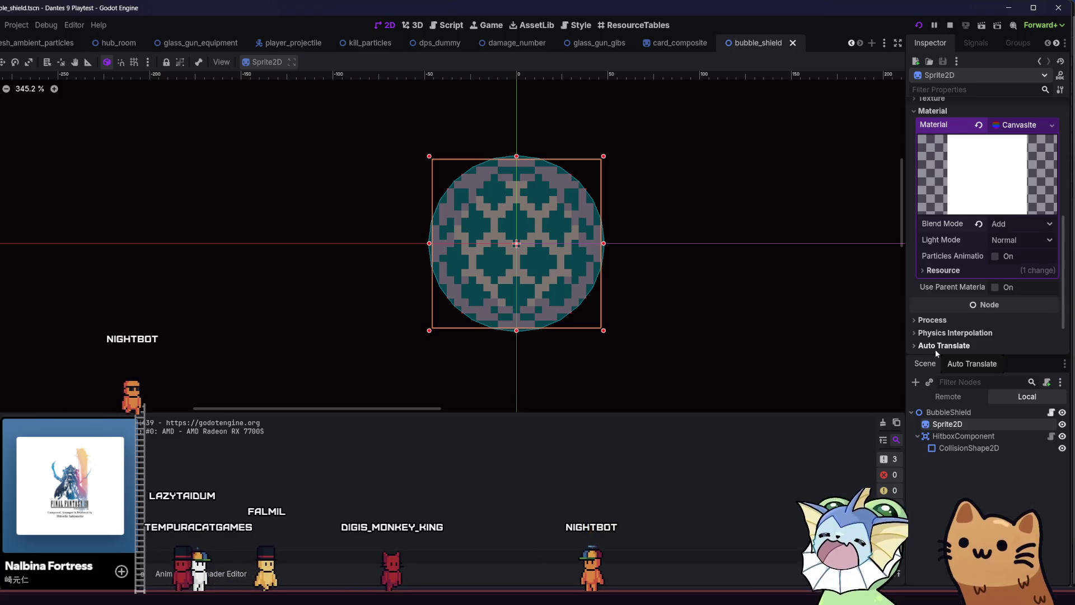
# Lower the shield sprite's Modulate alpha to about 0.45, then save and launch with F5
pyautogui.scroll(5, 936, 275)
pyautogui.scroll(2, 937, 274)
pyautogui.scroll(-4, 936, 271)
pyautogui.scroll(4, 939, 288)
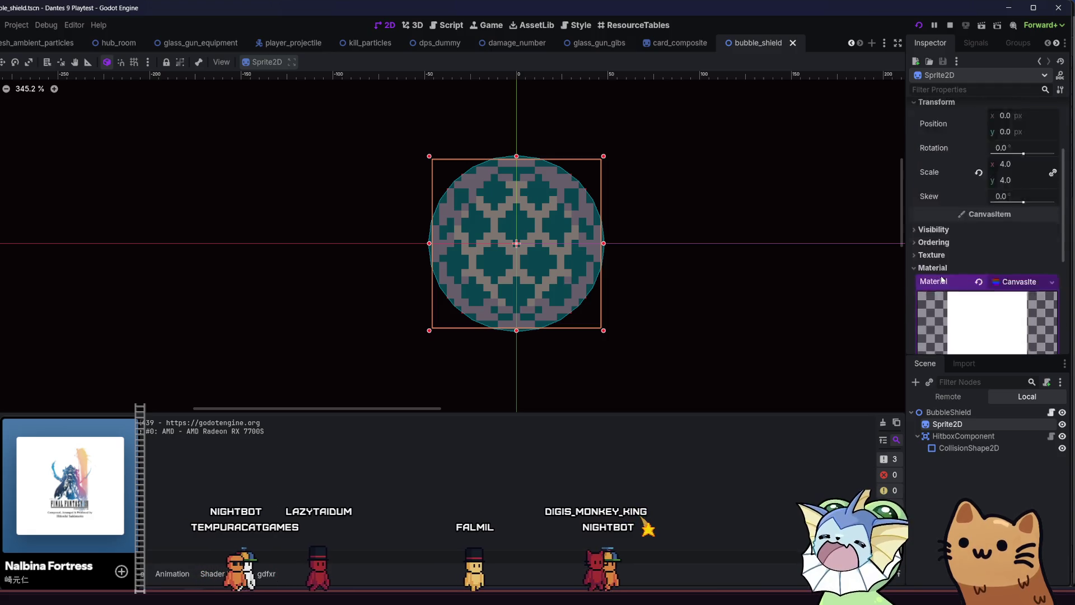
pyautogui.scroll(1, 942, 279)
pyautogui.click(945, 261)
pyautogui.click(1004, 292)
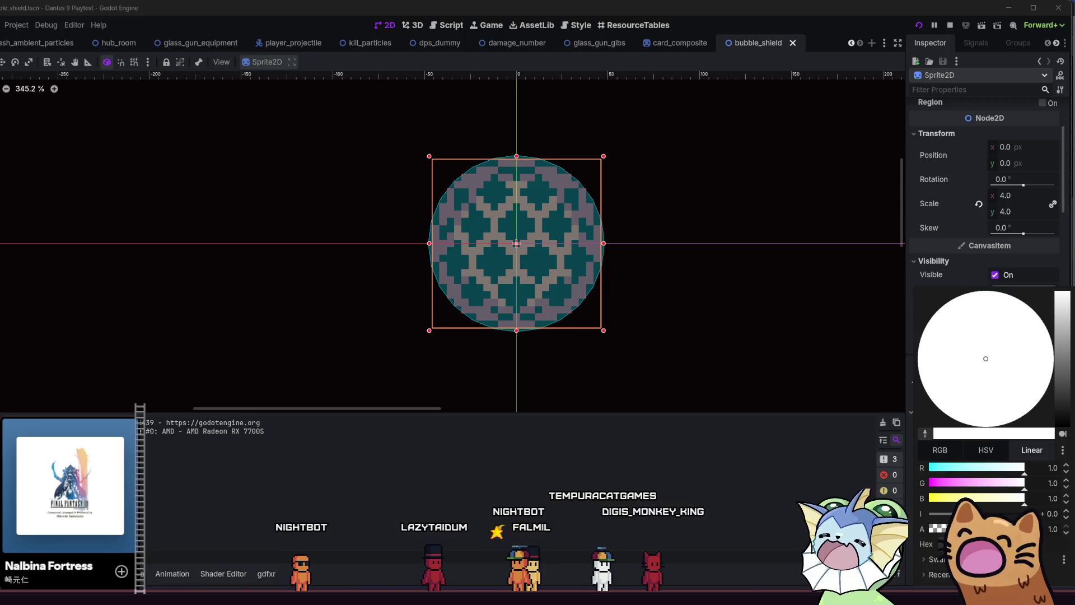
pyautogui.moveTo(1025, 529); pyautogui.dragTo(981, 528)
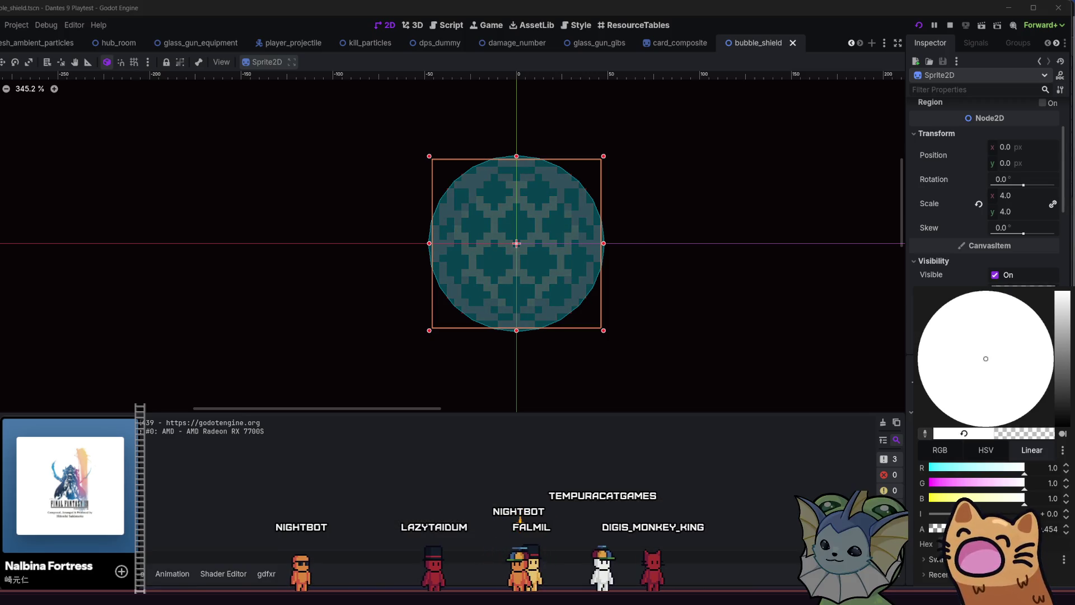
pyautogui.click(714, 569)
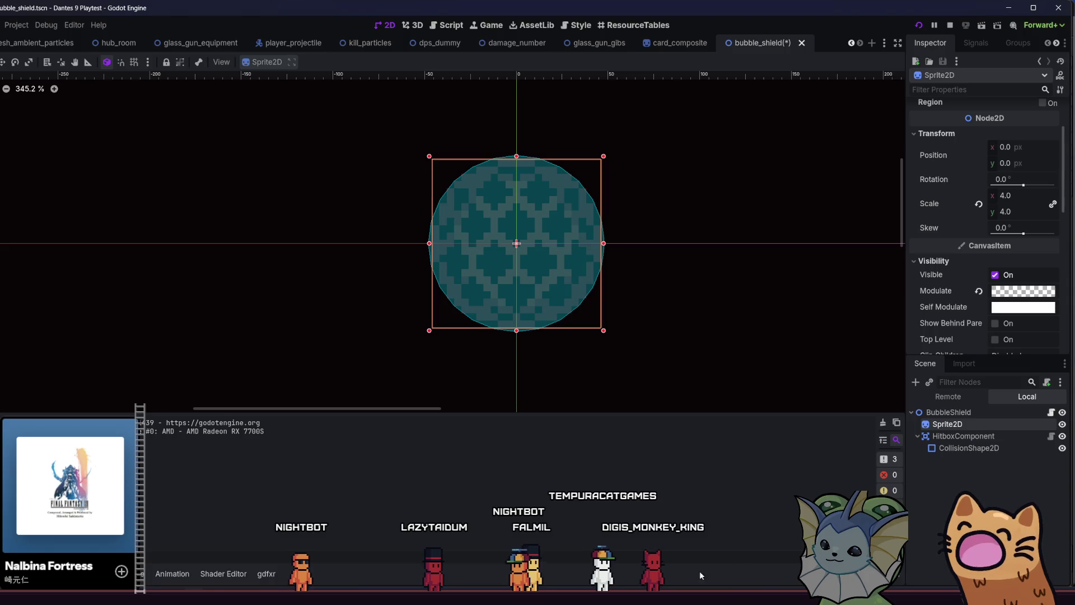
pyautogui.press('F5')
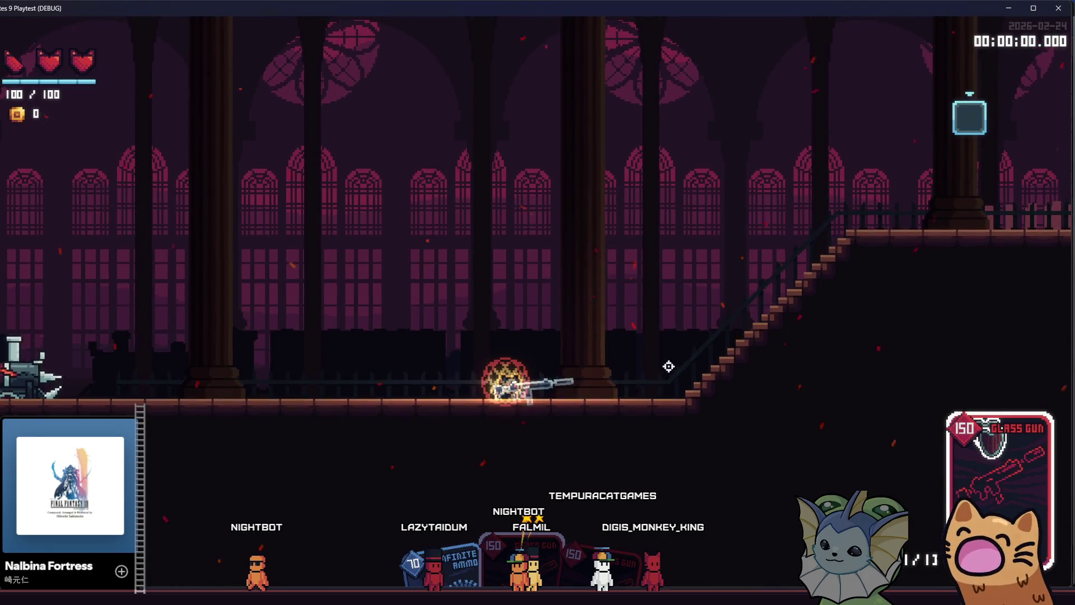
# Walk the player left and right to view the translucent shield, then stop the game
pyautogui.press('d')
pyautogui.press('a')
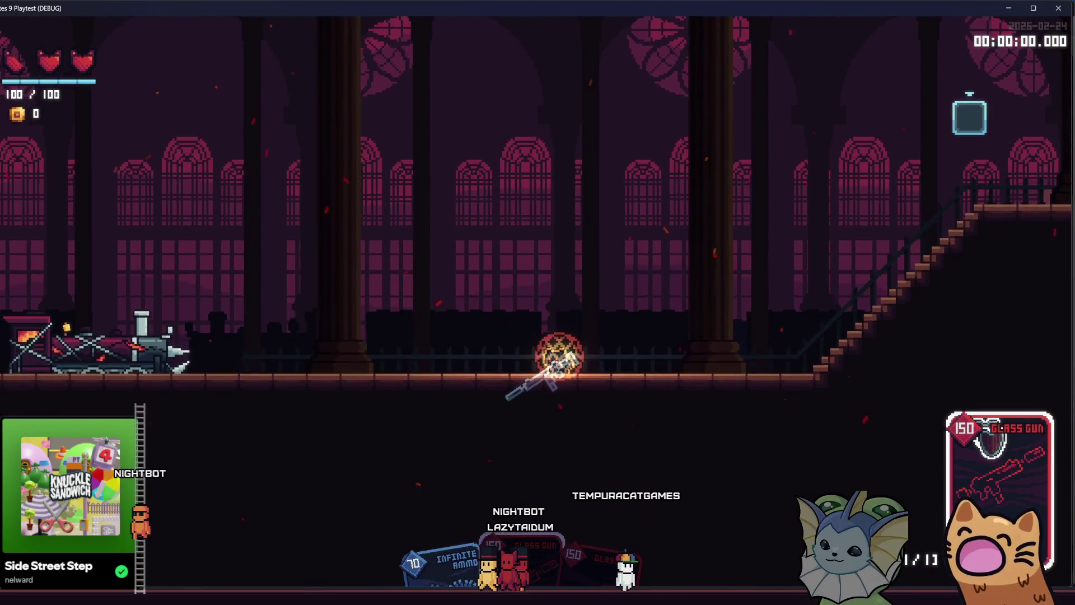
pyautogui.press('F8')
# Relaunch the game, walk up the staircase, then switch to gatos.aseprite in Aseprite
pyautogui.scroll(-10, 963, 272)
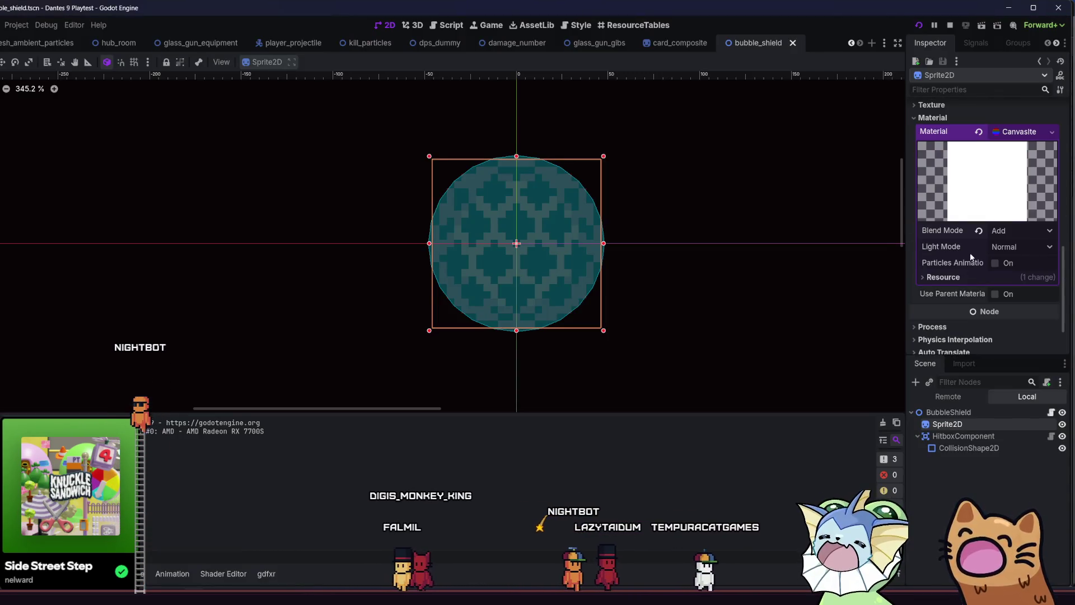
pyautogui.press('F5')
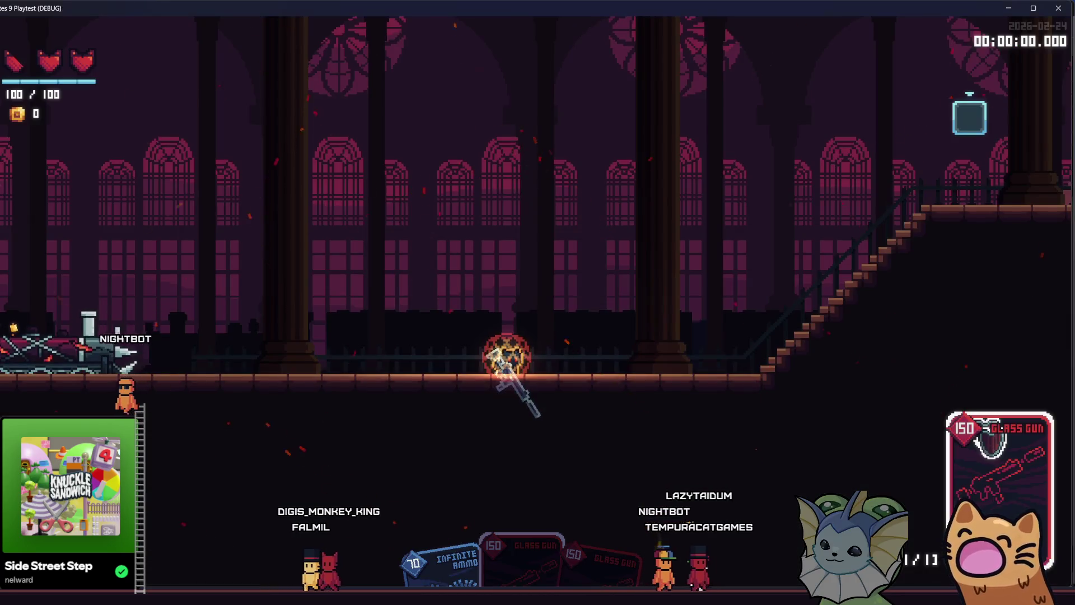
pyautogui.press('d')
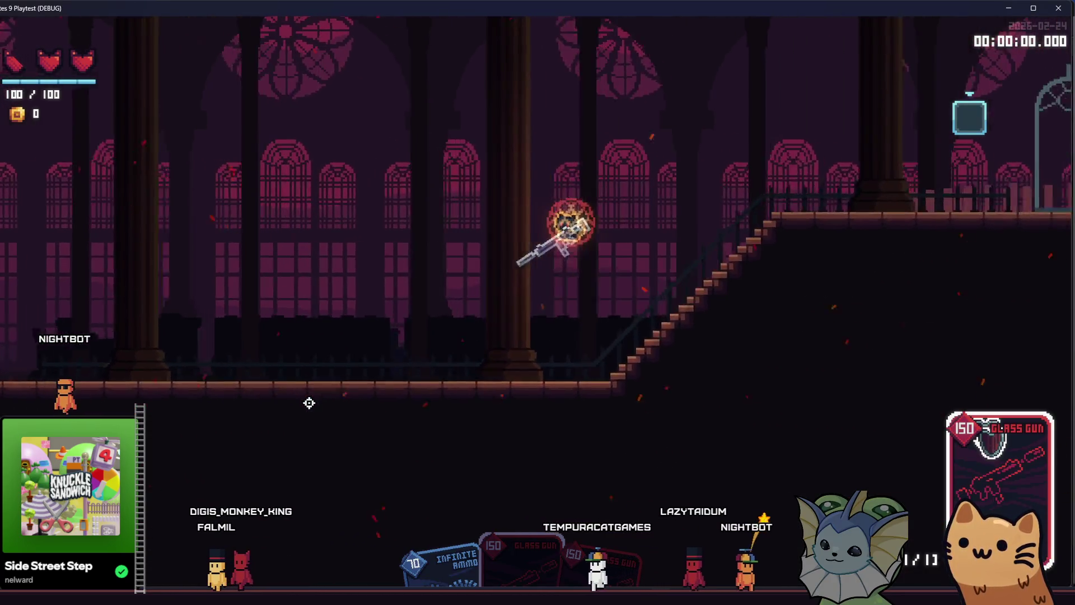
pyautogui.press('d')
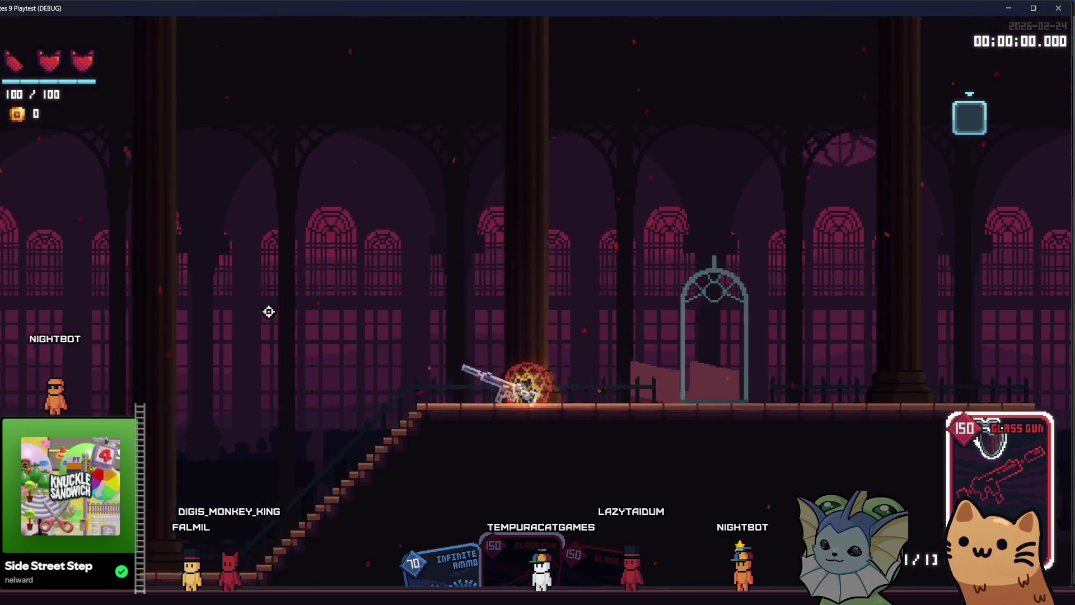
pyautogui.press('d')
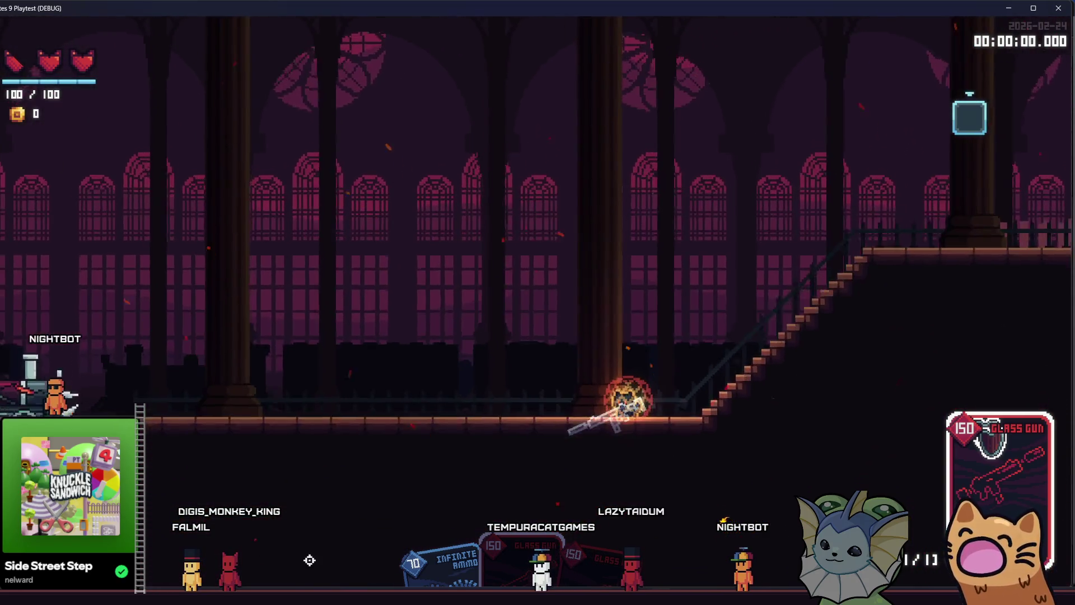
pyautogui.hotkey('alt', 'Tab')
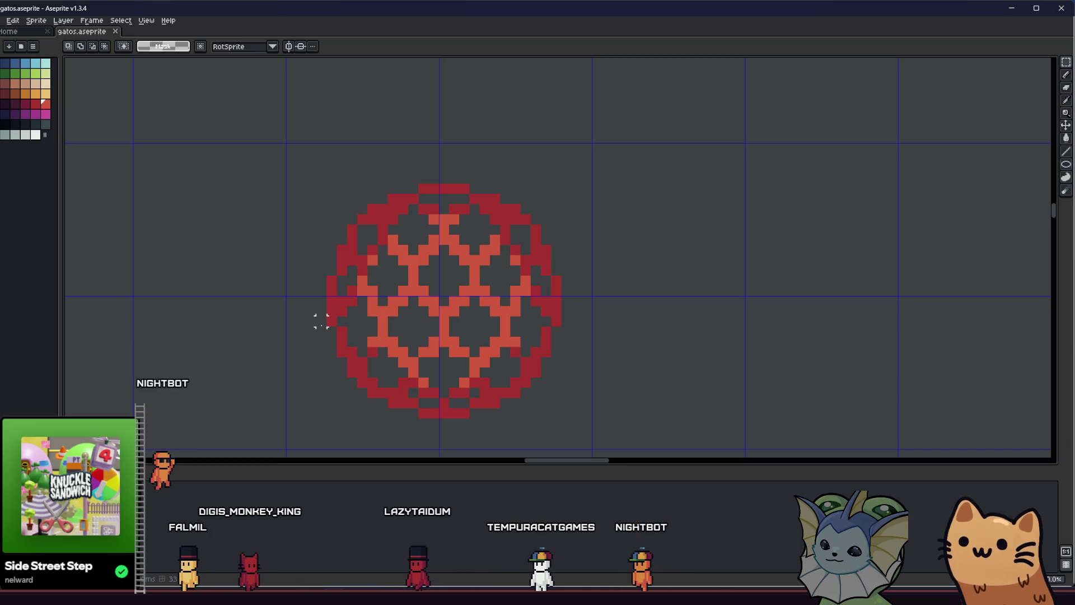
# Set up the Paint Bucket with dark crimson fill, Contiguous mode and Simple Ink
pyautogui.press('g')
pyautogui.click(22, 101)
pyautogui.click(400, 232)
pyautogui.click(195, 49)
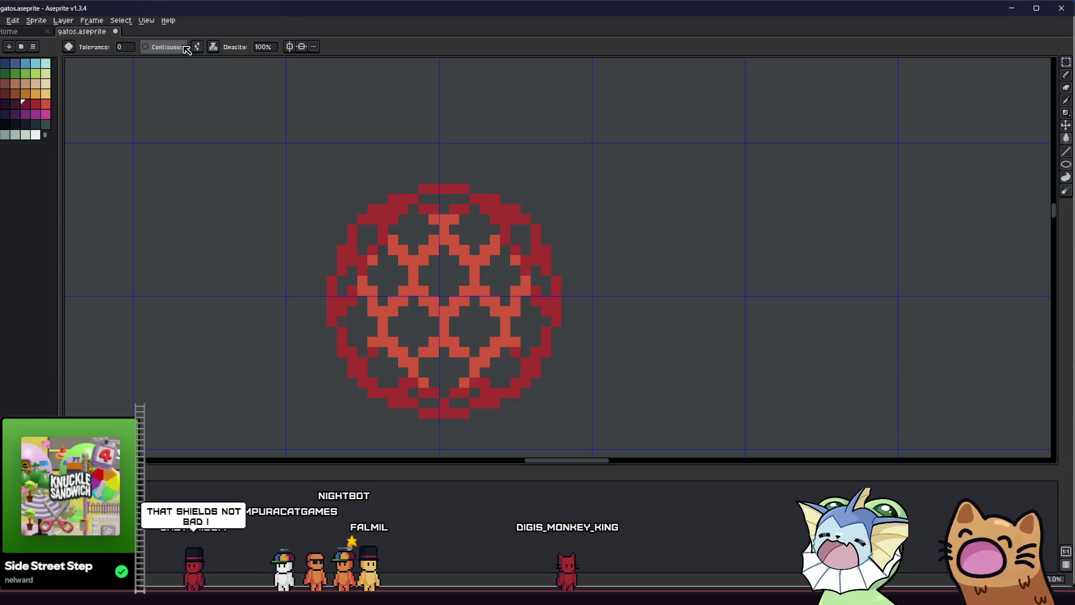
pyautogui.click(219, 60)
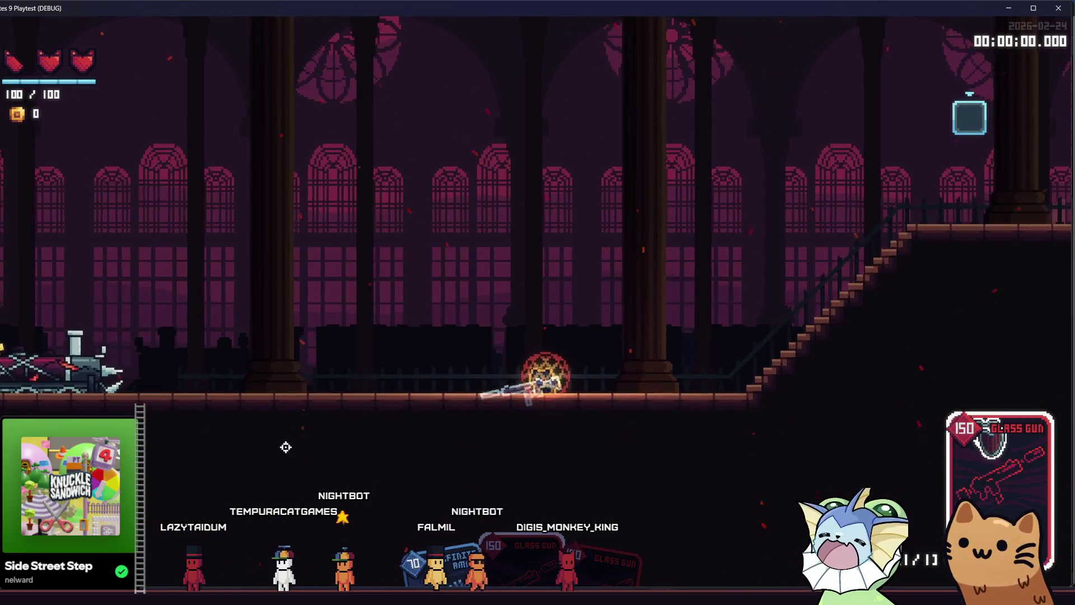
# Undo an accidental whole-canvas crimson fill and turn Contiguous filling back on
pyautogui.hotkey('alt', 'F4')
pyautogui.click(383, 257)
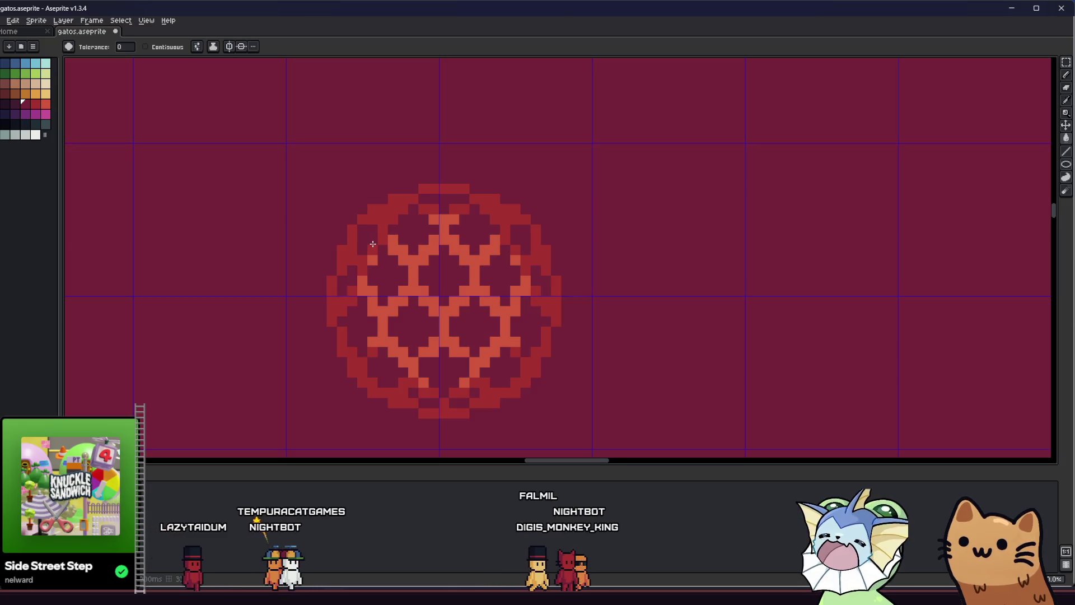
pyautogui.hotkey('ctrl', 'z')
pyautogui.click(145, 47)
# Fill the transparent pockets at the ball's top, right side and lower middle with dark crimson
pyautogui.click(414, 227)
pyautogui.click(370, 235)
pyautogui.click(473, 227)
pyautogui.click(445, 199)
pyautogui.click(516, 238)
pyautogui.click(493, 275)
pyautogui.click(529, 319)
pyautogui.click(495, 364)
pyautogui.click(470, 329)
pyautogui.click(442, 372)
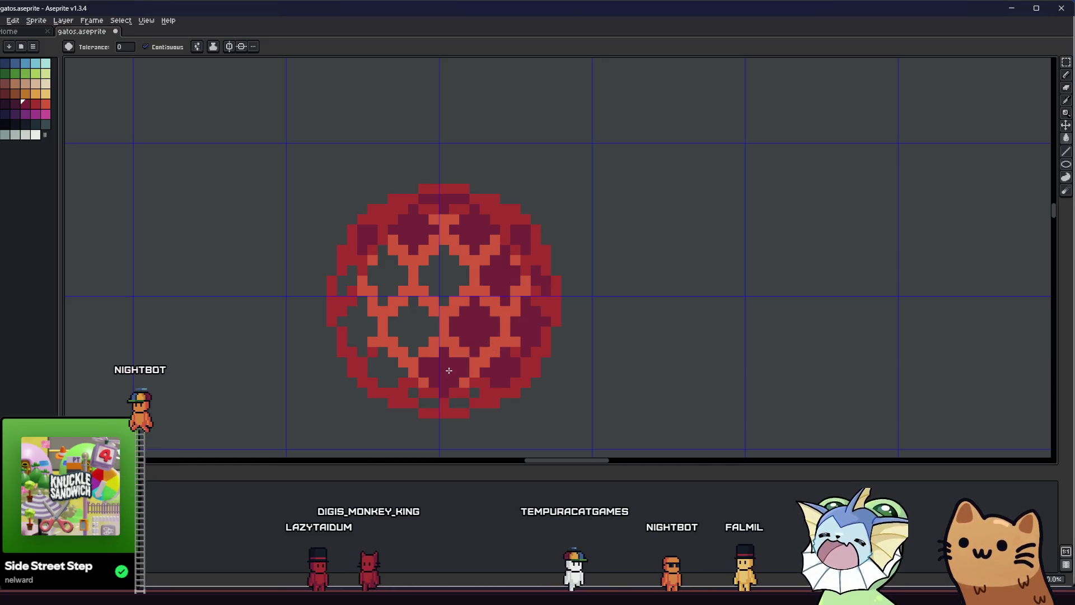
# Check the shield in the running game by jumping, then return to Aseprite
pyautogui.hotkey('alt', 'Tab')
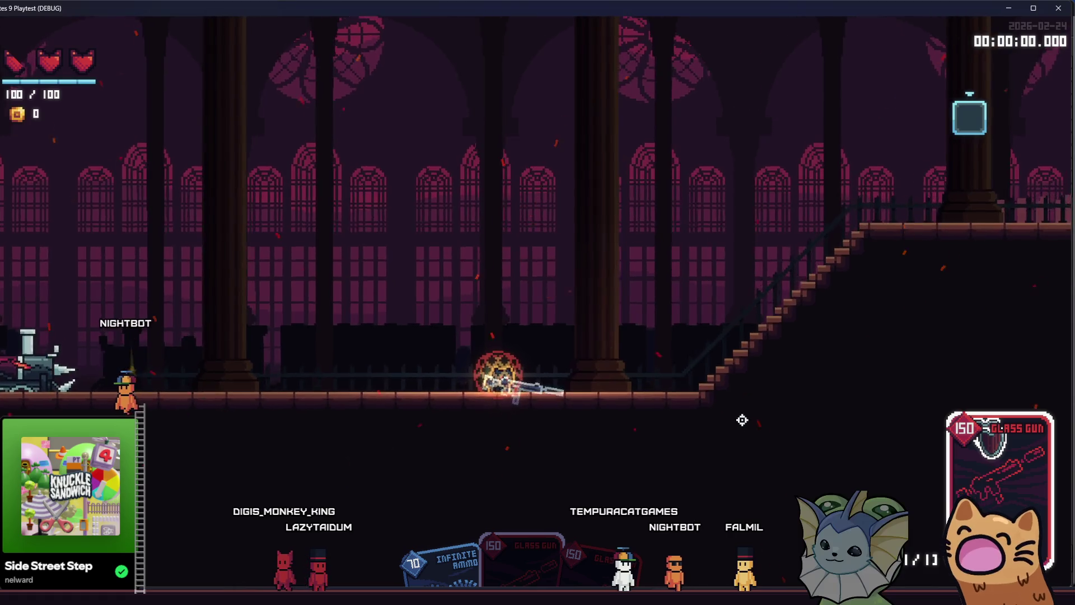
pyautogui.press('space')
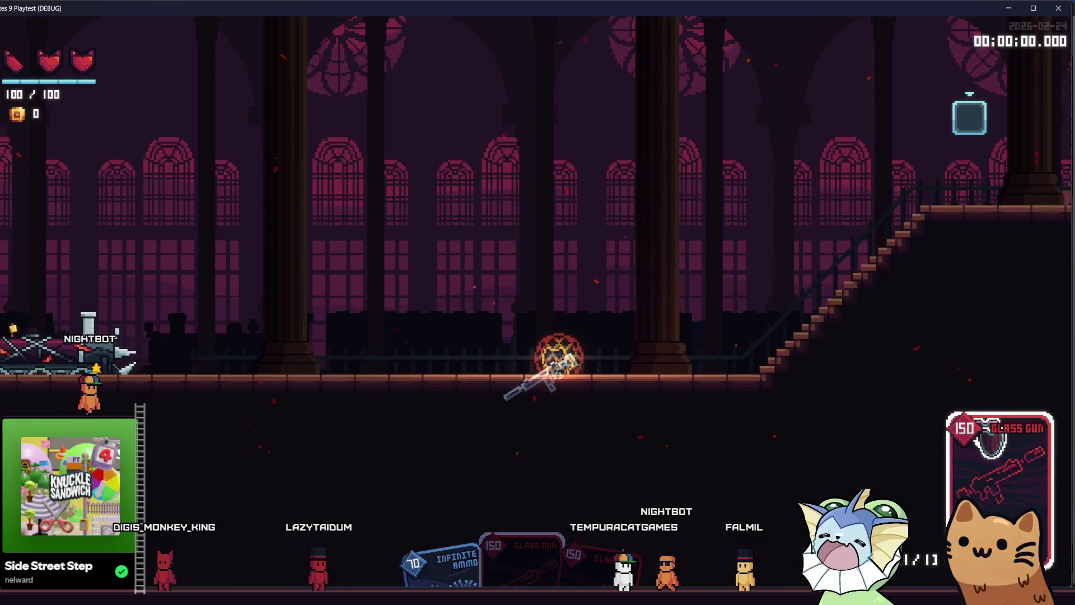
pyautogui.hotkey('alt', 'Tab')
pyautogui.hotkey('alt', 'Tab')
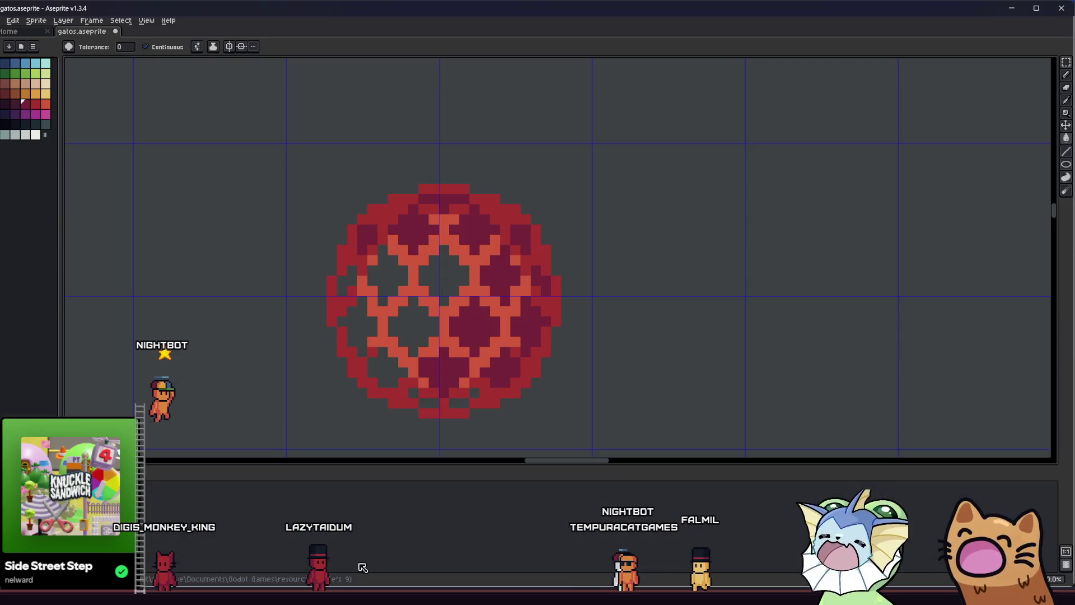
# Fill the central hole and remaining pockets dark crimson, undoing one mistaken lattice fill
pyautogui.click(451, 273)
pyautogui.click(415, 269)
pyautogui.hotkey('ctrl', 'z')
pyautogui.click(388, 279)
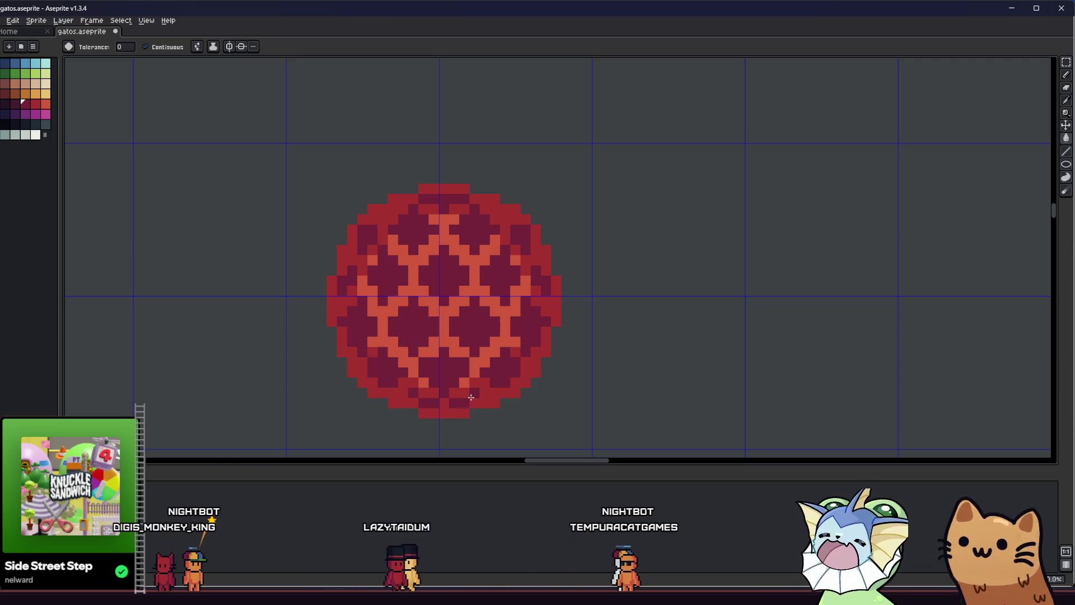
pyautogui.press('m')
pyautogui.moveTo(294, 158)
pyautogui.mouseDown()
pyautogui.moveTo(650, 453)
pyautogui.moveTo(553, 385)
pyautogui.mouseUp()
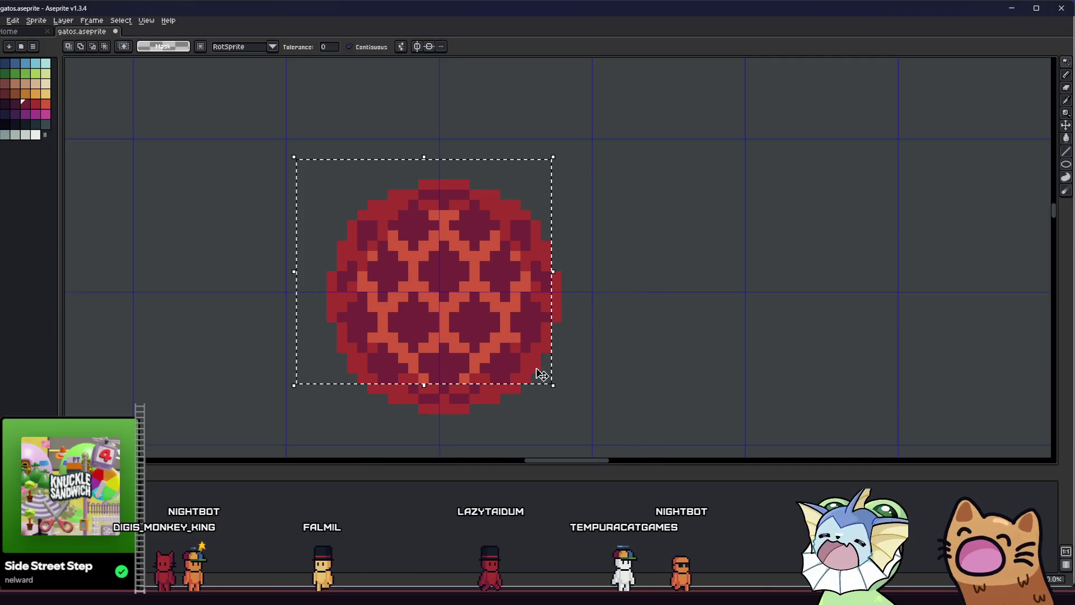
pyautogui.moveTo(291, 392); pyautogui.dragTo(271, 195)
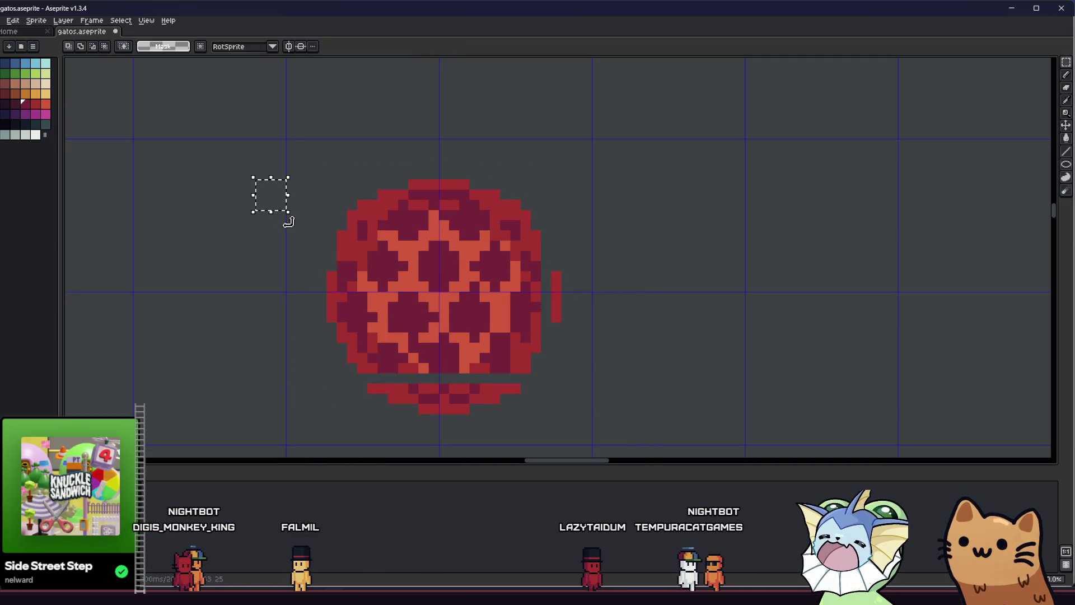
pyautogui.hotkey('ctrl', 'z')
pyautogui.moveTo(264, 119)
pyautogui.mouseDown()
pyautogui.moveTo(588, 451)
pyautogui.moveTo(604, 448)
pyautogui.mouseUp()
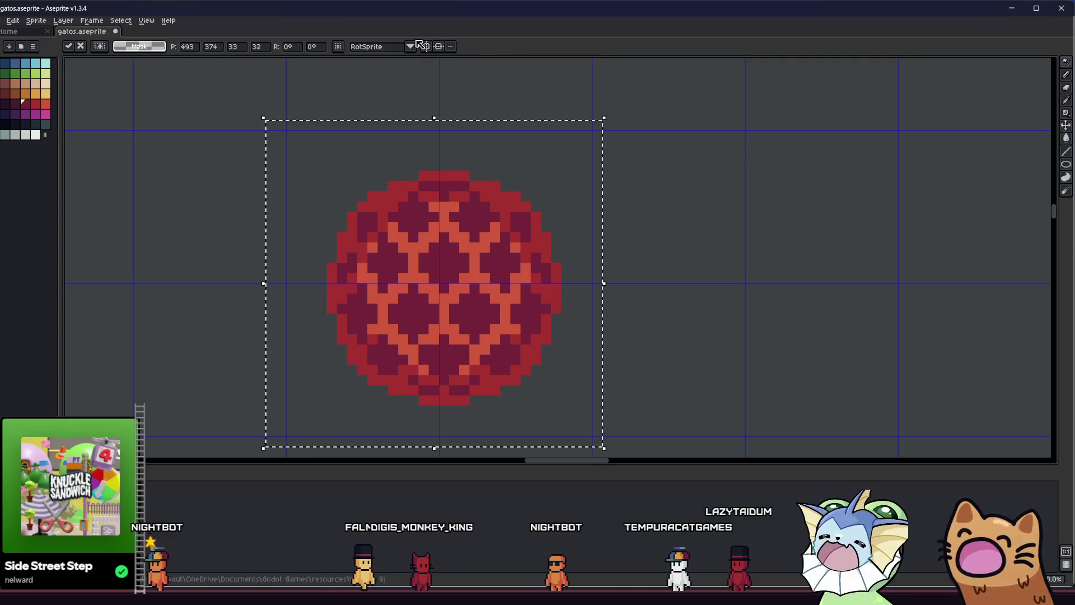
pyautogui.click(69, 47)
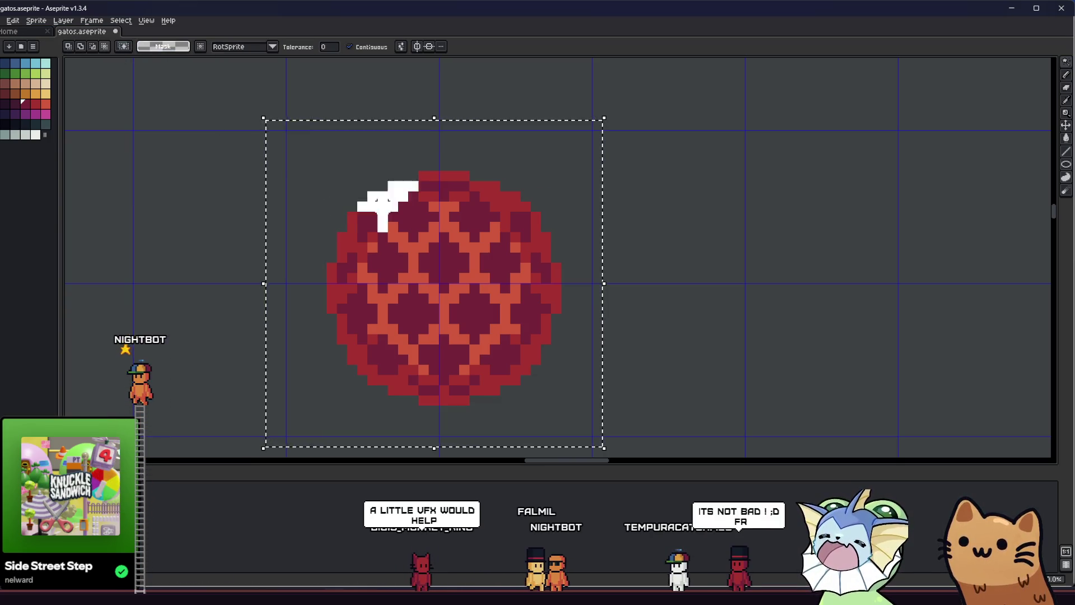